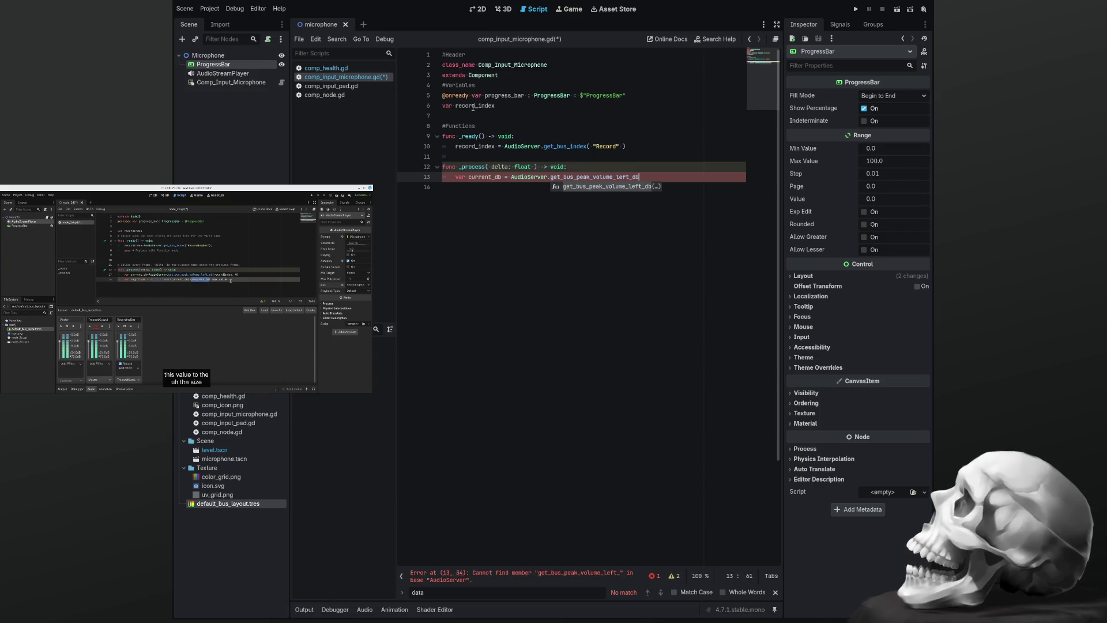
Complete get_bus_peak_volume_left_db( record_index, 0 ) and add var magnitude = db_to_linear( current_db ) * progress_bar.max_value
type("( rec")
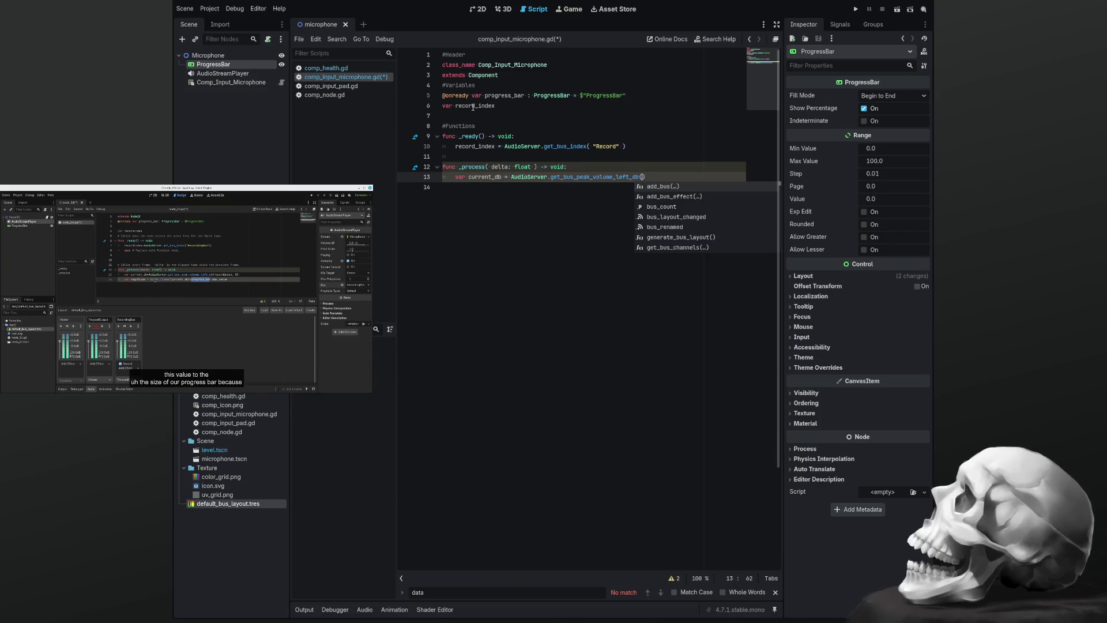
type("ord_inde")
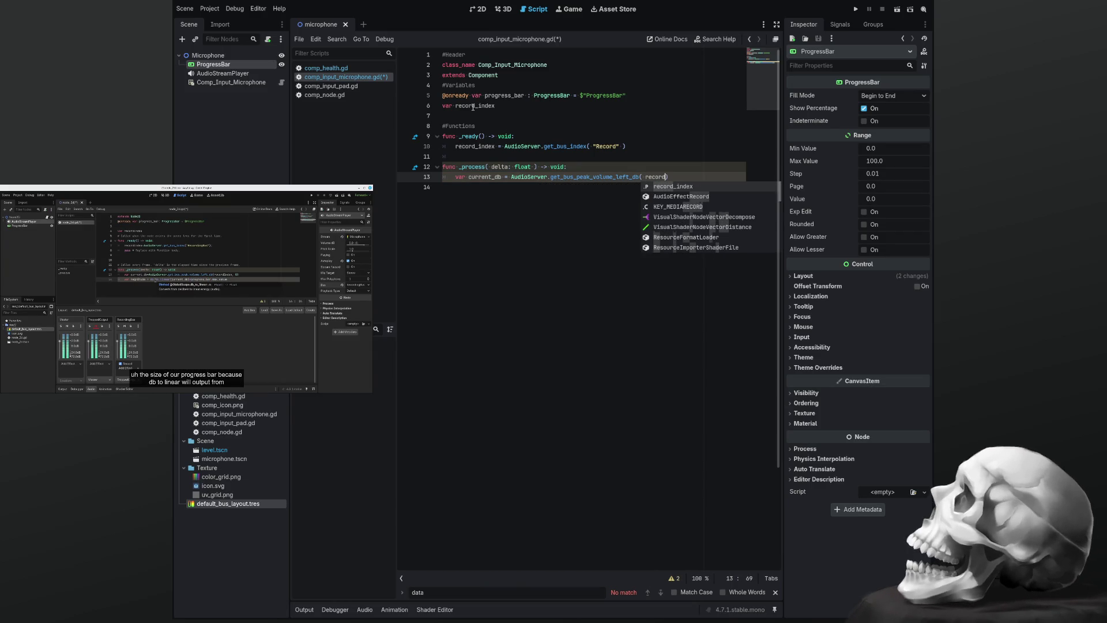
type("x, 0 ")
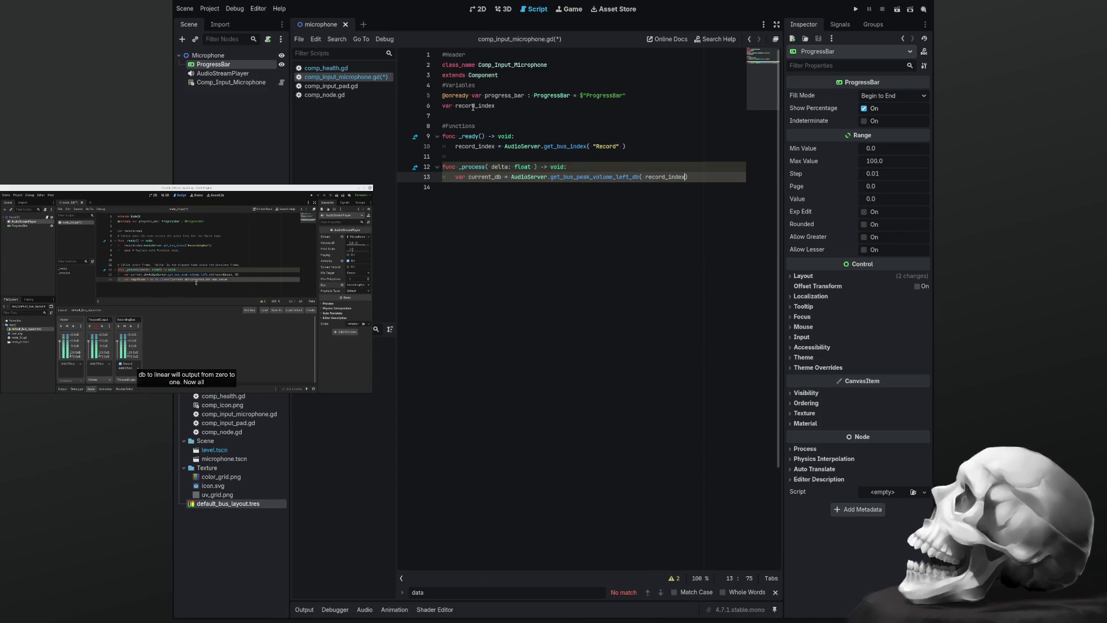
type(")")
key("Return")
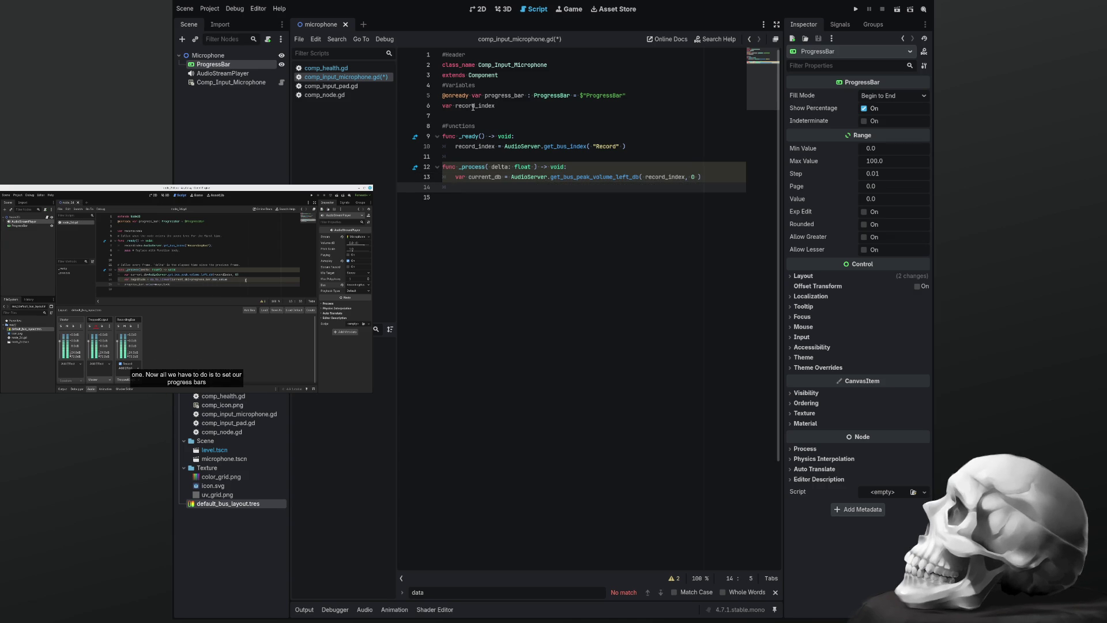
mouse_move(187, 385)
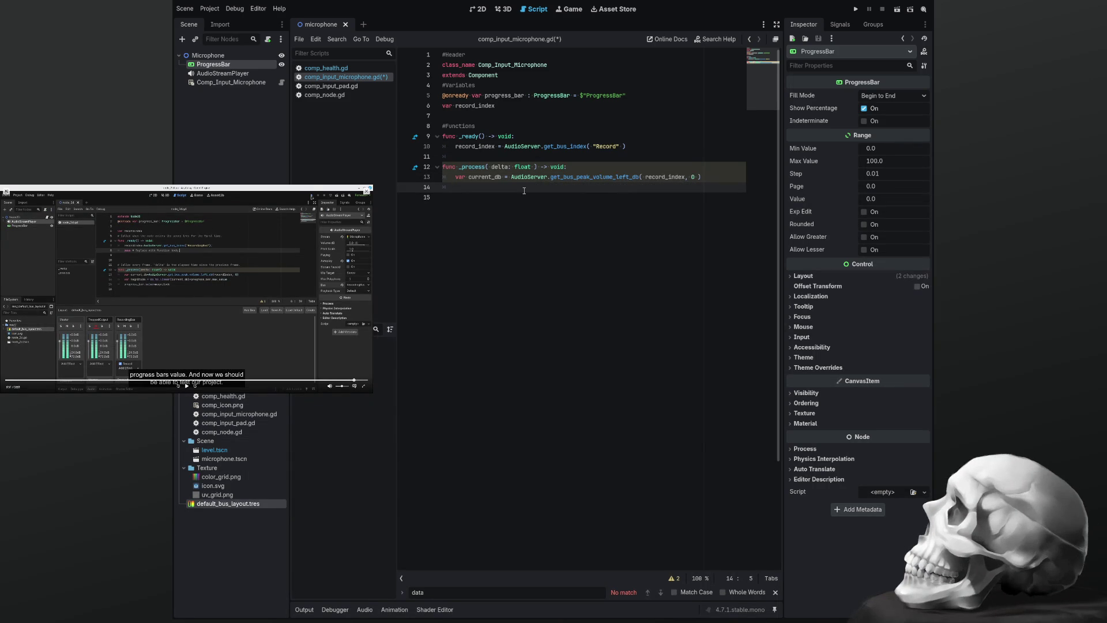
type("var")
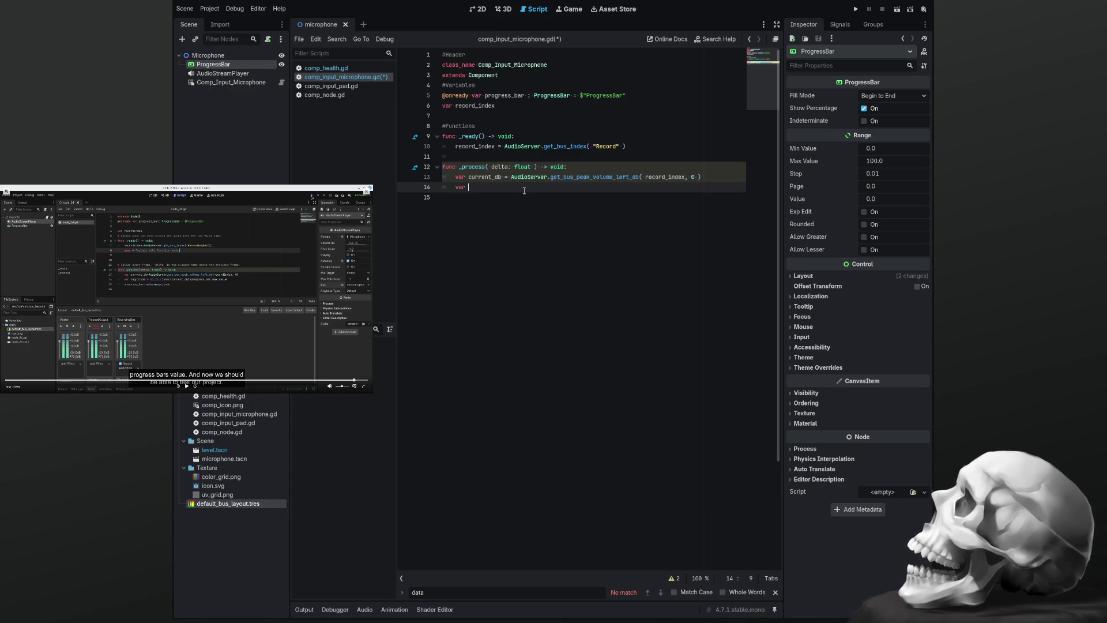
type(" magnitude =")
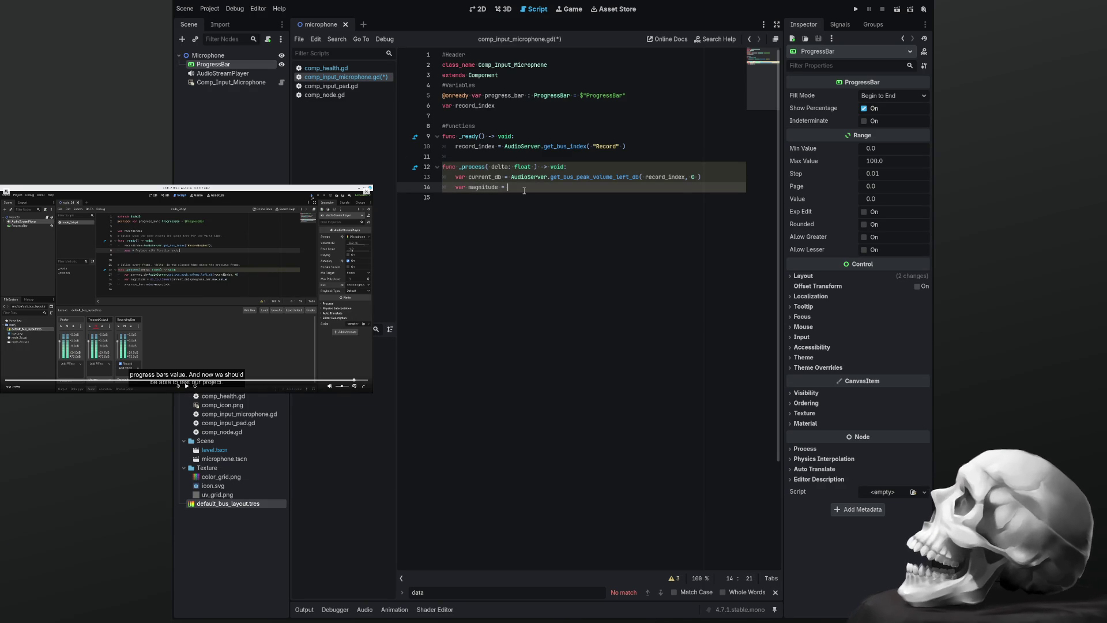
key("ctrl+space")
type("db_")
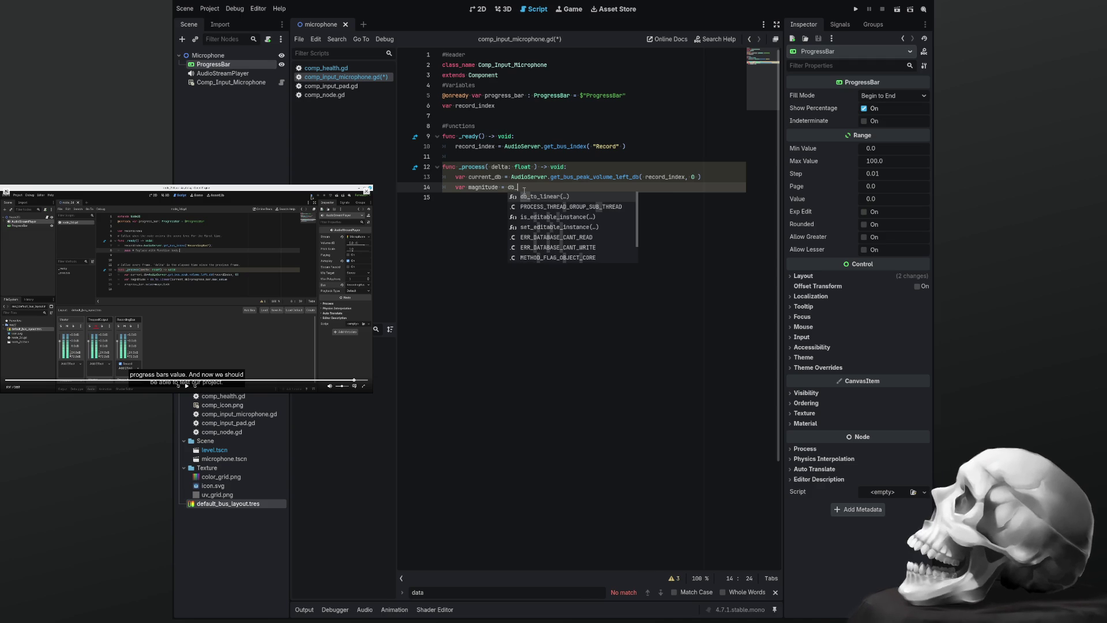
type("to_li")
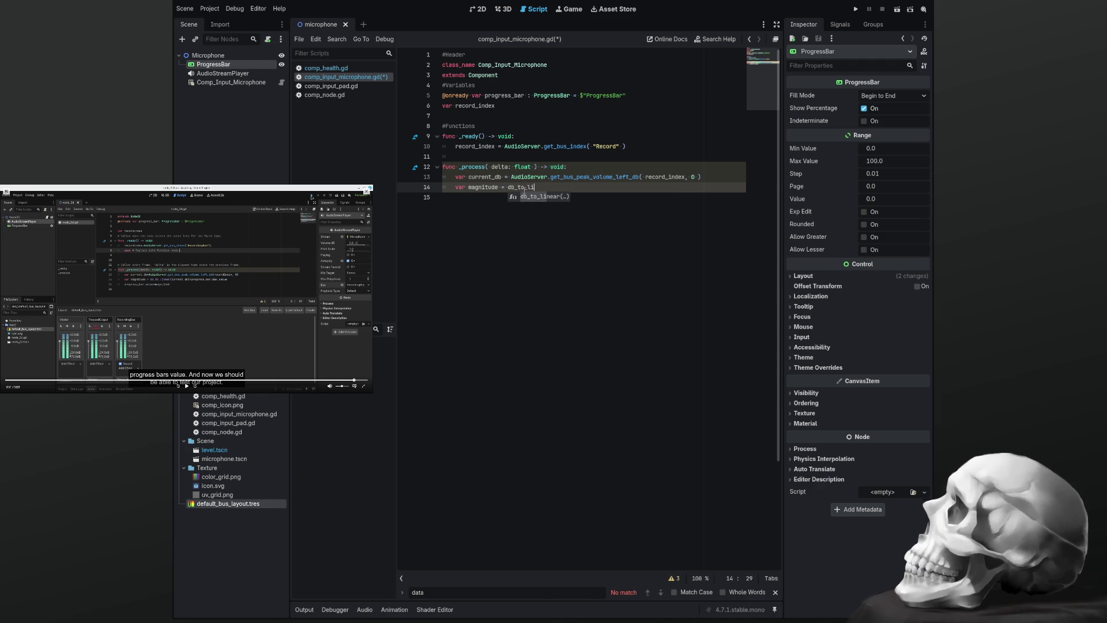
type("near( current")
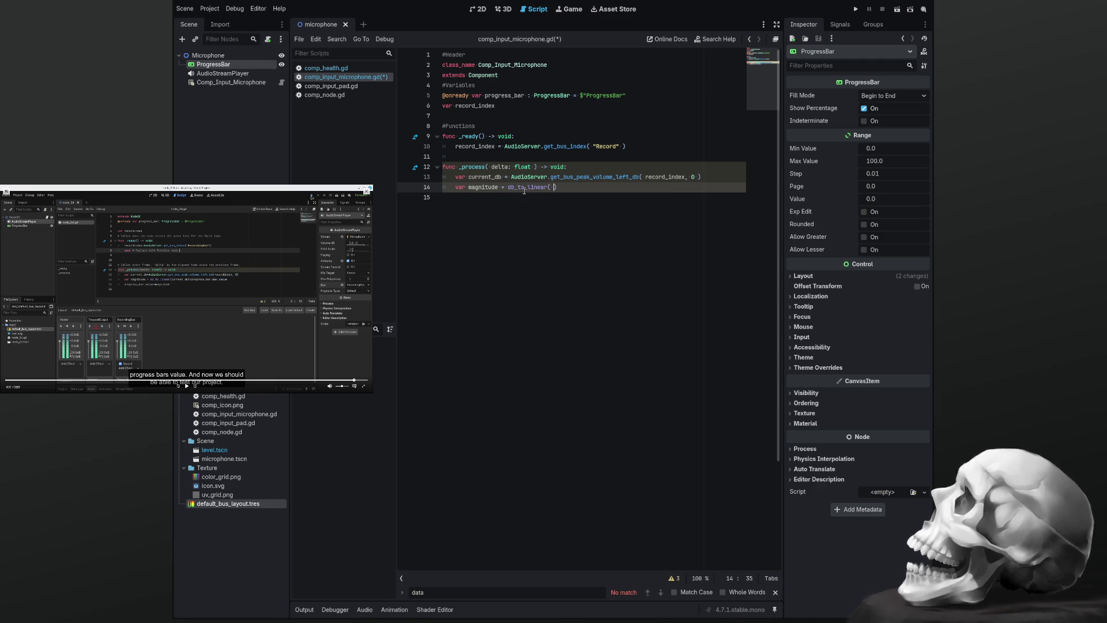
type("_")
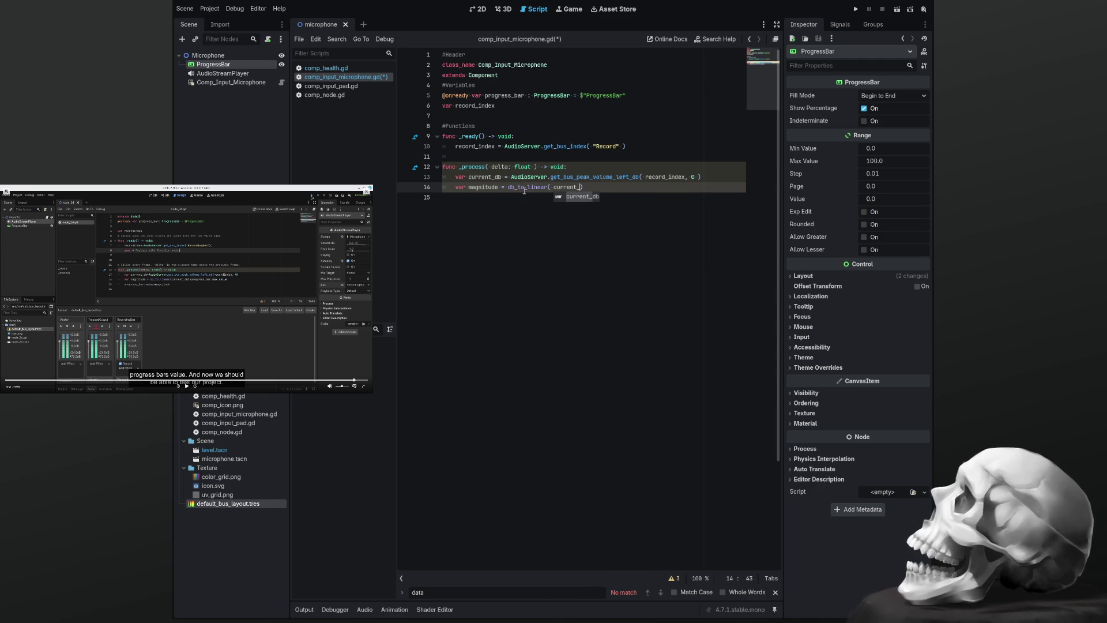
type("db ) *")
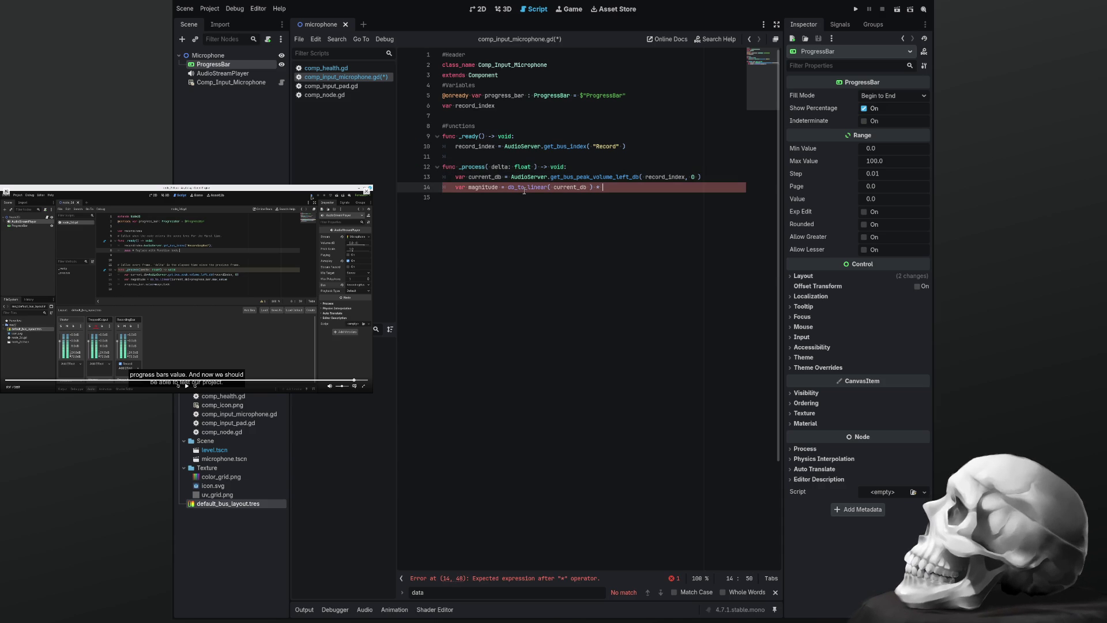
type("p")
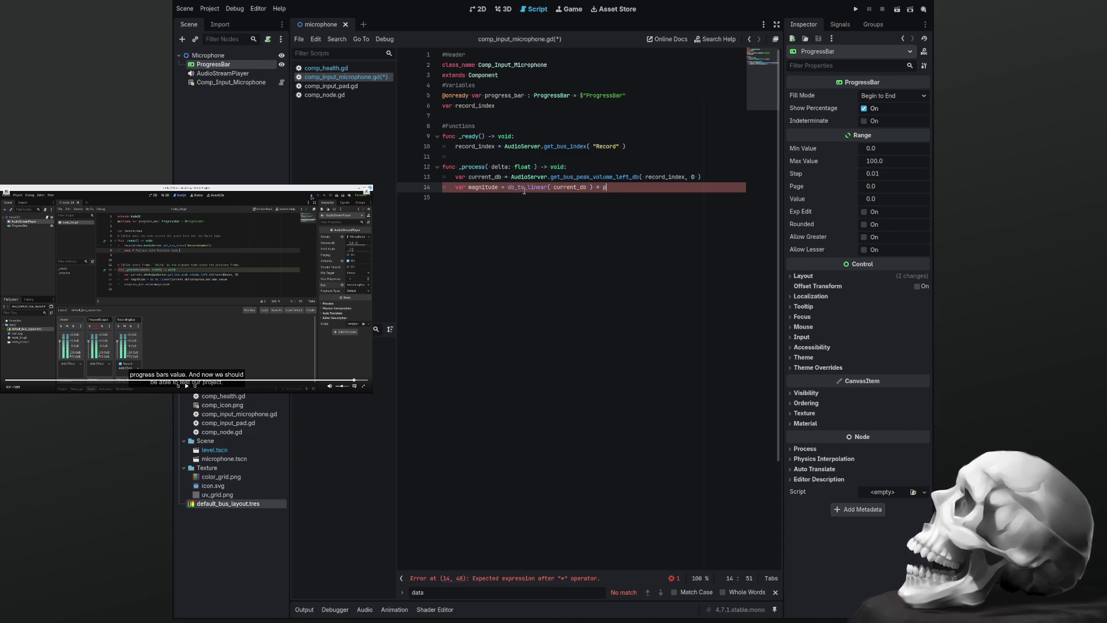
type("rogress_bar")
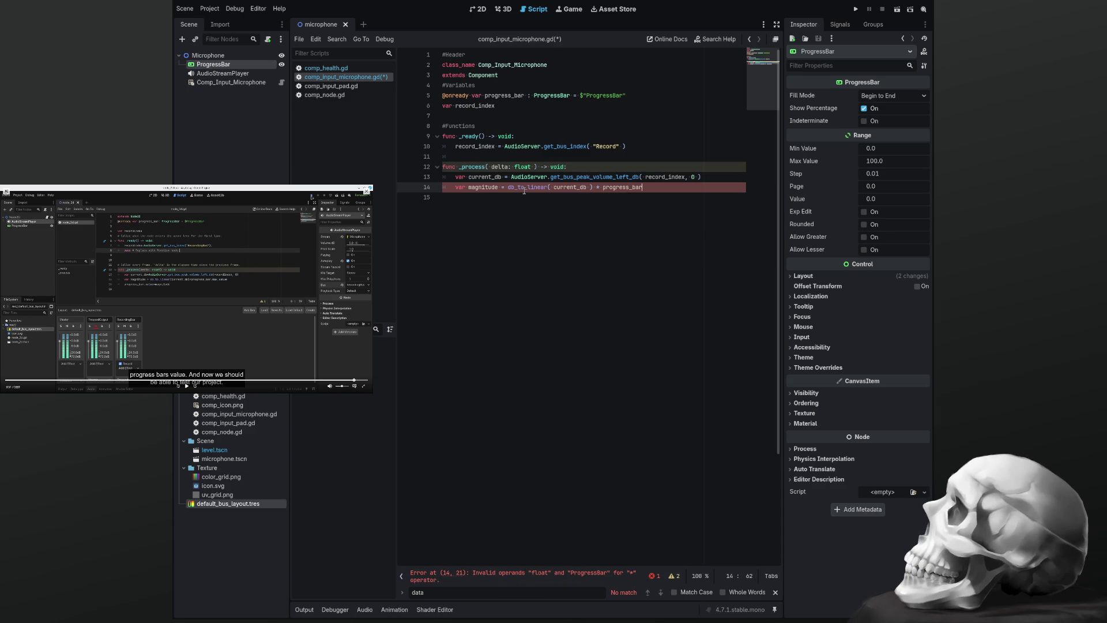
type(".max")
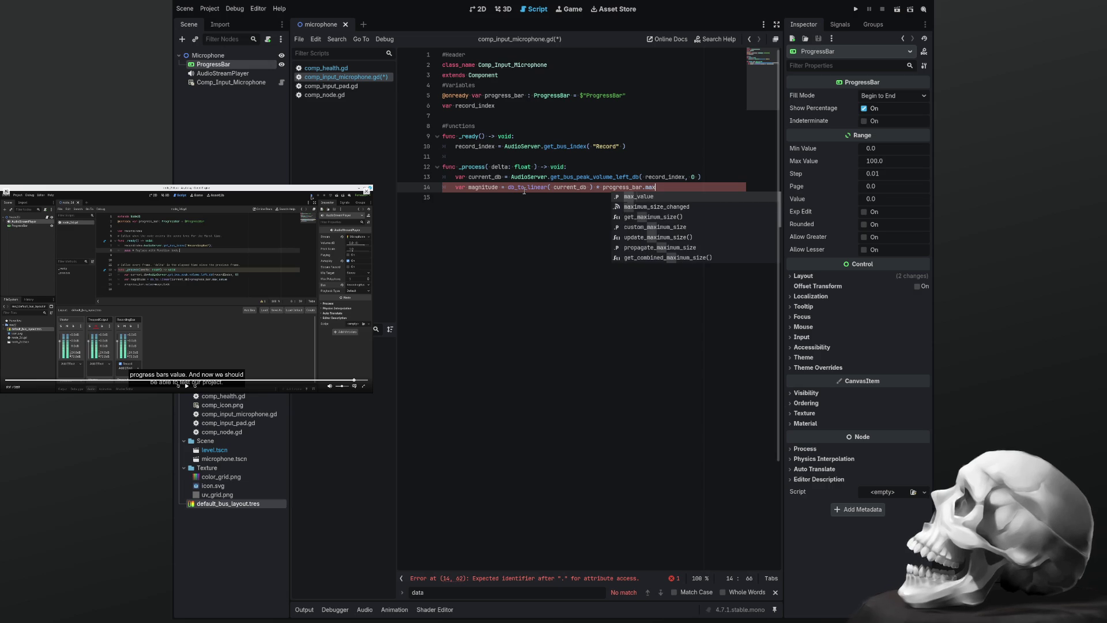
type("_value")
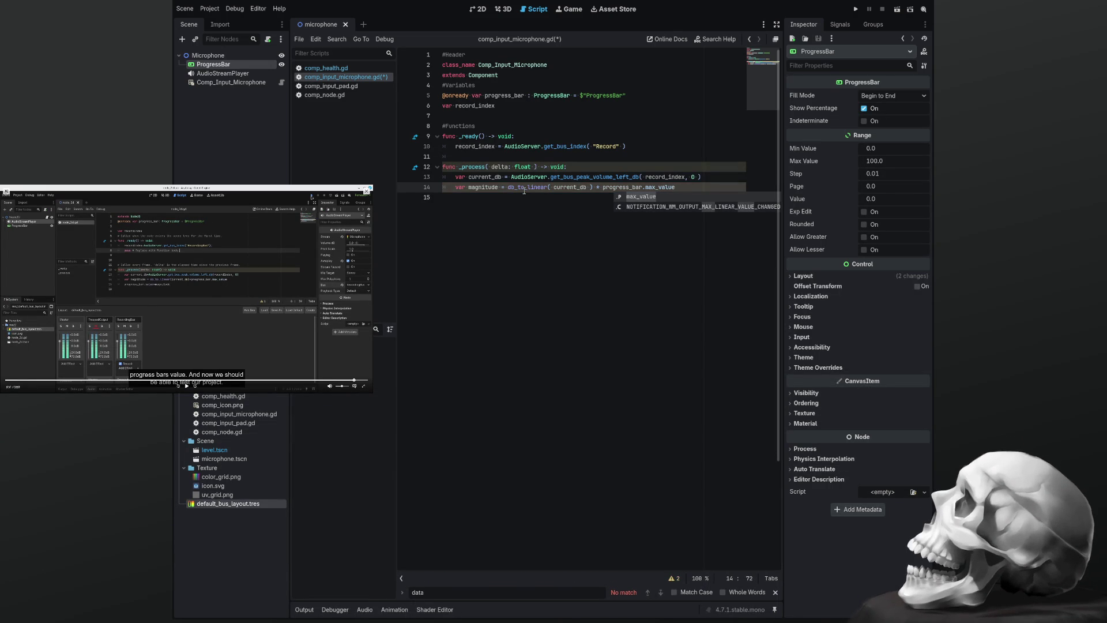
key("Escape")
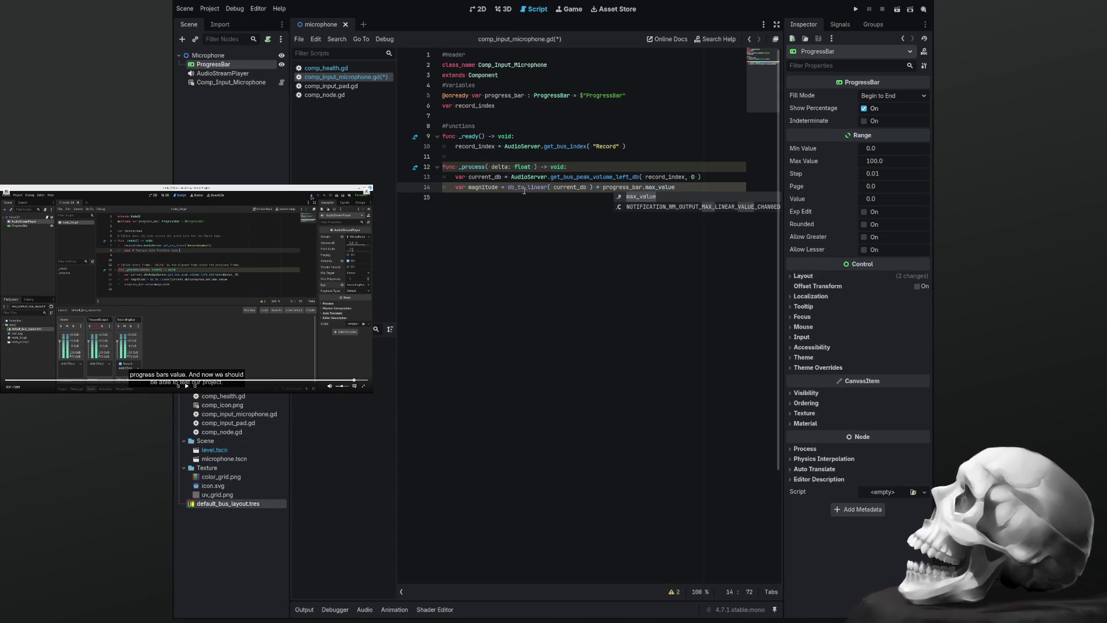
key("Return")
key("Return")
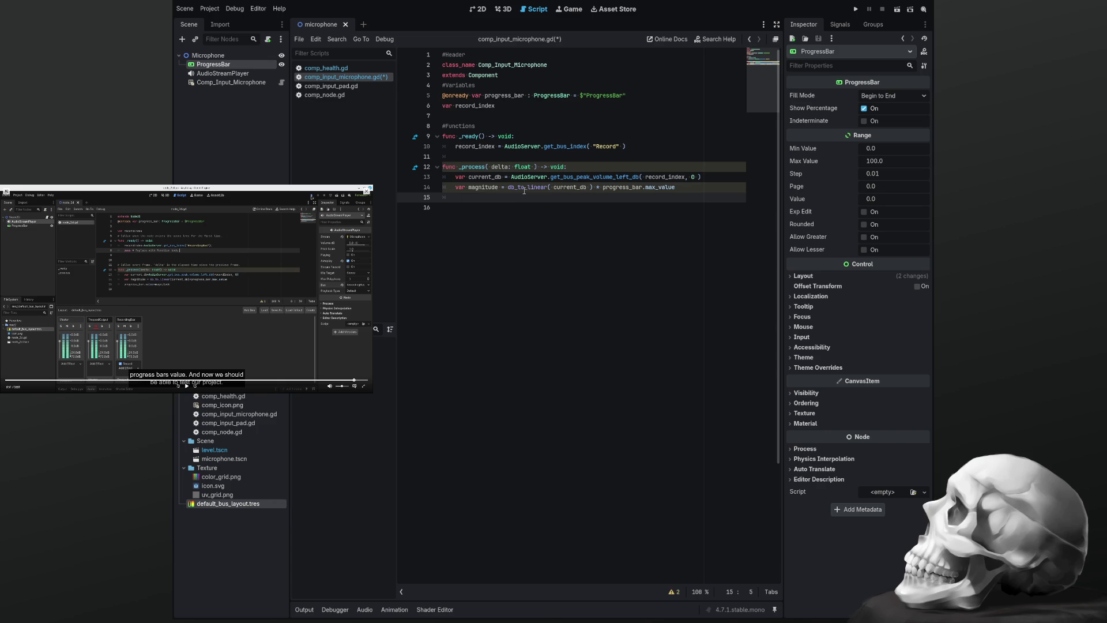
Add progress_bar.value = magnitude inside _process and save the microphone script
type("progress")
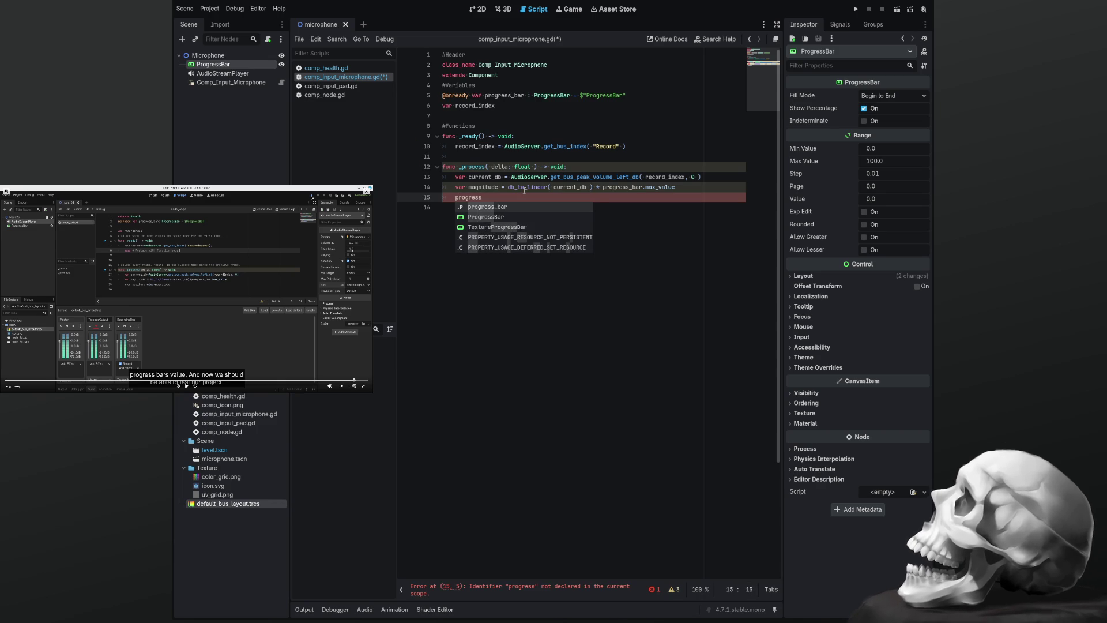
type("_bar")
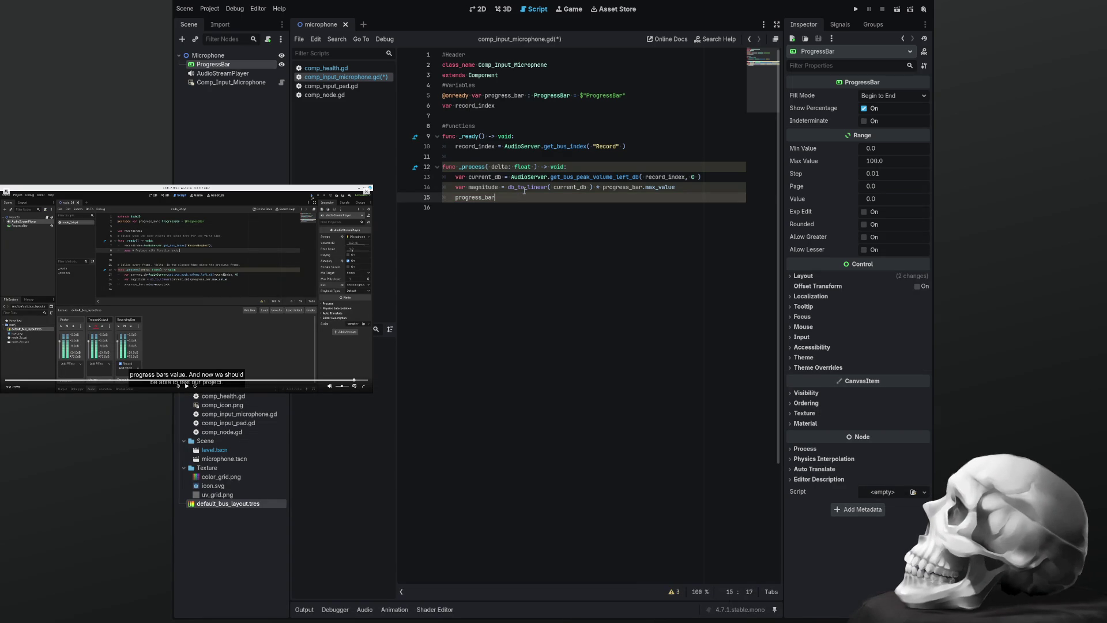
type(".value")
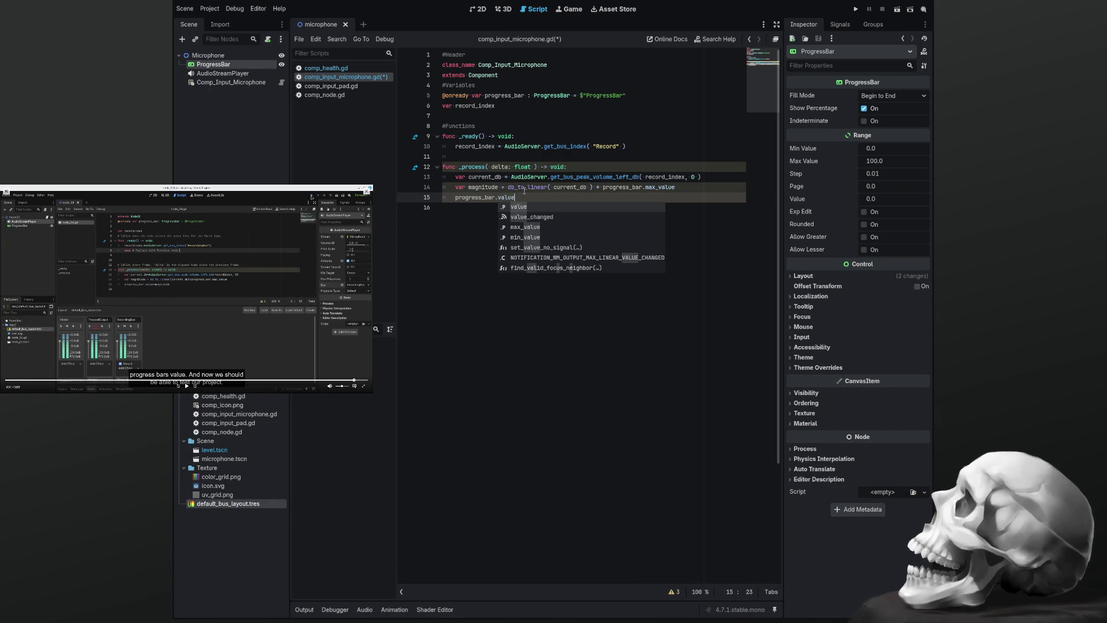
type(" =")
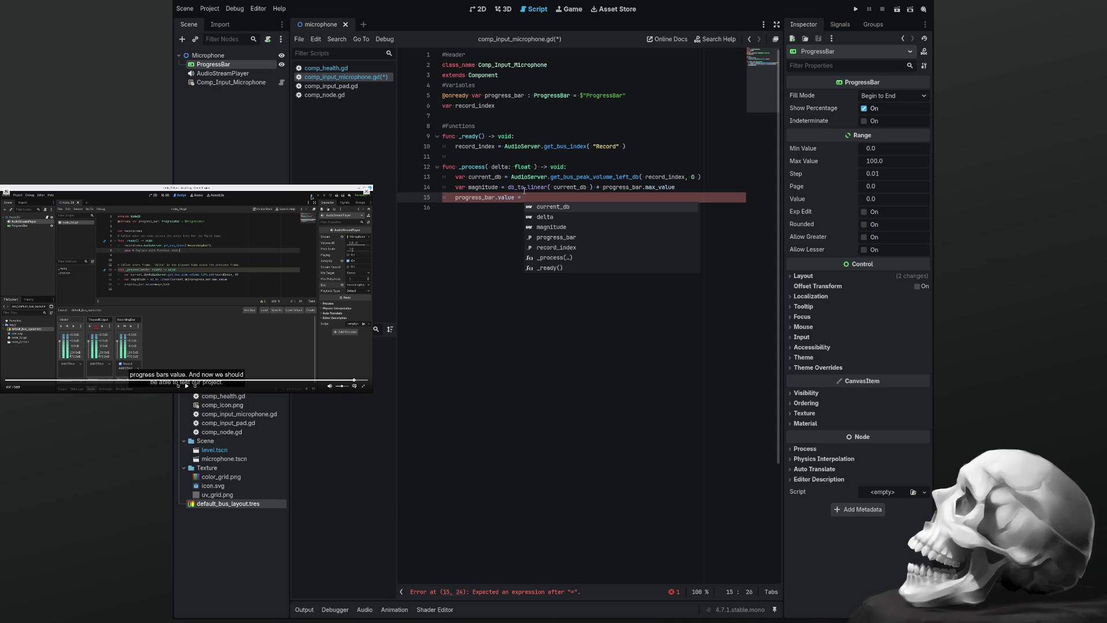
type("magnitude")
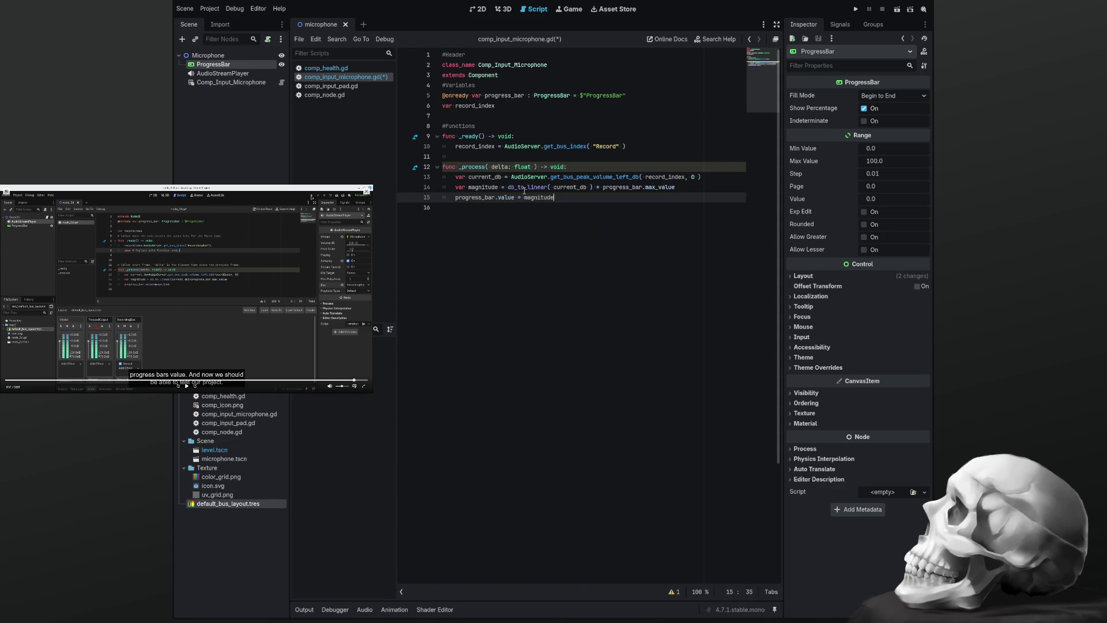
key("ctrl+s")
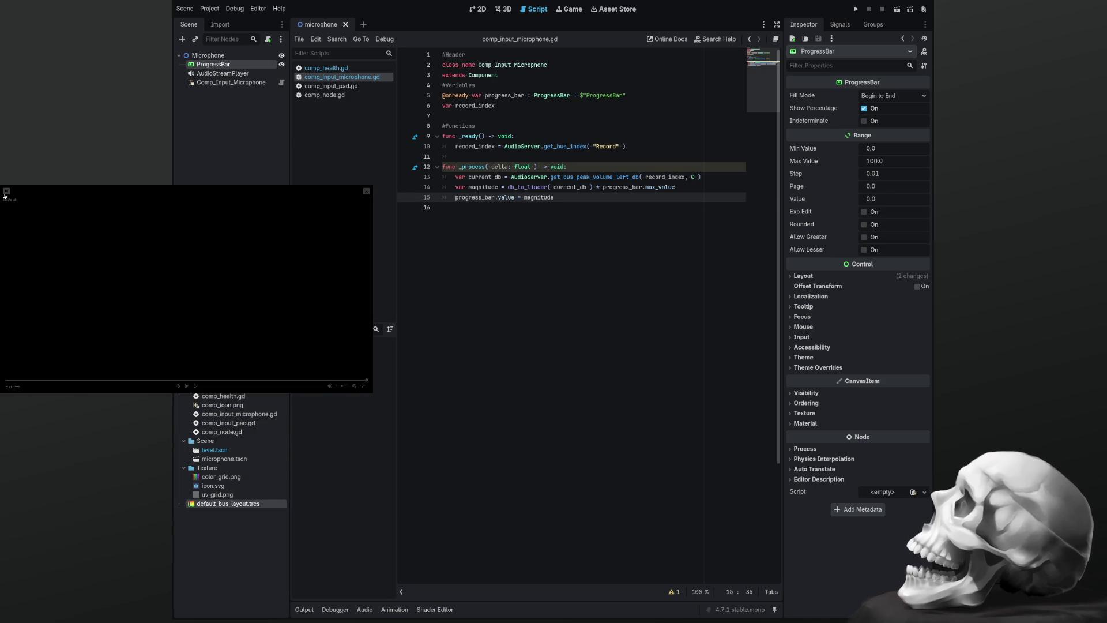
Switch to the 2D scene view, deselect the progress bar, and save the scene
left_click(571, 283)
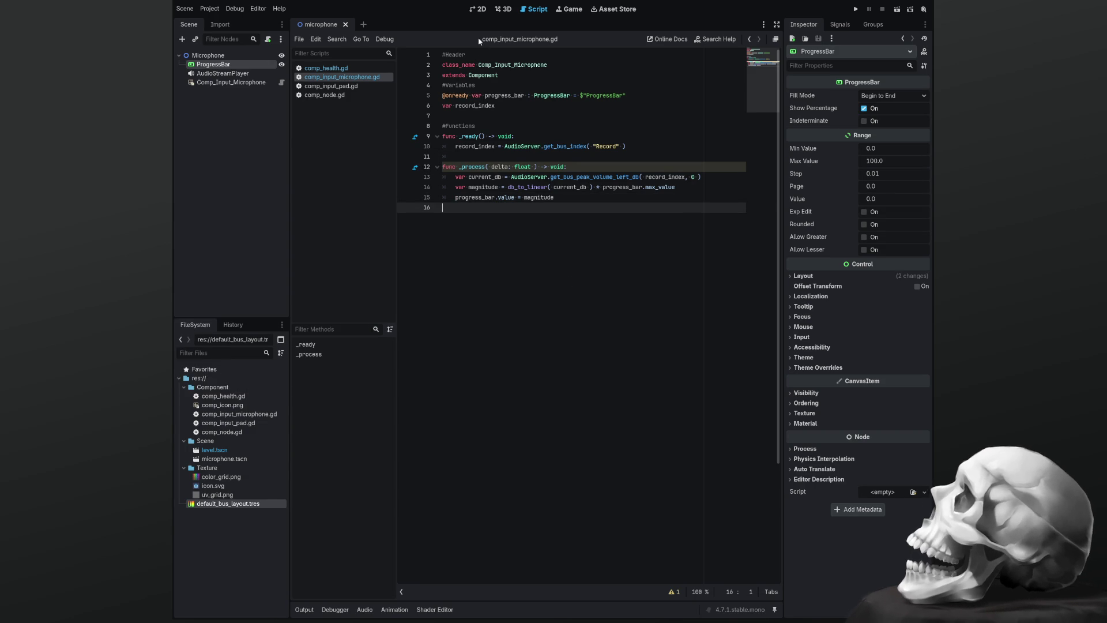
left_click(482, 10)
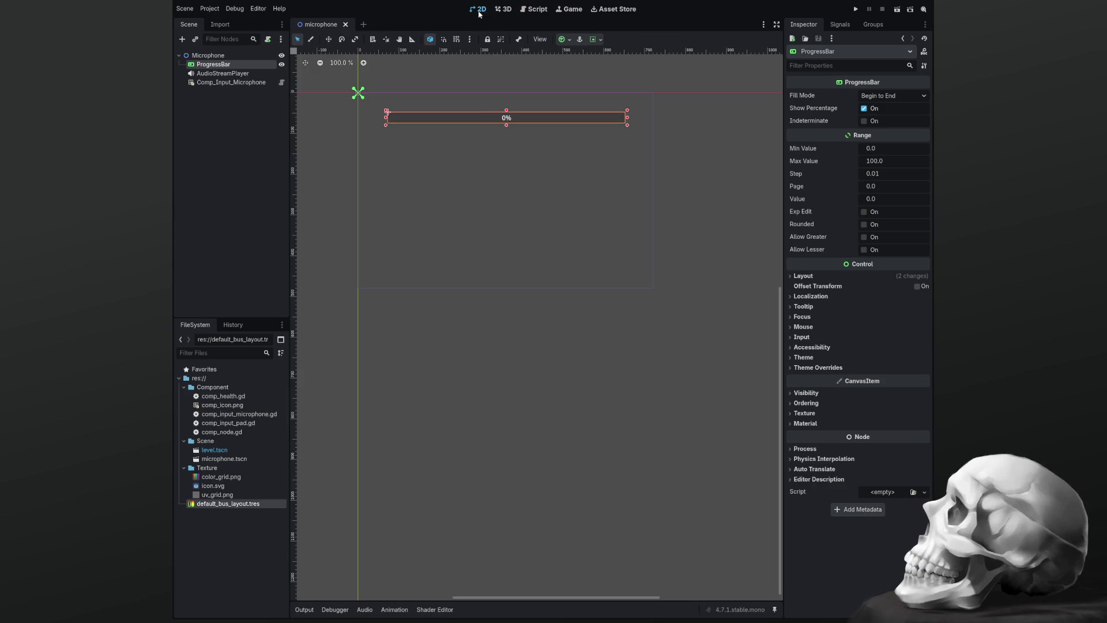
left_click(485, 159)
key("ctrl+s")
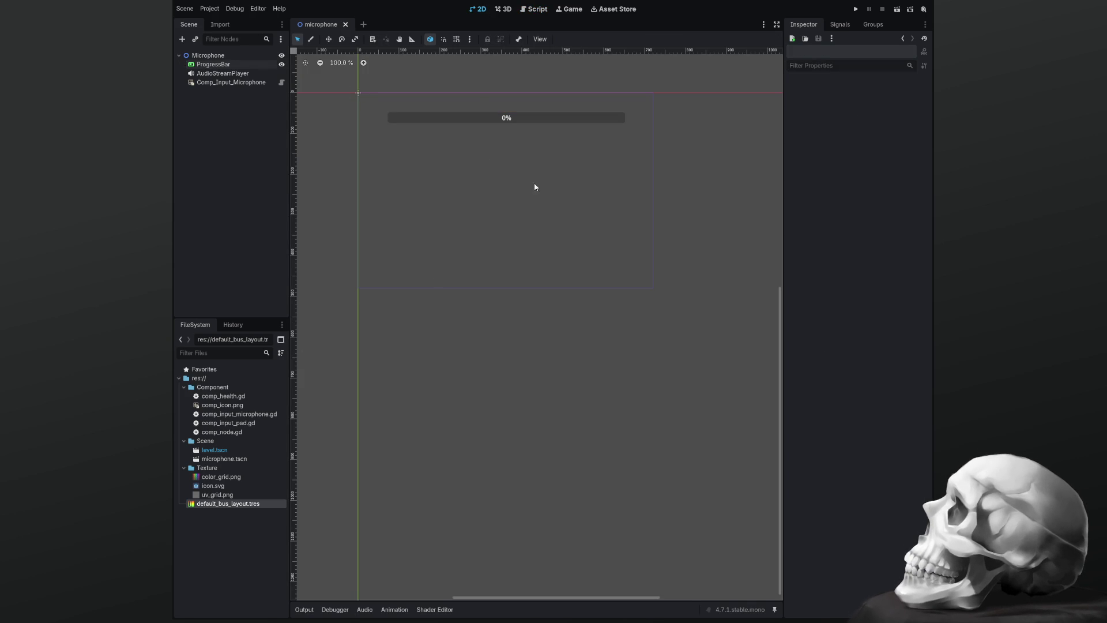
Run the project, stop it, then run the microphone scene with F6
left_click(854, 9)
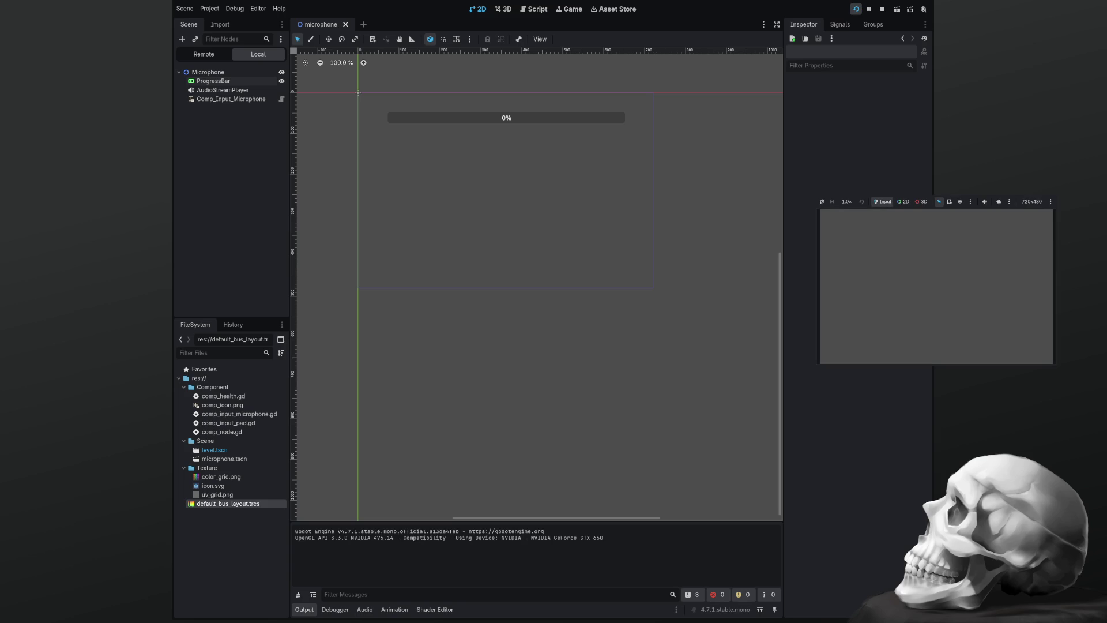
key("F8")
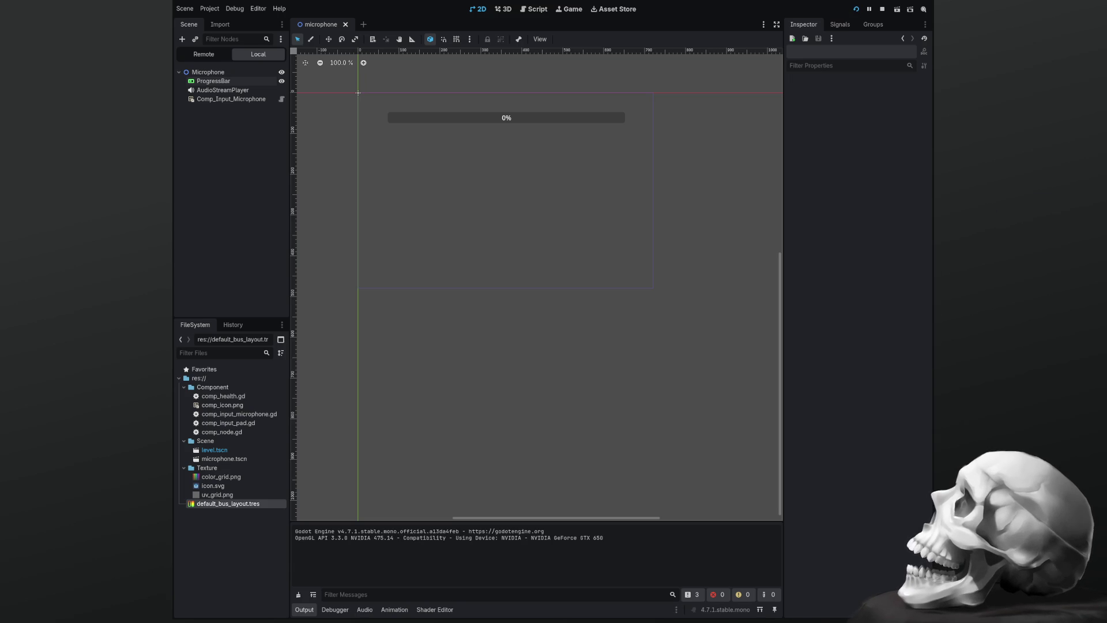
left_click(219, 459)
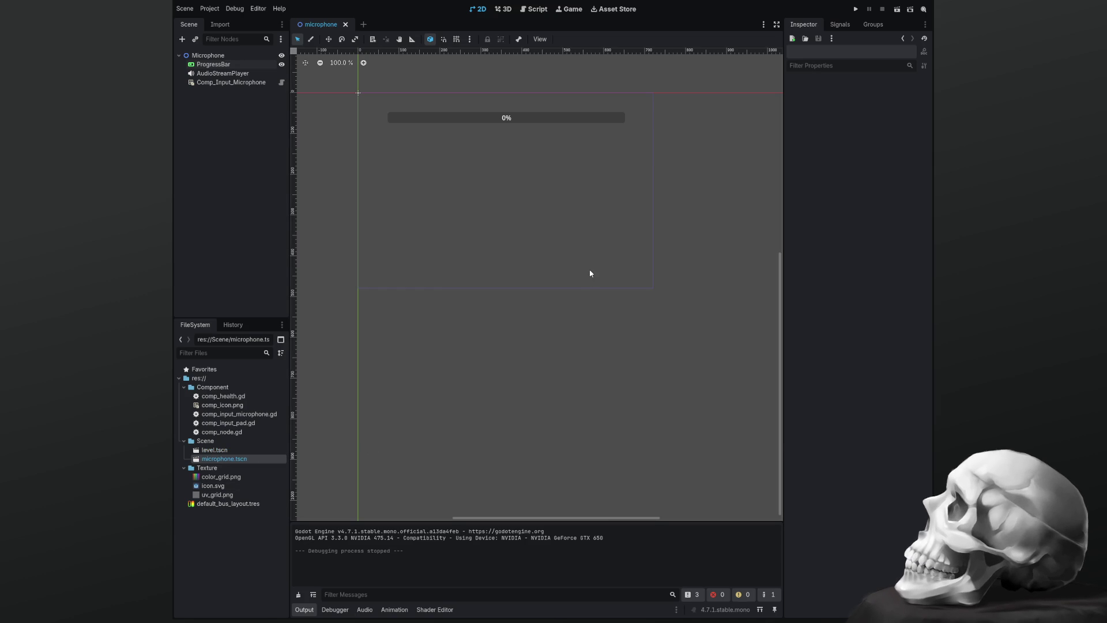
key("F6")
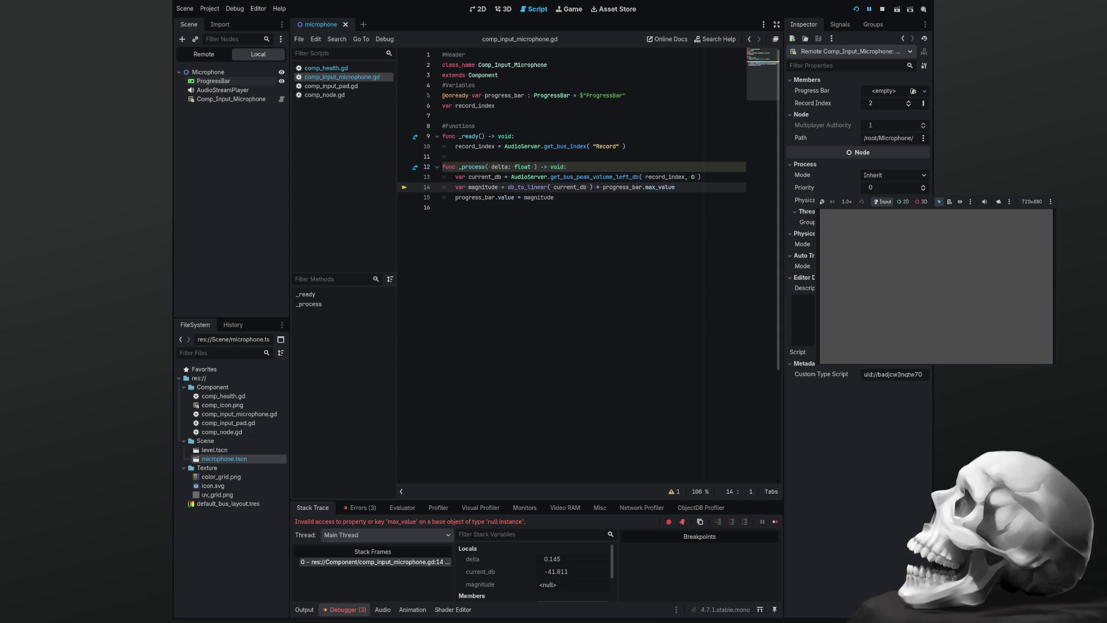
Inspect the null-instance max_value error in the debugger, then place the cursor on line 5's ProgressBar reference
left_click(884, 201)
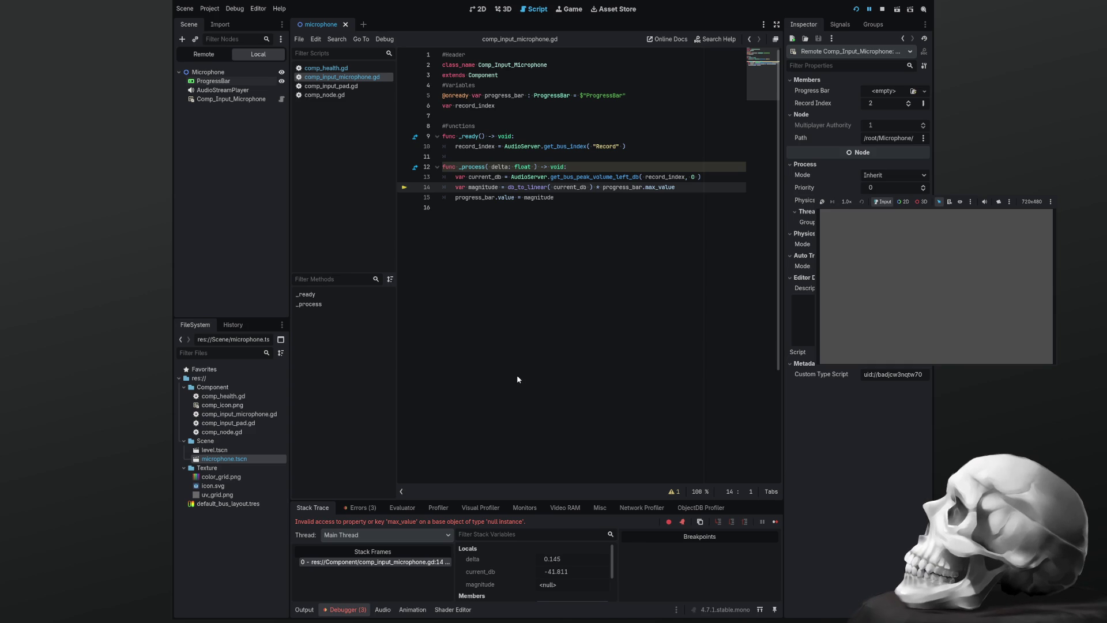
left_click(581, 96)
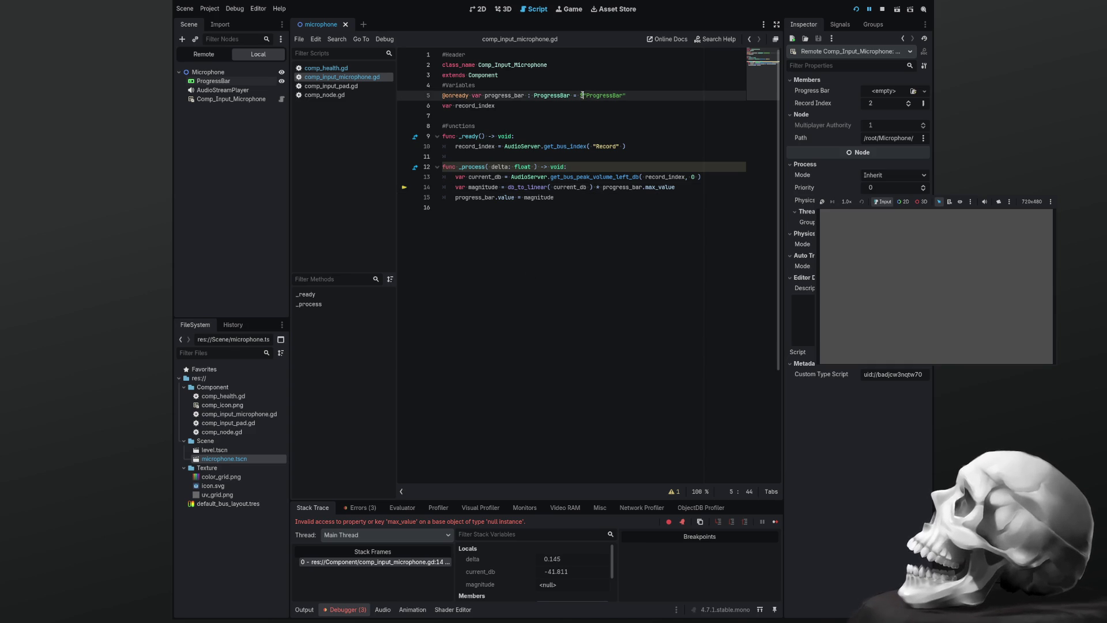
Delete $"ProgressBar" from line 5, drag the ProgressBar node onto that line, and stop the game
key("shift+End")
key("Delete")
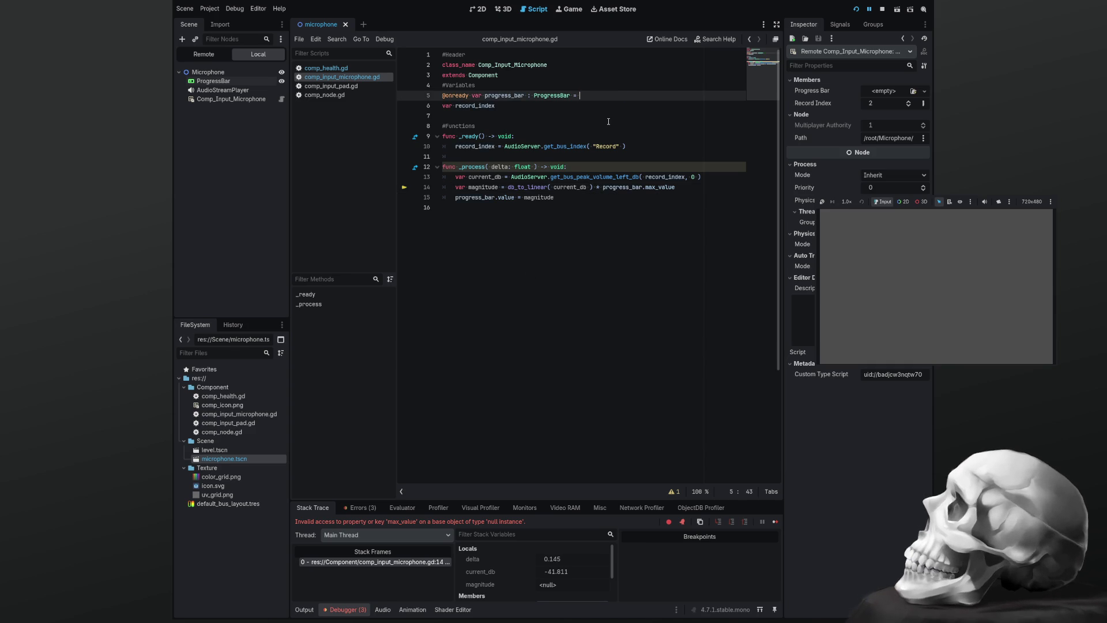
left_click_drag(213, 80, 612, 98)
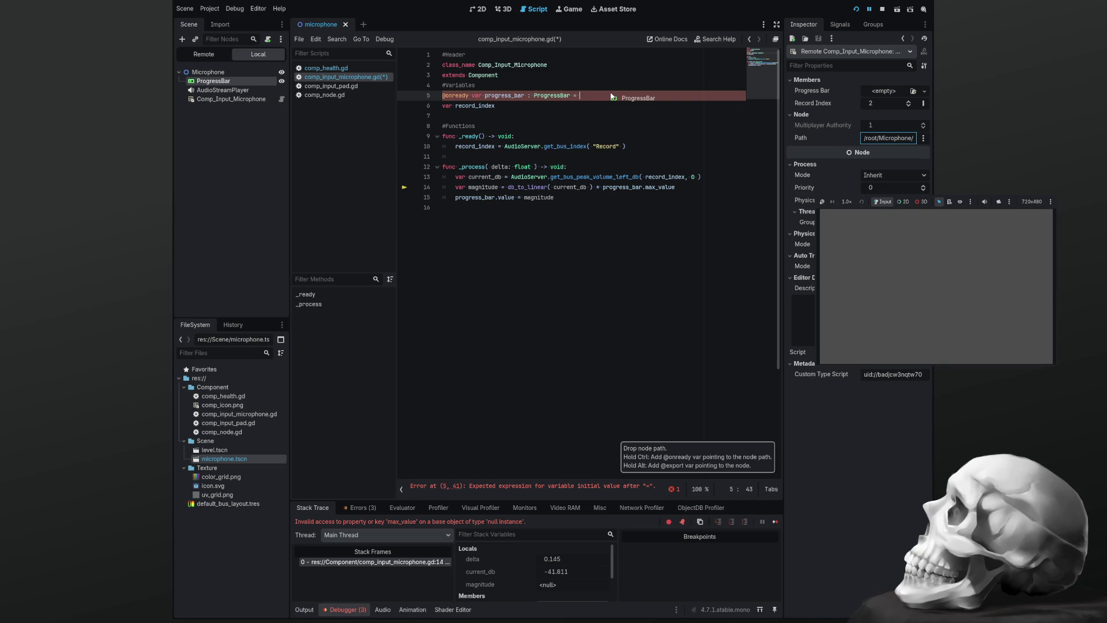
left_click_drag(613, 97, 612, 97)
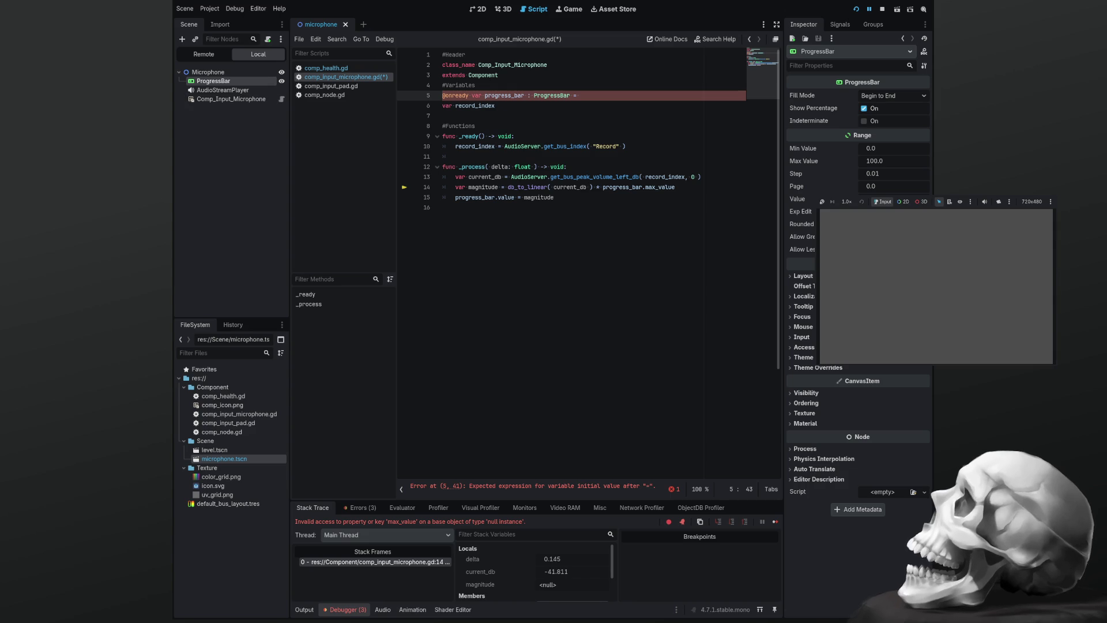
key("F8")
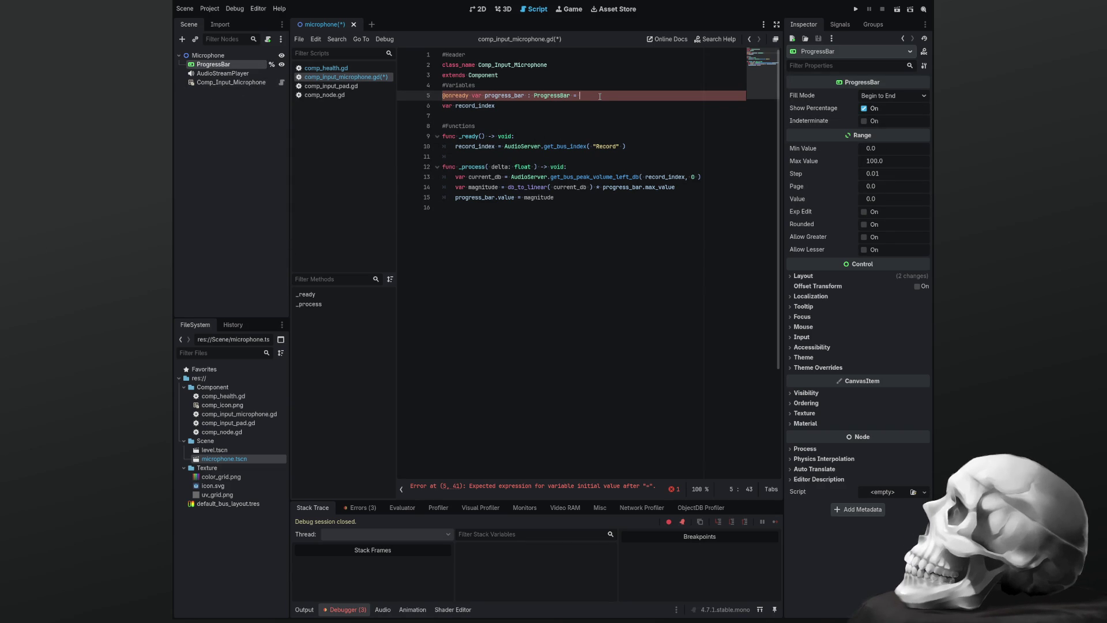
Remove the stray AudioStreamPlayer text, drop the ProgressBar reference onto line 5, and save
type("AudioStreamPlayer")
key("ctrl+BackSpace")
mouse_move(211, 66)
left_mouse_down()
mouse_move(577, 126)
mouse_move(604, 94)
left_mouse_up()
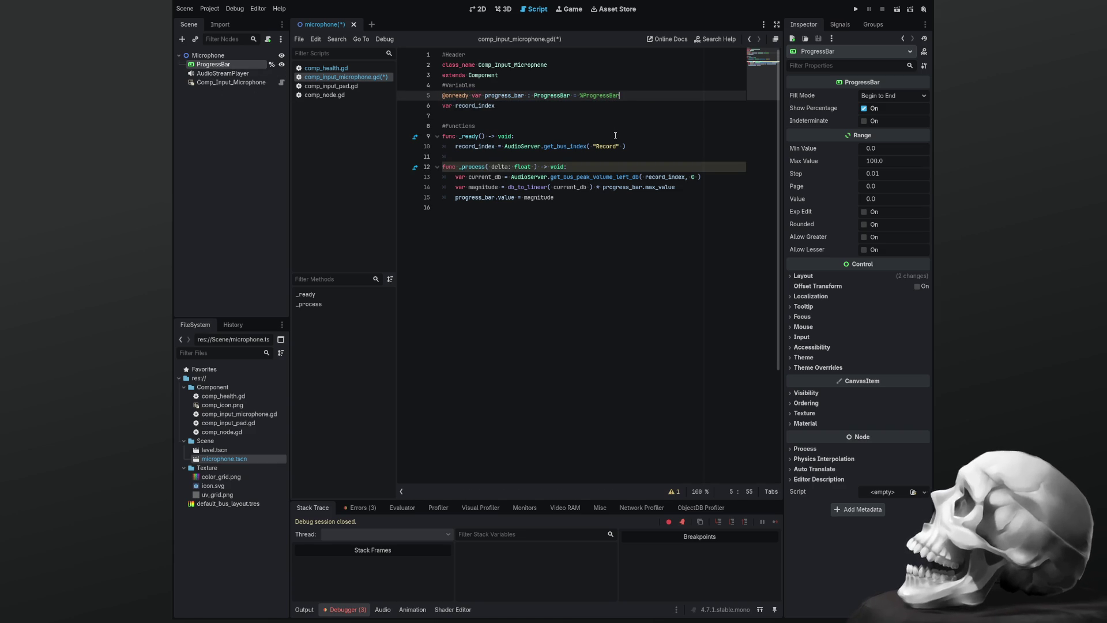
key("ctrl+s")
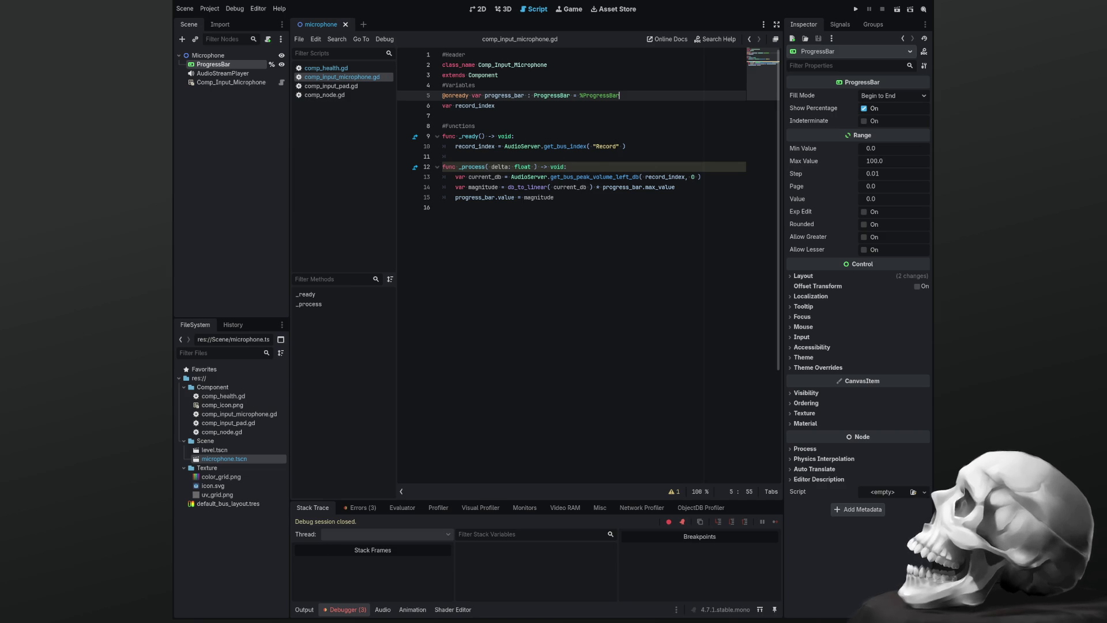
Clear the old entries in the debugger's Errors list, save again, and run the scene
left_click(359, 507)
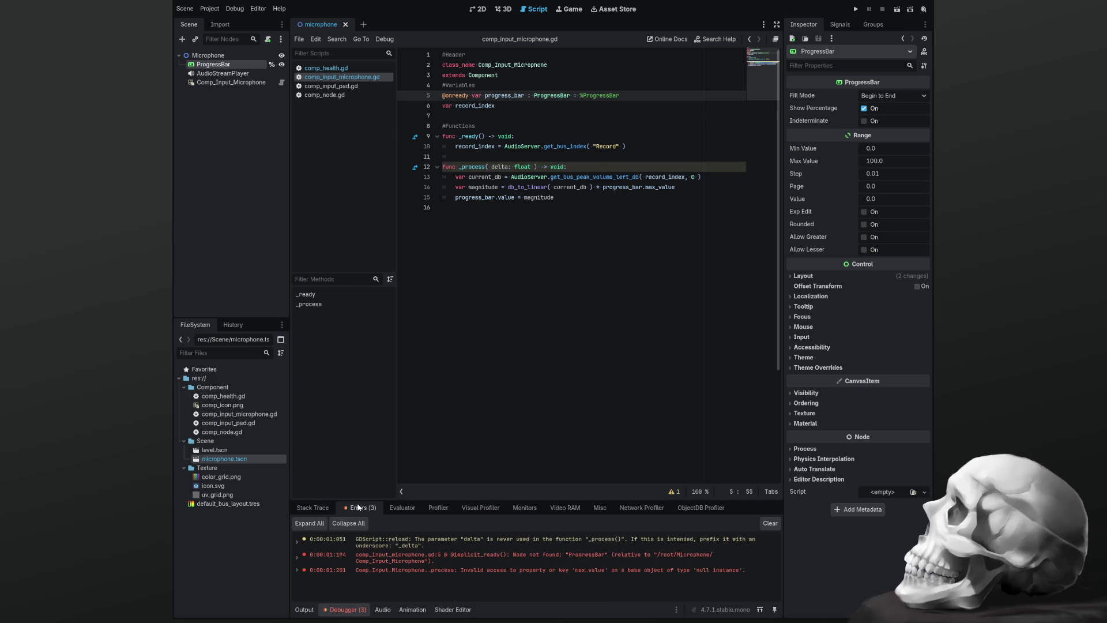
left_click(768, 527)
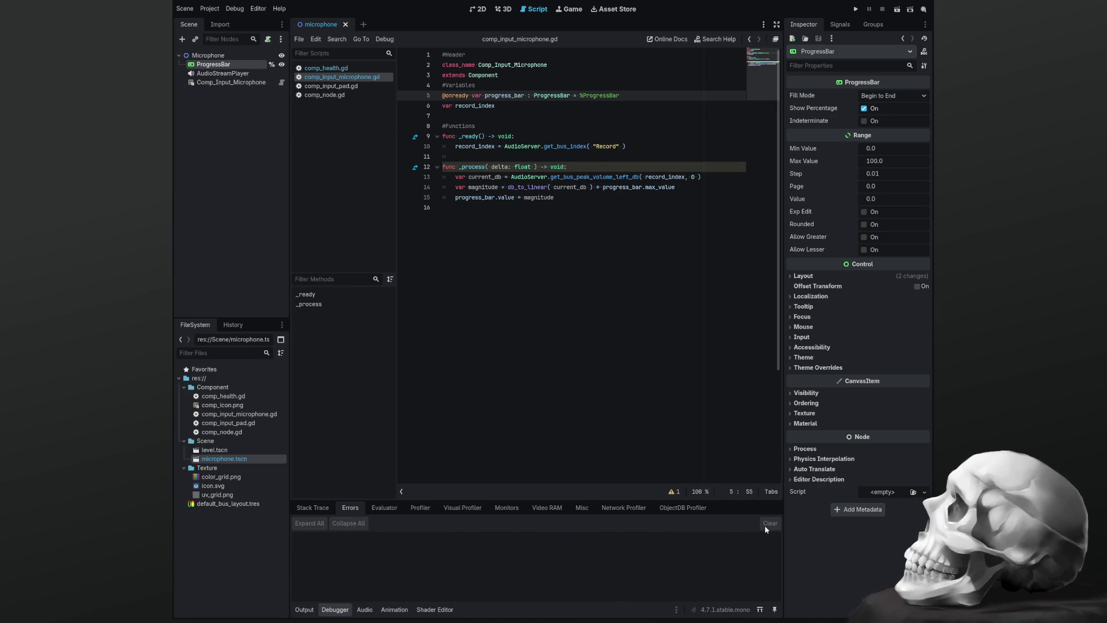
key("ctrl+s")
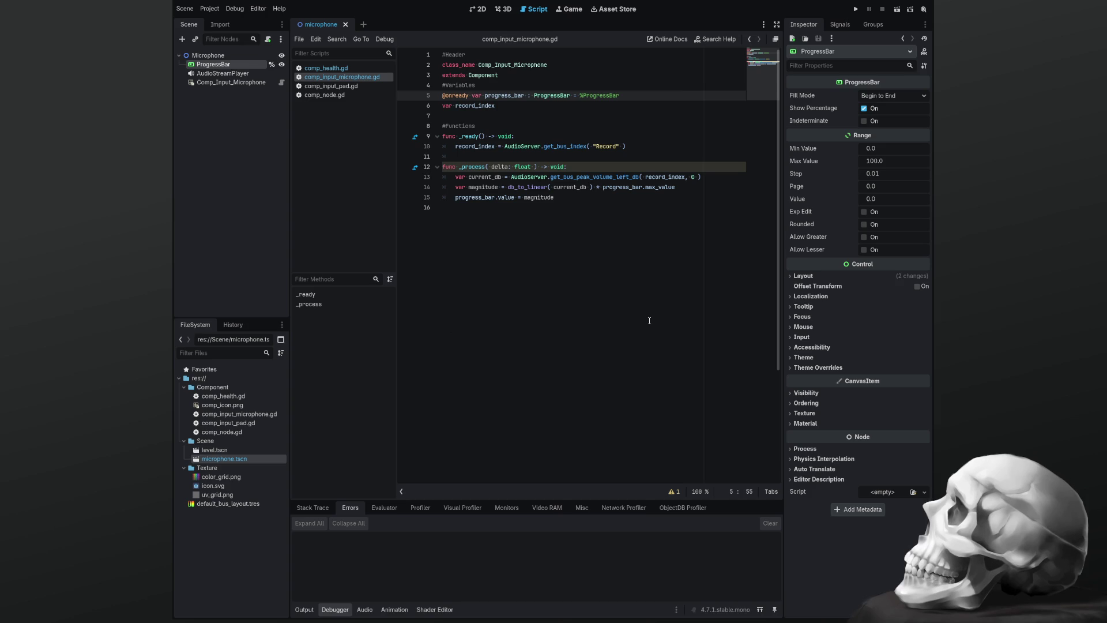
left_click(855, 9)
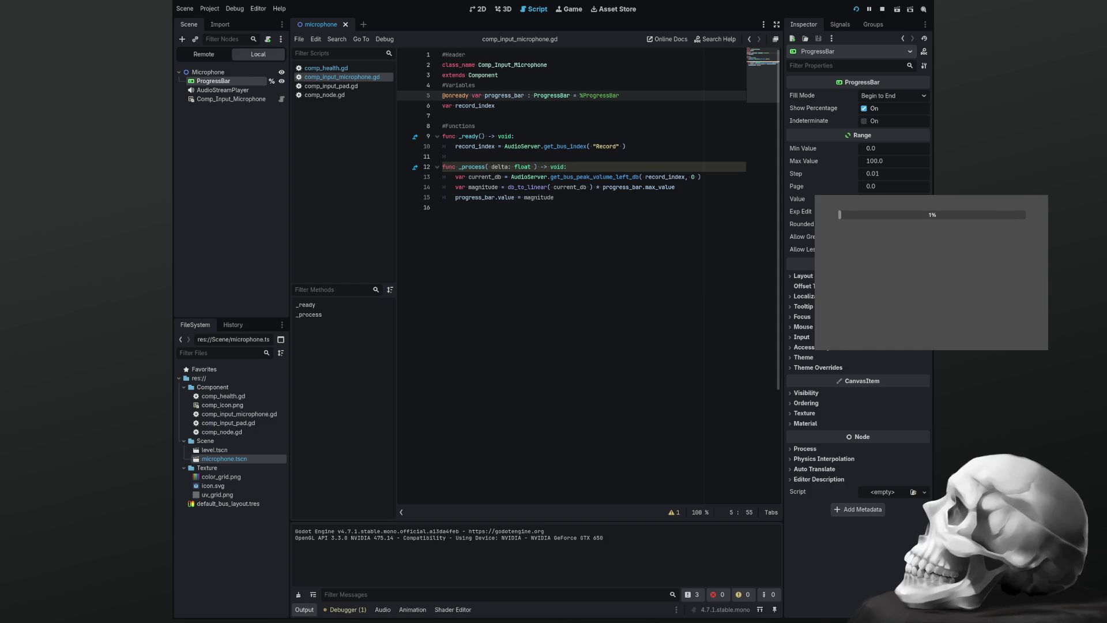
Stop the test run once the progress bar reacts to the microphone, returning to the script
left_click(603, 187)
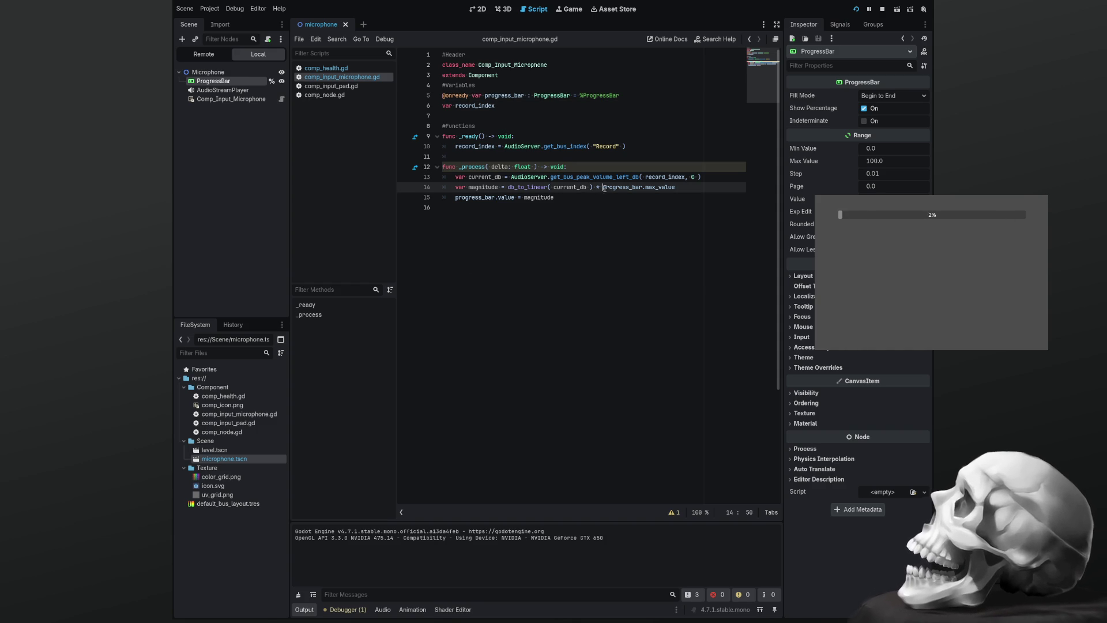
key("F8")
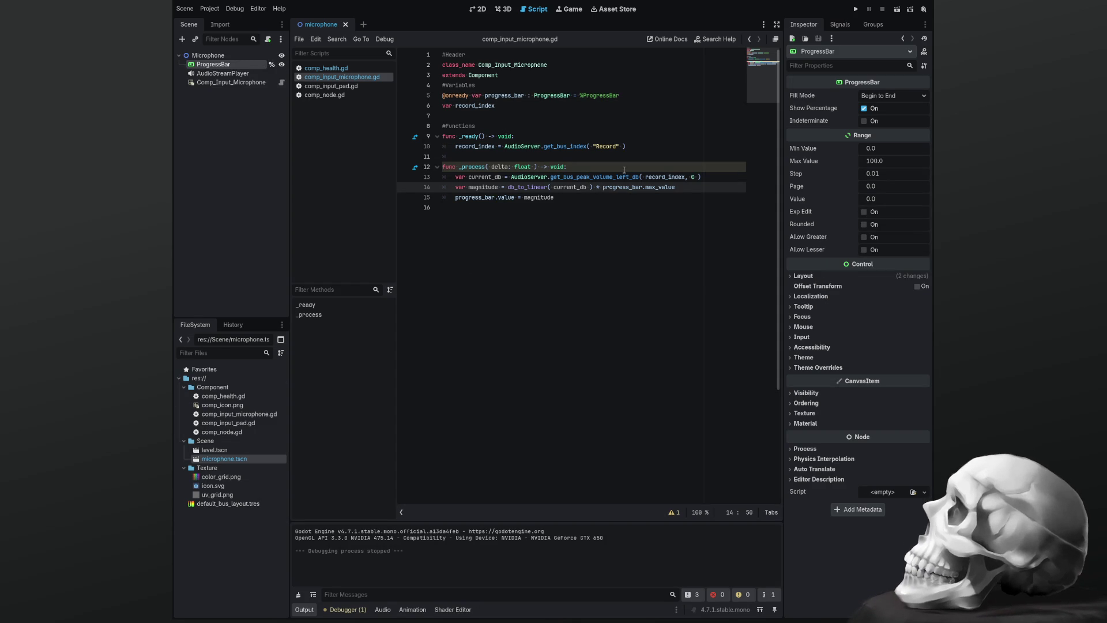
left_click(546, 106)
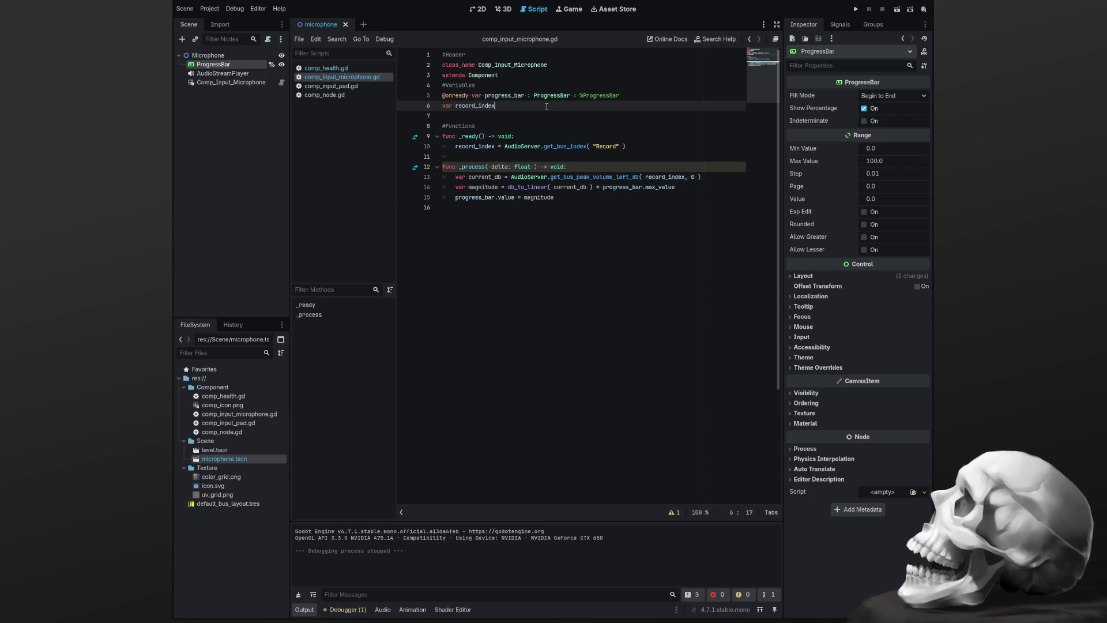
Copy progress_bar.max_value from the magnitude line and paste it onto a new line in _ready
key("Down")
key("Down")
key("Down")
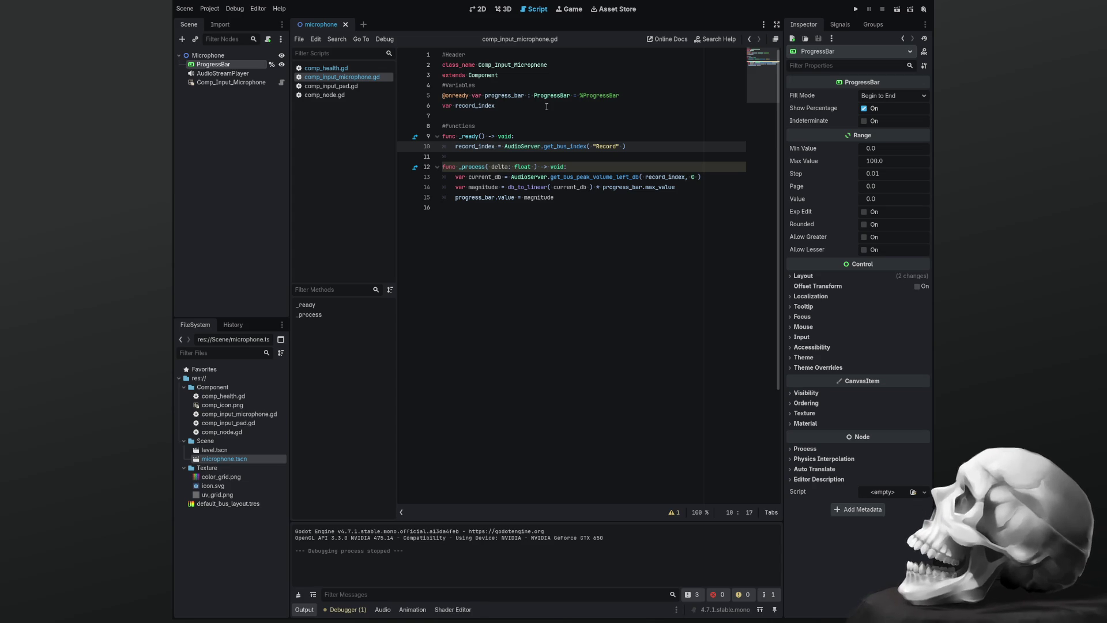
key("Down")
key("Down")
key("Down")
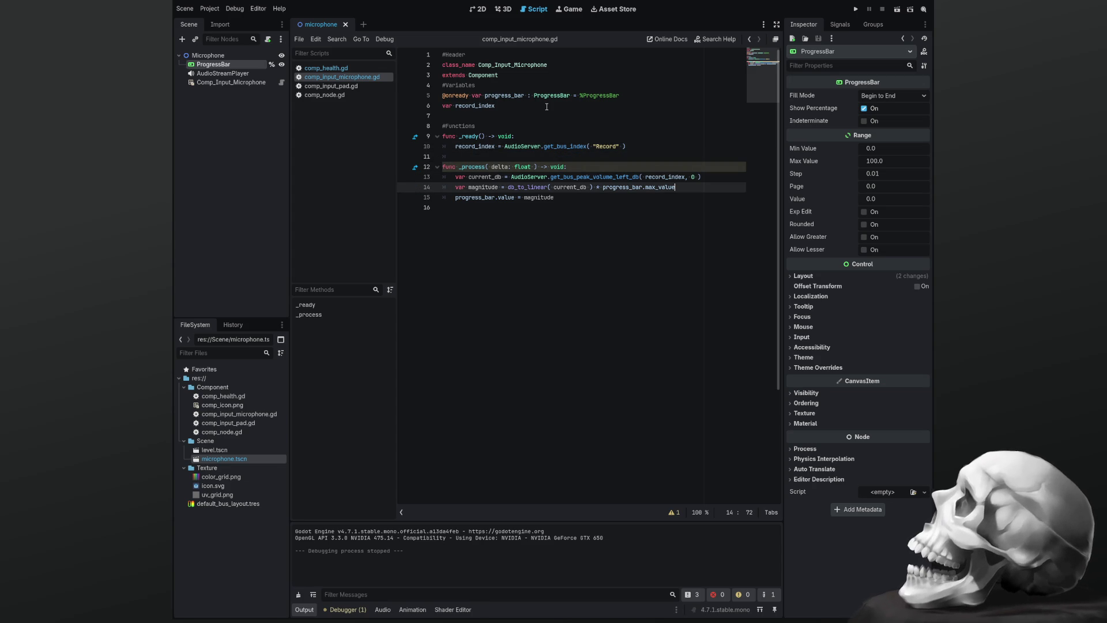
key("shift+Left")
key("shift+Left")
key("shift+Left")
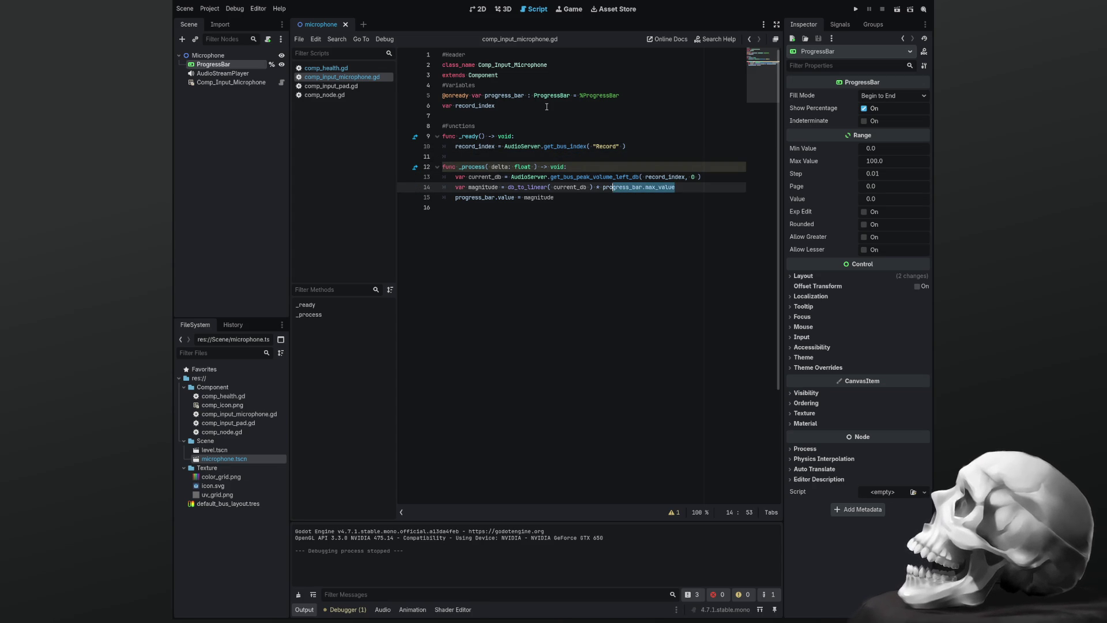
key("shift+Left")
key("ctrl+c")
key("Up")
key("Up")
key("Up")
key("End")
key("Return")
key("ctrl+v")
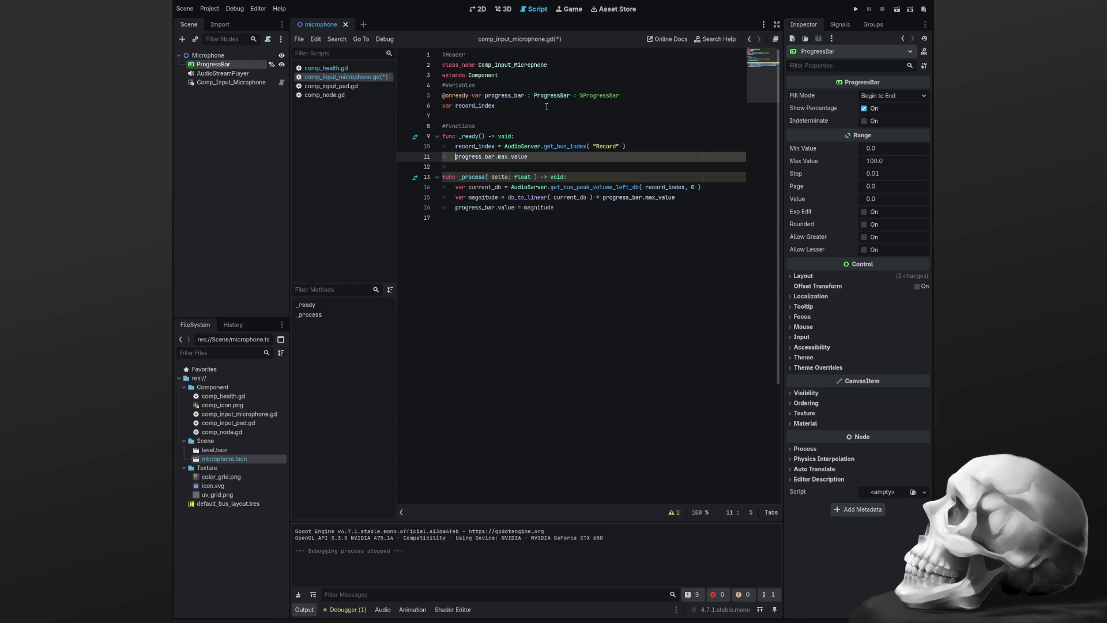
Make that line record_max = progress_bar.max_value and declare var record_max below record_index
type("record_")
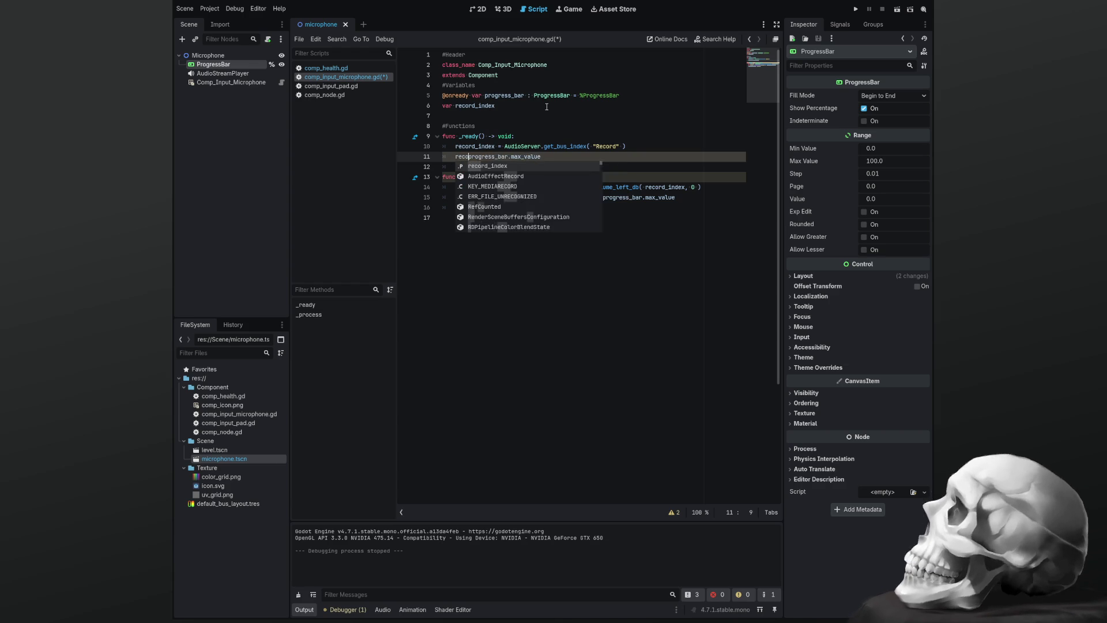
type("max =")
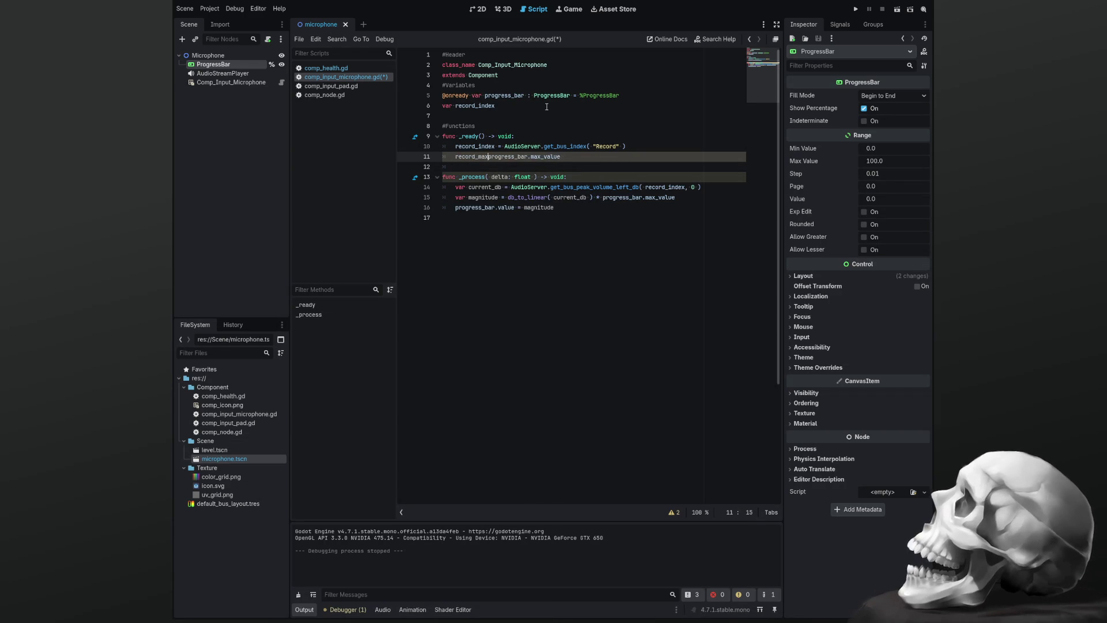
key("Escape")
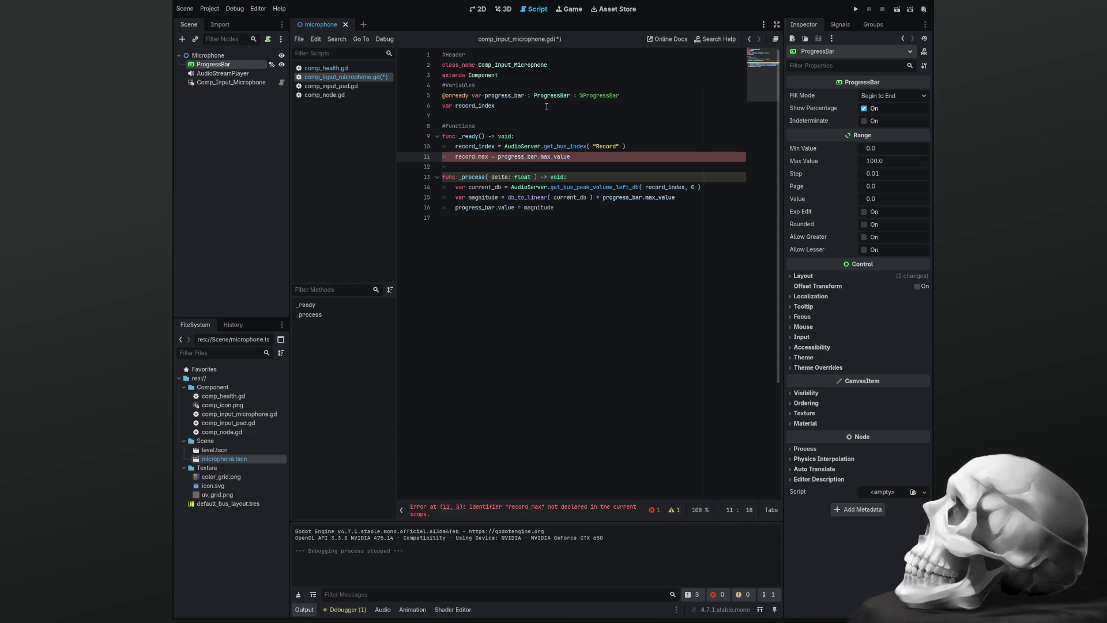
key("Up")
key("Up")
key("Up")
key("Return")
type("var record_max")
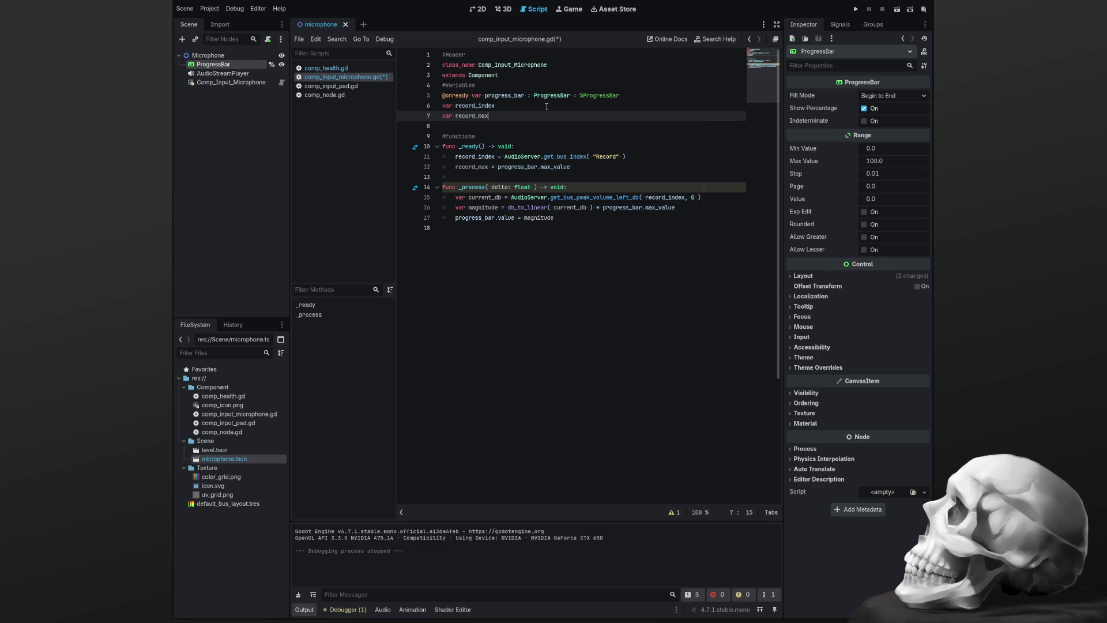
Replace progress_bar.max_value with record_max in the magnitude calculation on line 16
key("Down")
key("Down")
key("Down")
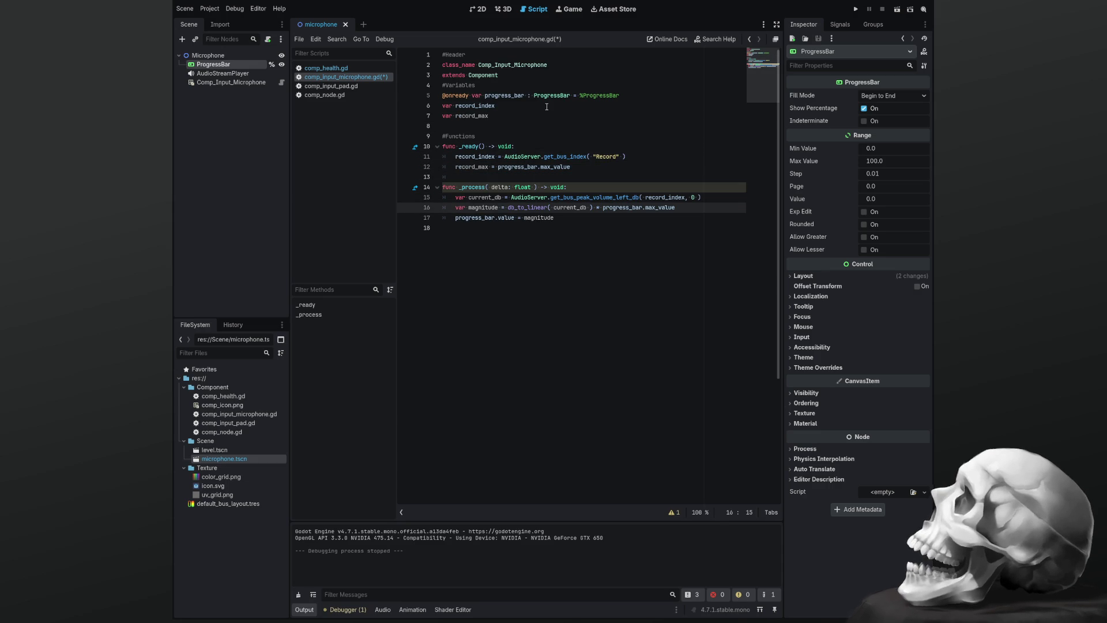
key("shift+Left")
key("shift+Left")
key("shift+Left")
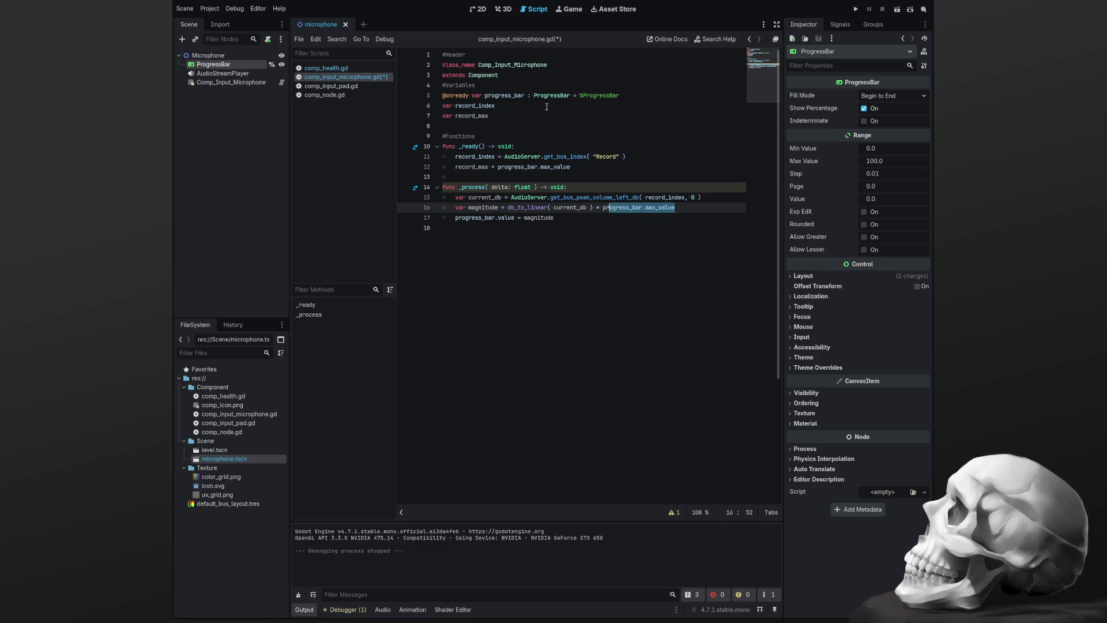
type("record")
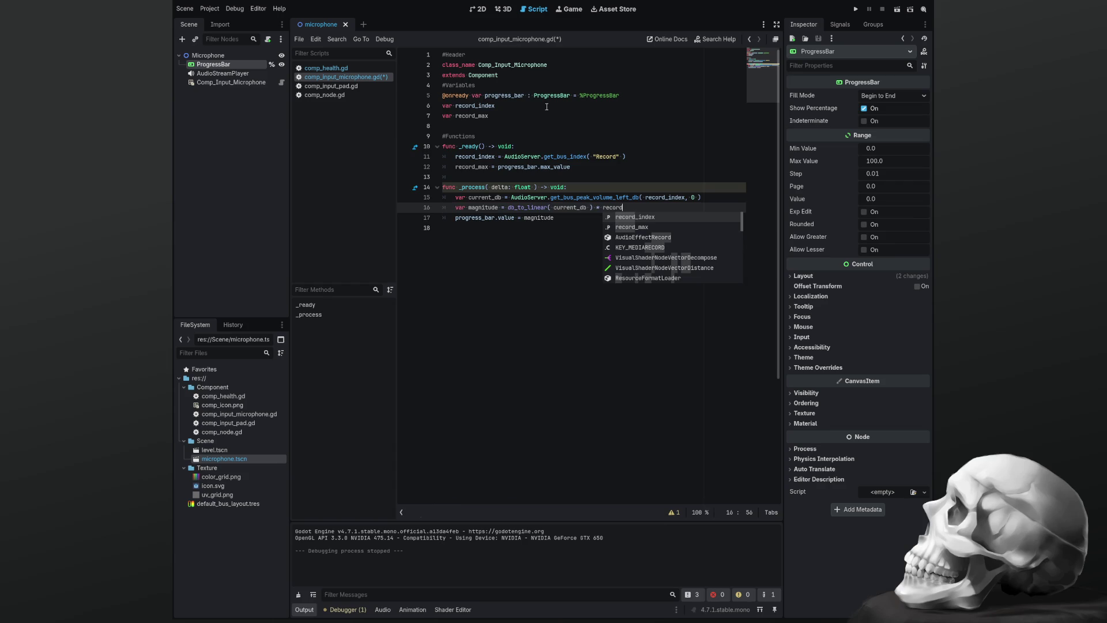
key("Down")
key("Return")
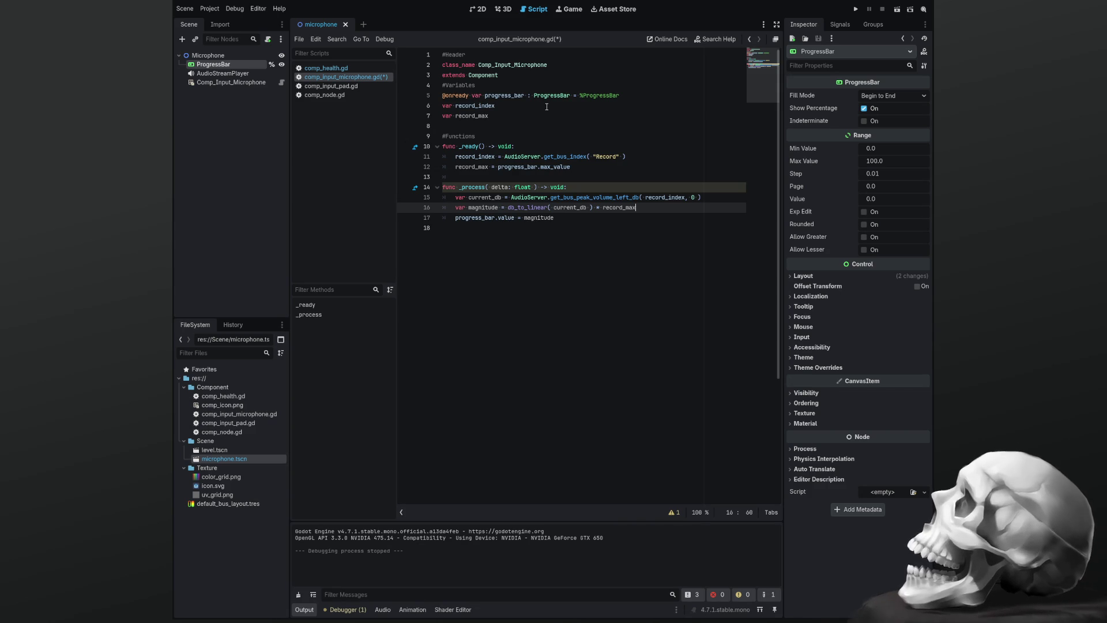
key("Up")
key("Down")
key("Down")
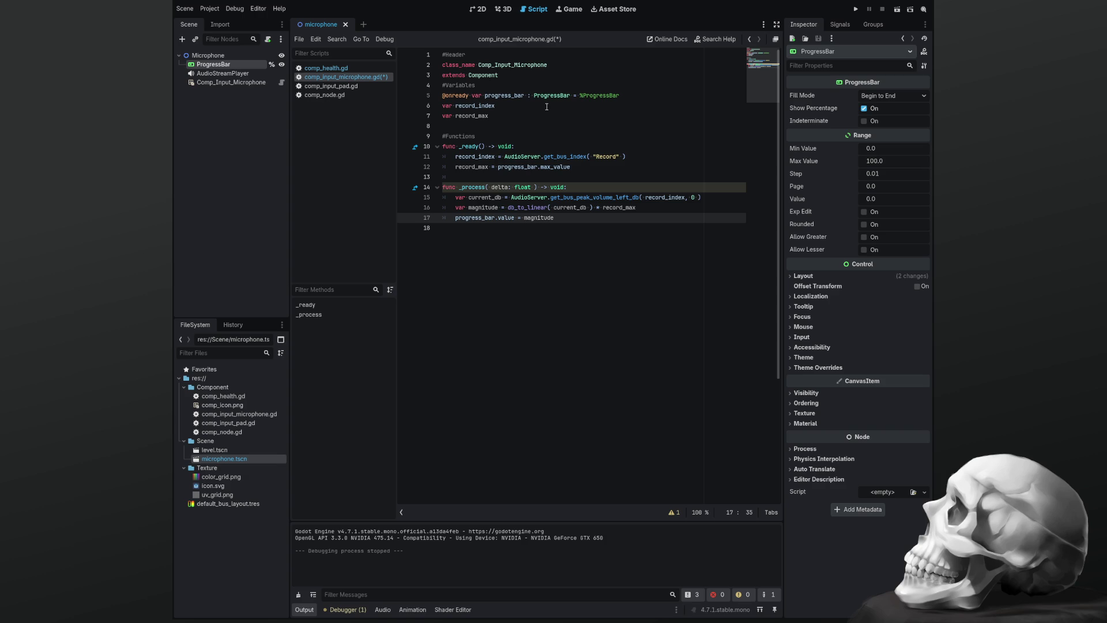
Append print calls for a "-------" separator, current_db and magnitude at the end of _process
key("Return")
key("Return")
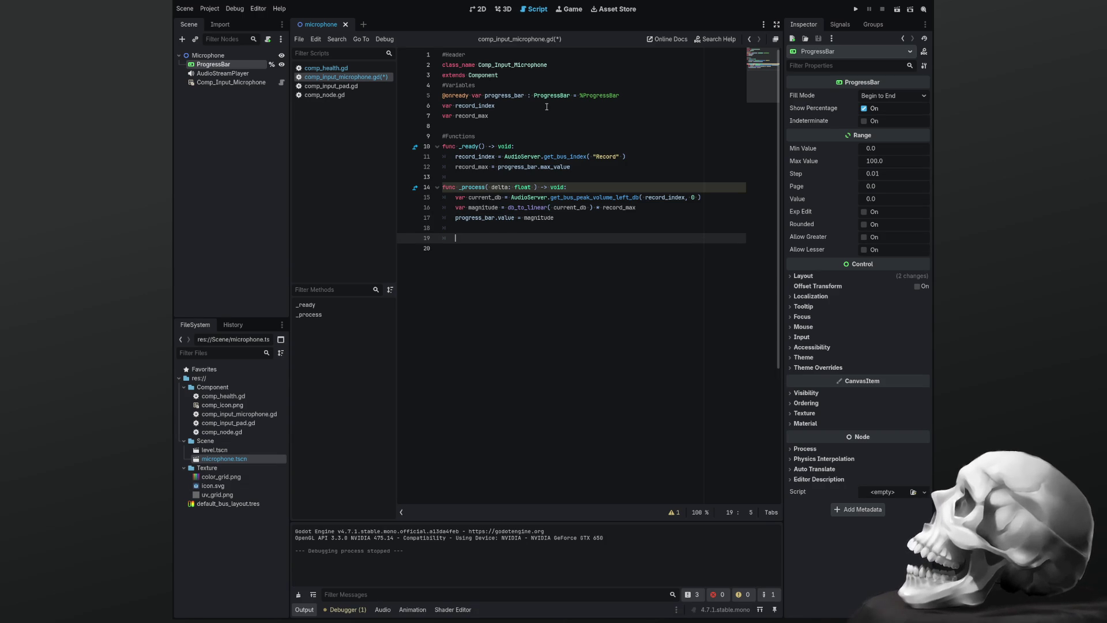
type("print( \"")
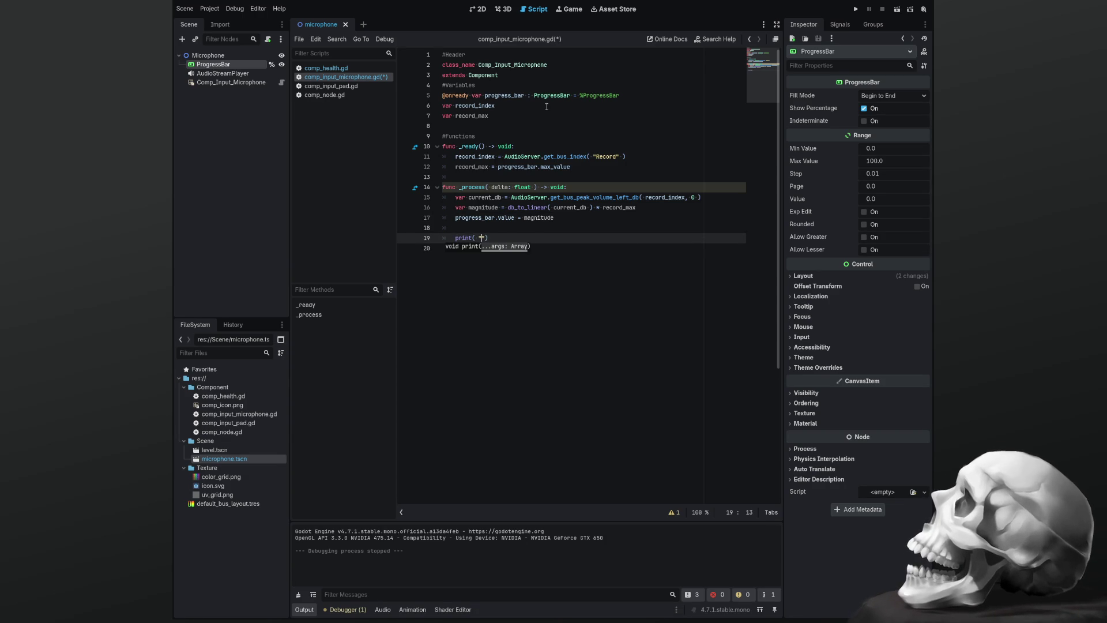
type("-------\" ")
type(")")
key("Return")
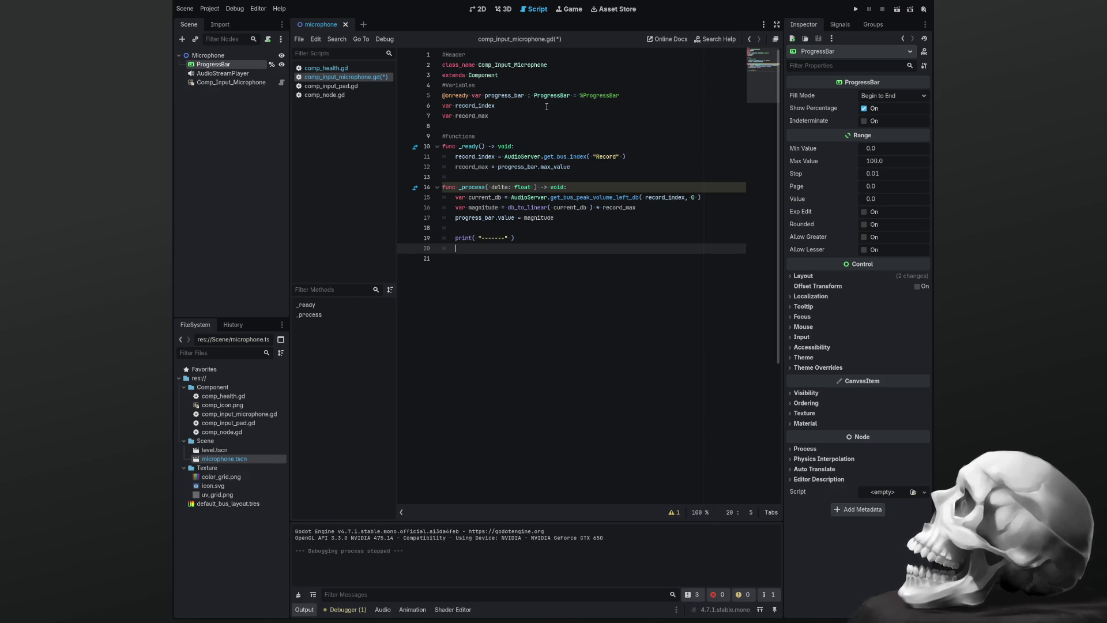
type("print")
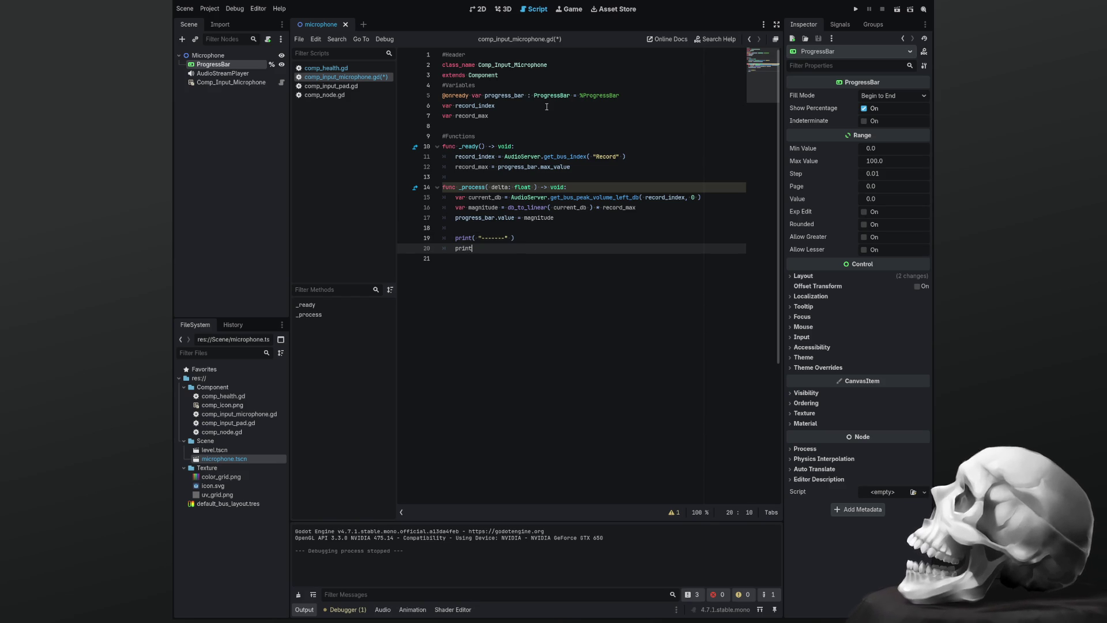
type("( ")
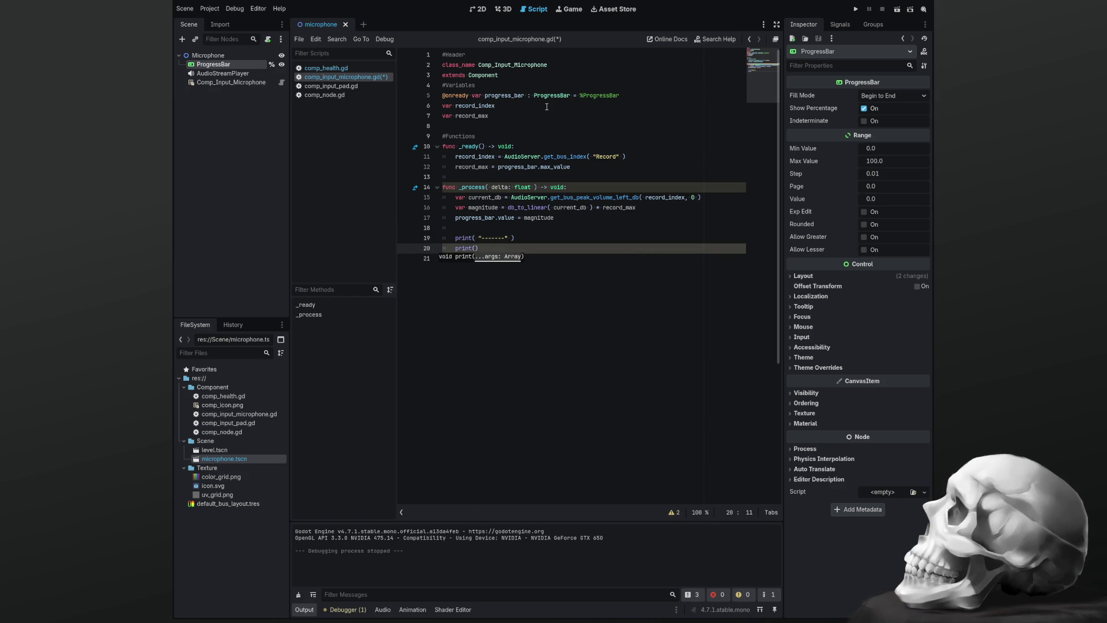
type("current_db")
key("Return")
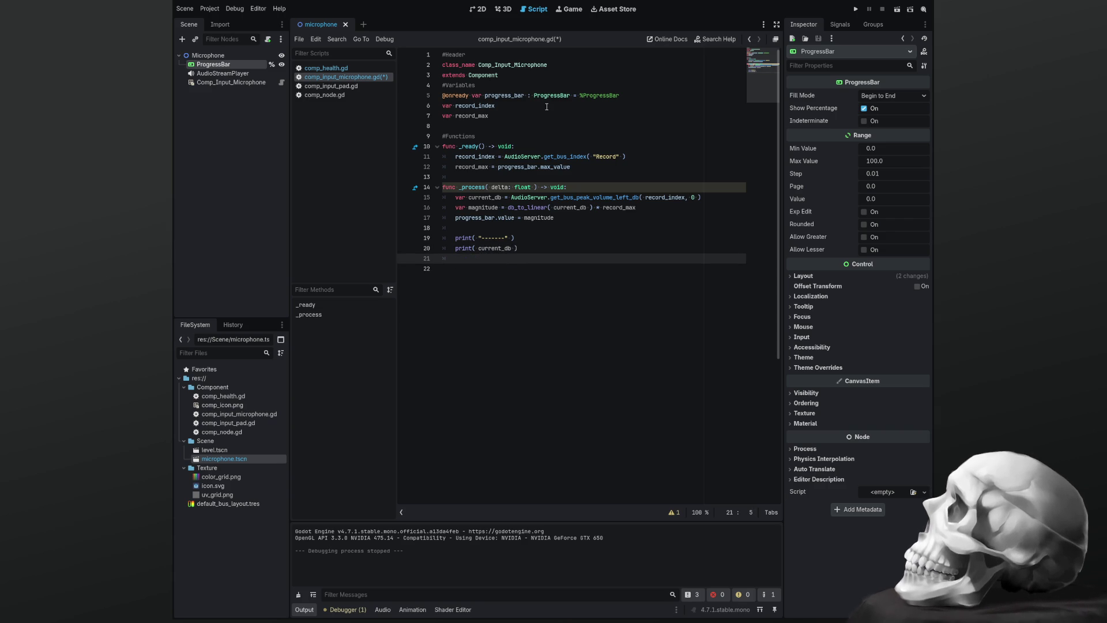
type("print( ")
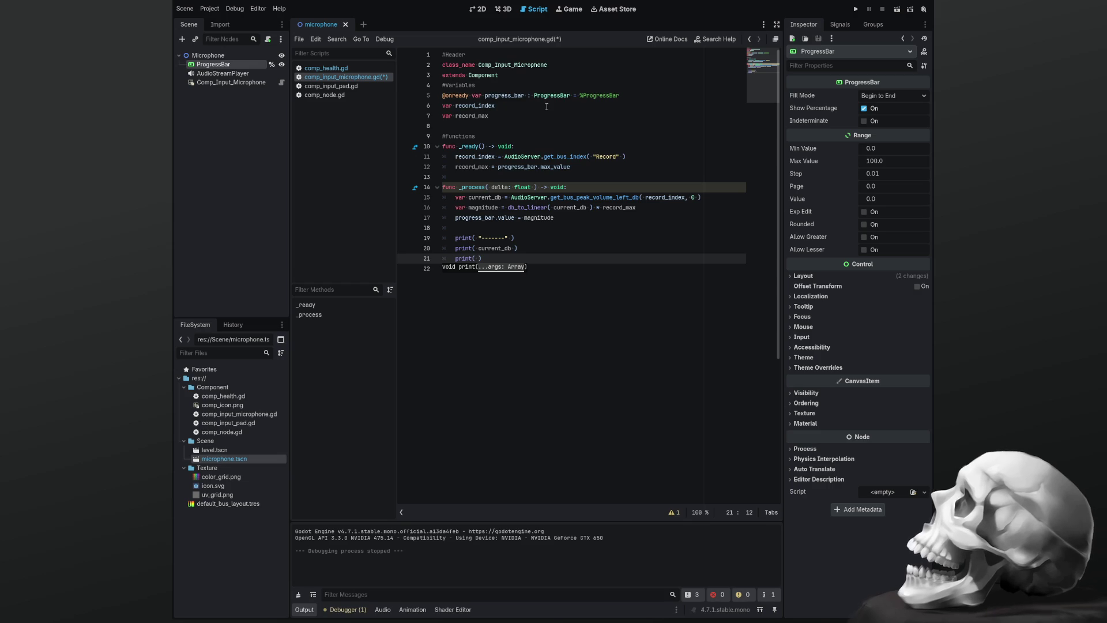
type("magnitud")
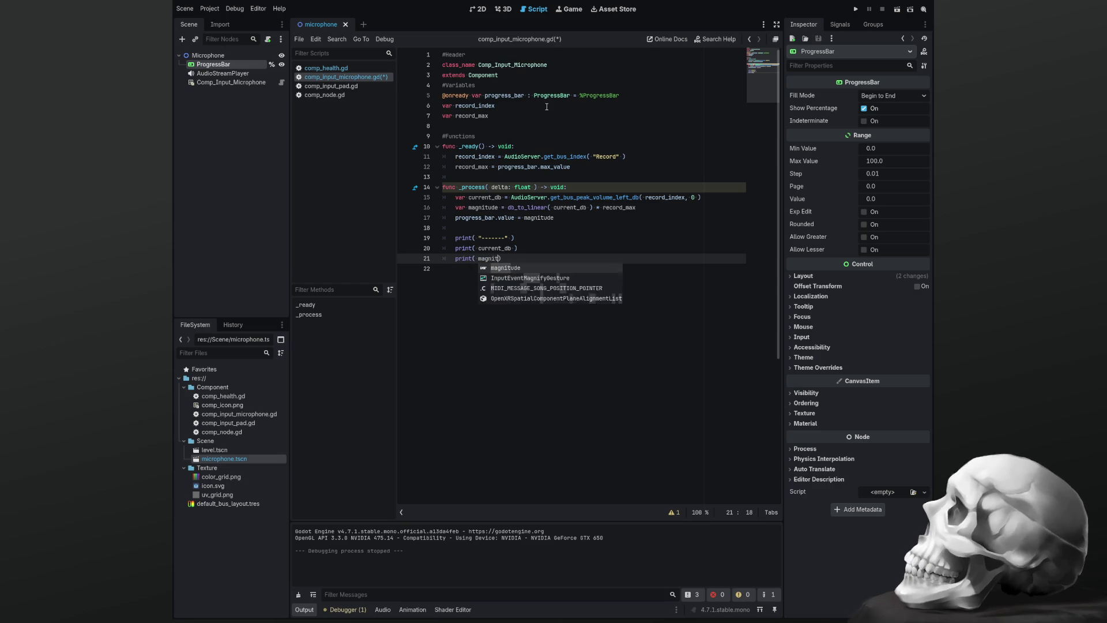
type("e")
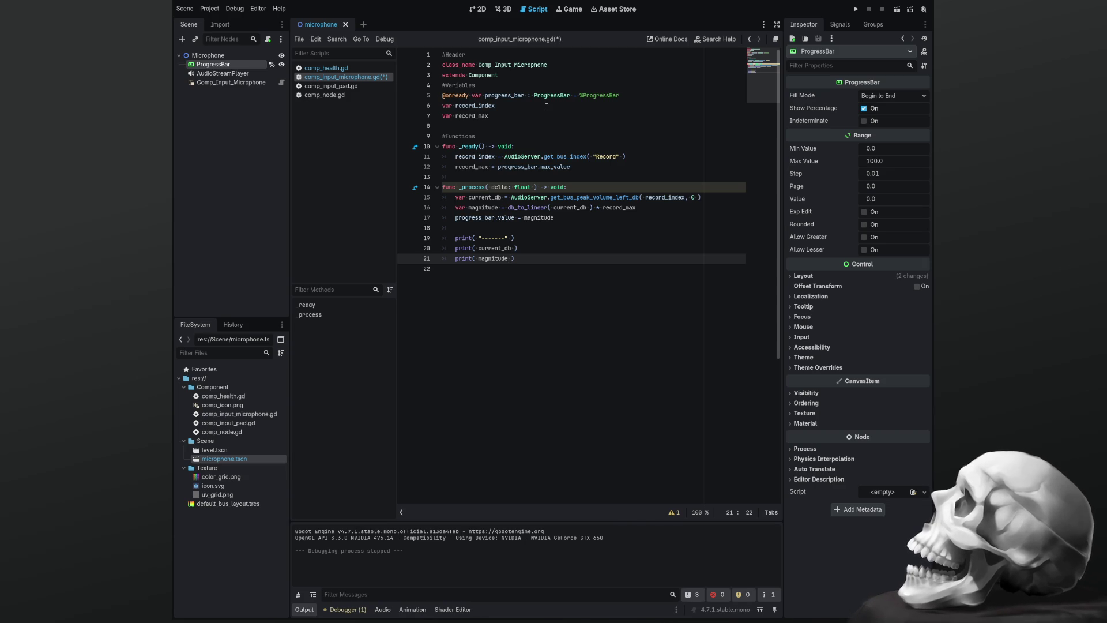
key("shift+Up")
key("shift+Up")
Copy the three print lines and paste them at the end of _ready after a blank line
key("shift+Home")
key("ctrl+c")
key("Up")
key("Up")
key("Up")
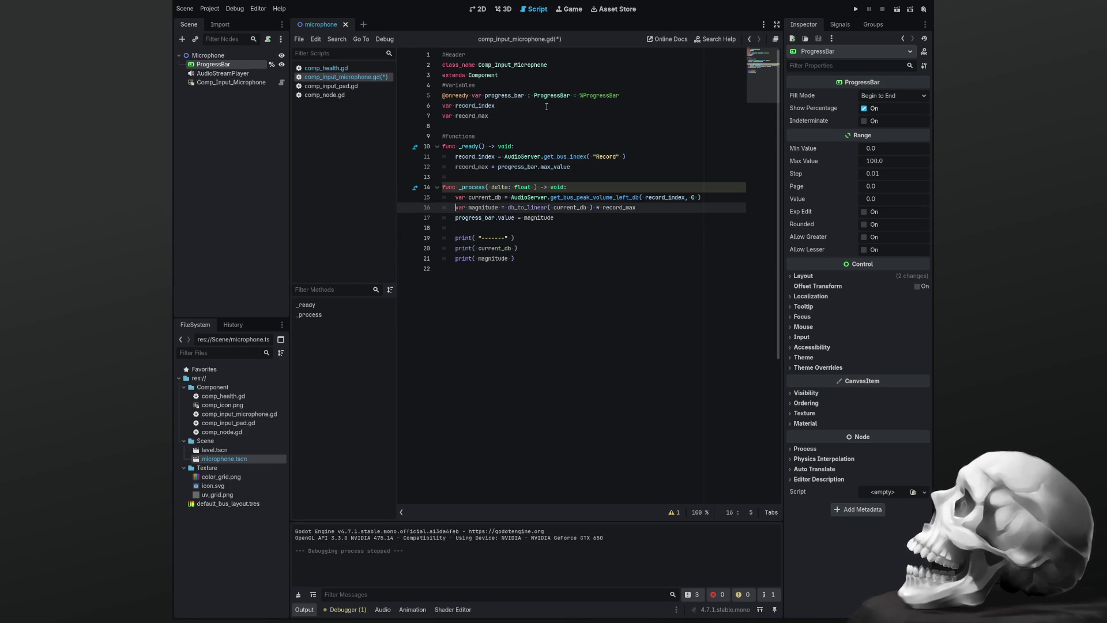
key("End")
key("Return")
key("ctrl+v")
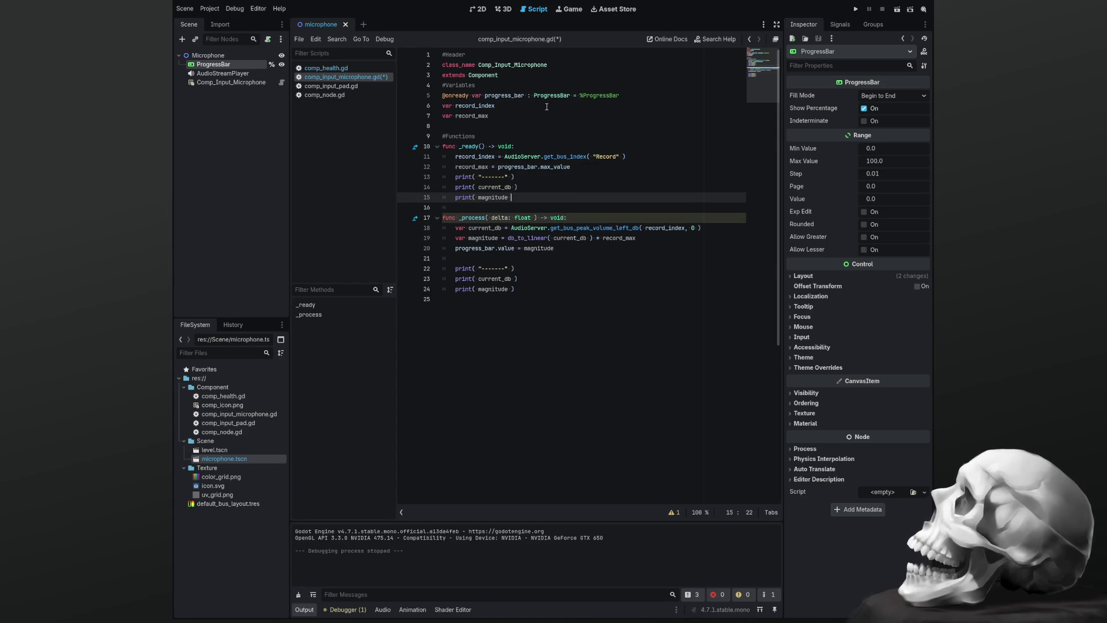
key("Up")
key("Up")
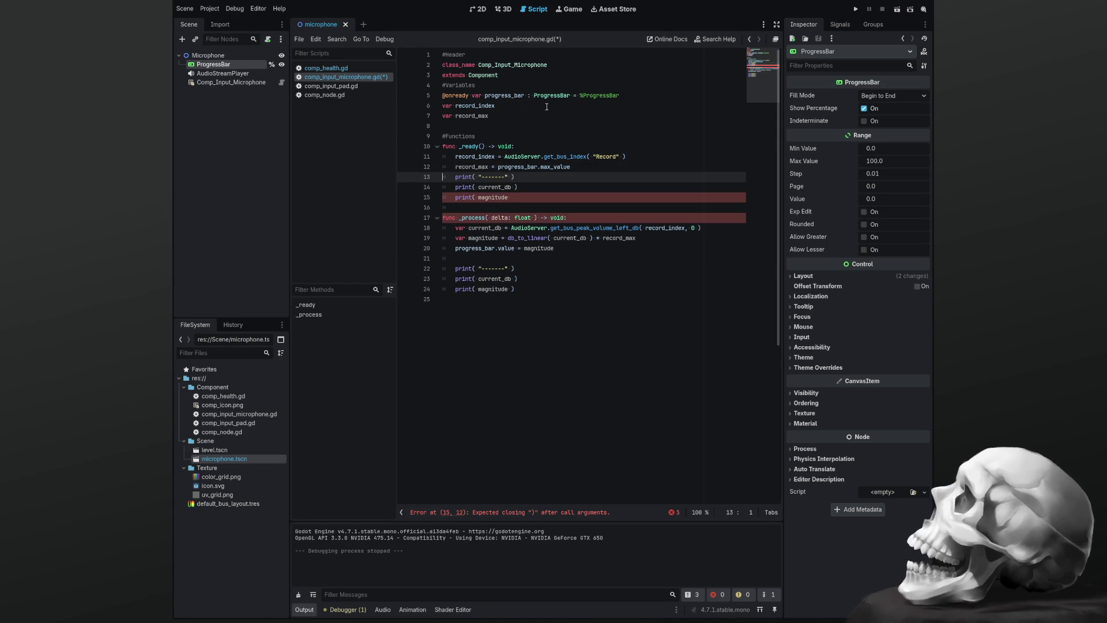
key("Return")
Change the pasted prints' arguments from current_db and magnitude to record_index and record_max
key("Down")
key("Left")
key("Left")
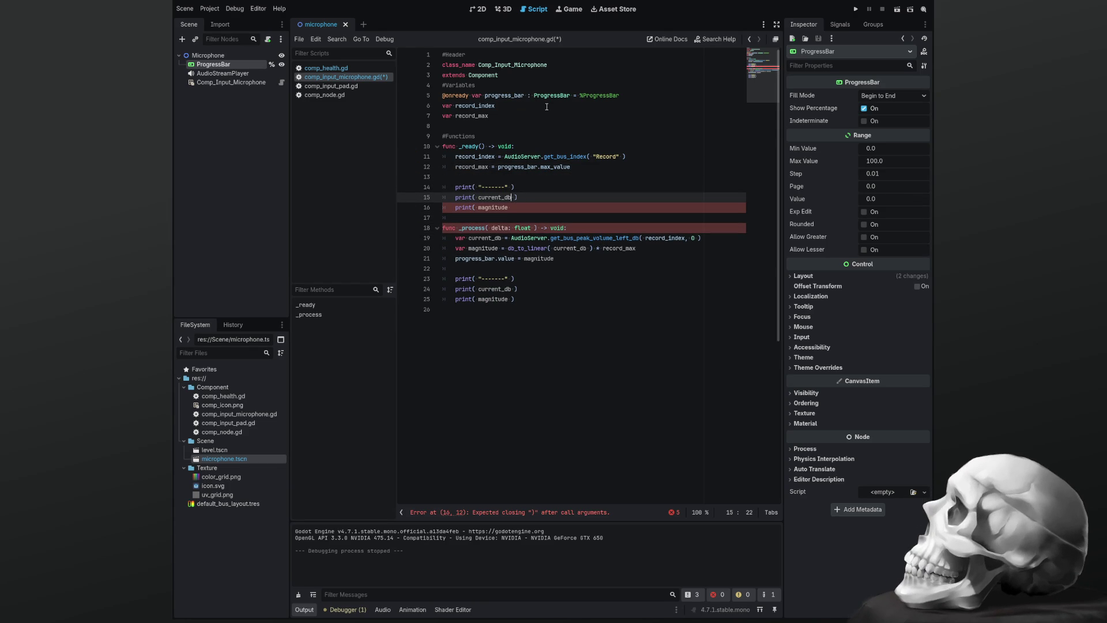
key("BackSpace")
key("BackSpace")
key("BackSpace")
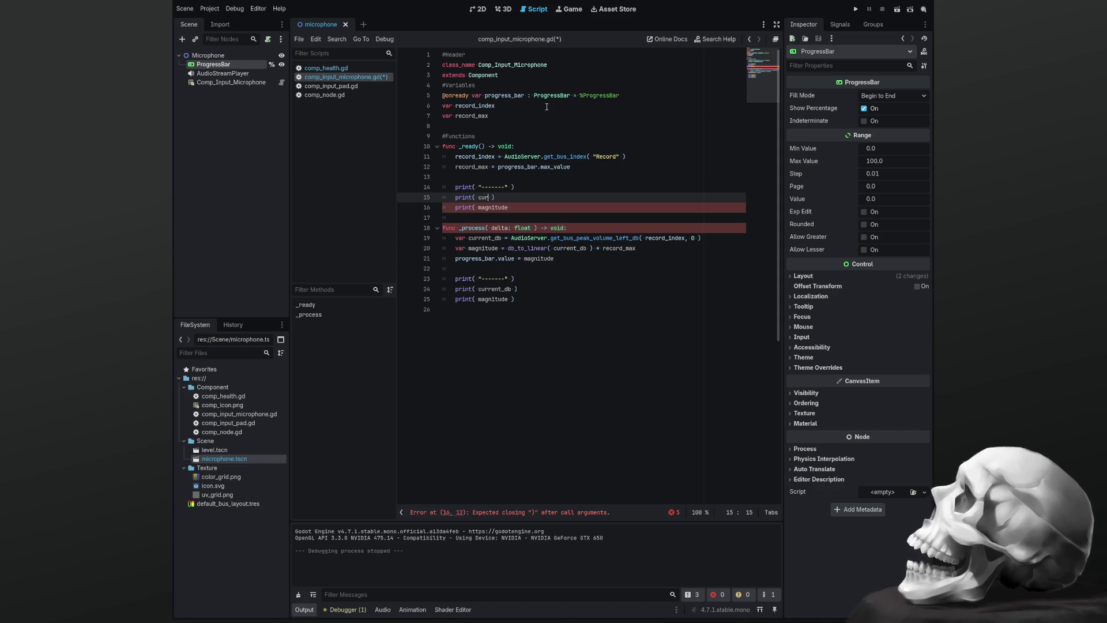
type("record")
type("_index")
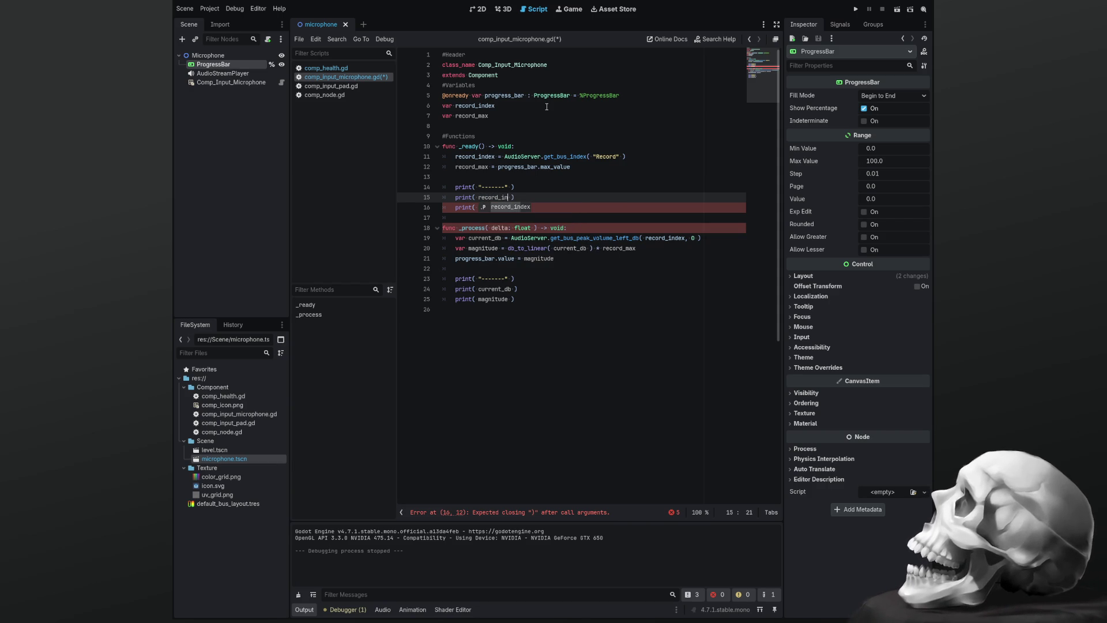
key("Down")
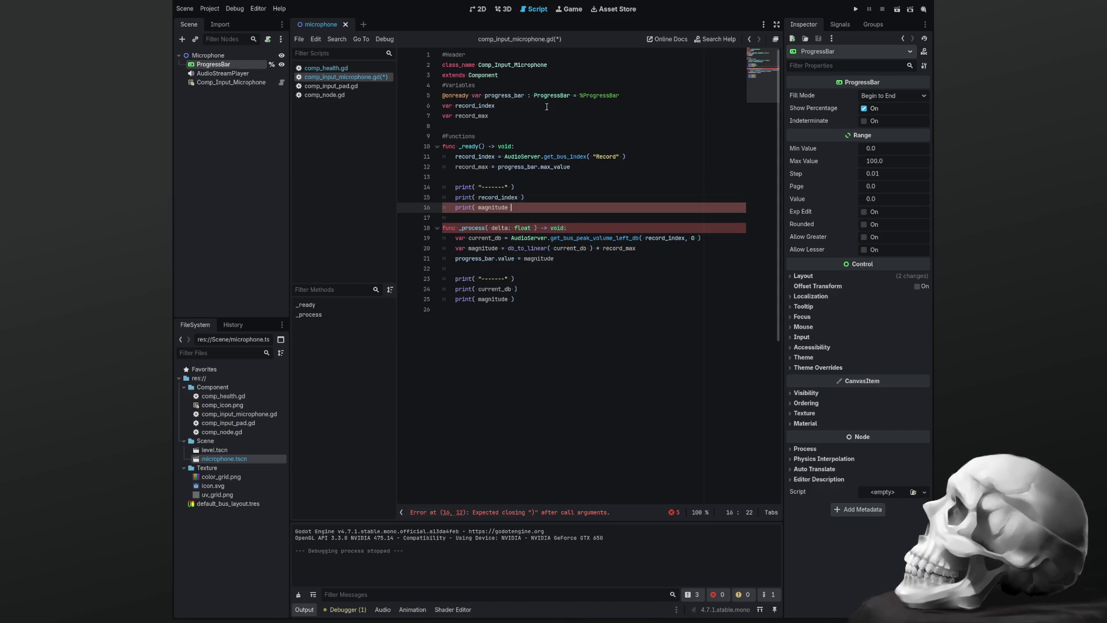
key("BackSpace")
key("BackSpace")
key("BackSpace")
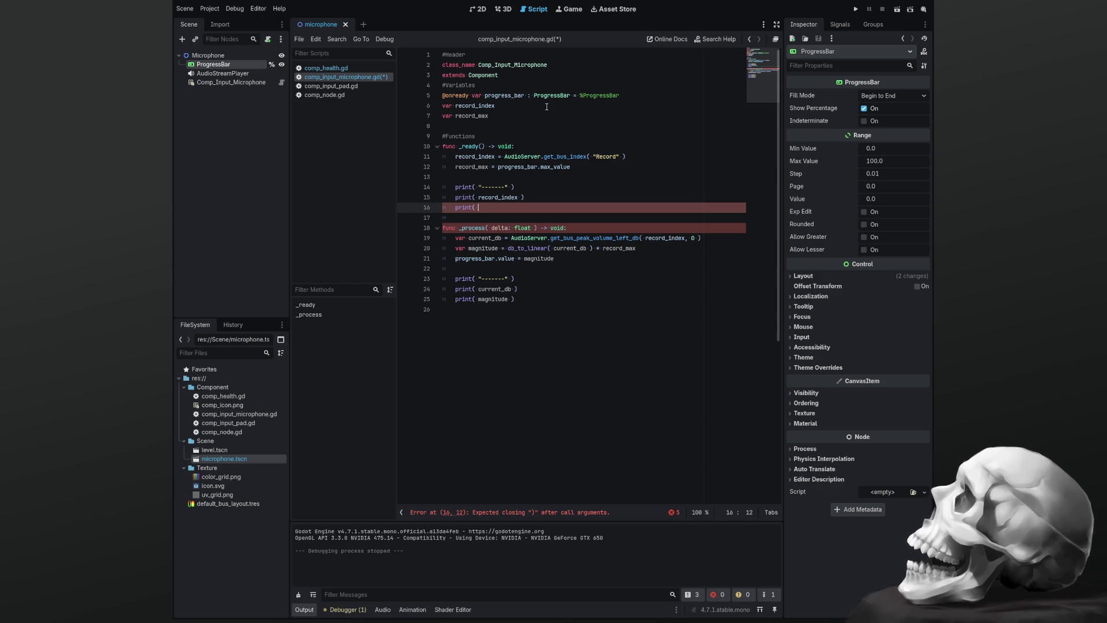
type("record")
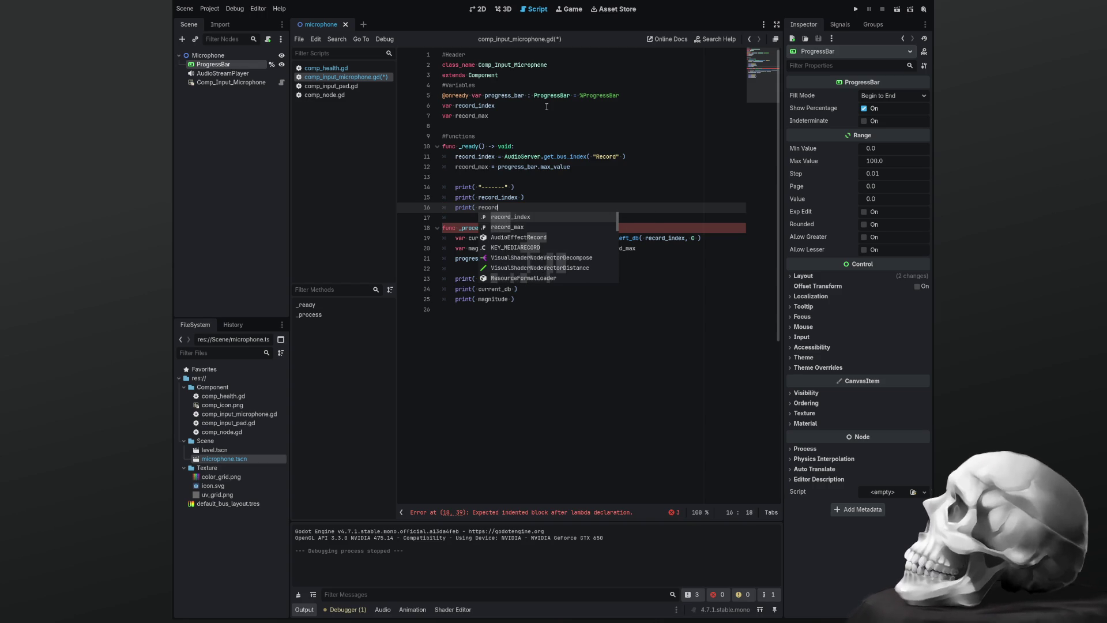
type("_max )")
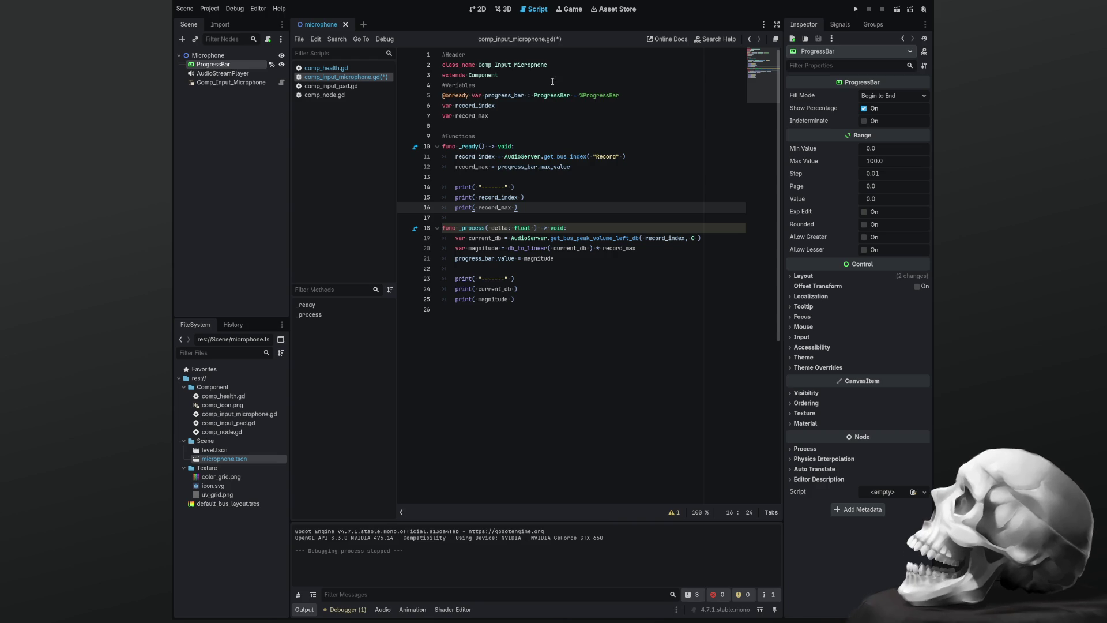
Search the script for record_max, record_index, current_db and magnitude to check their occurrences
left_click_drag(488, 166, 455, 167)
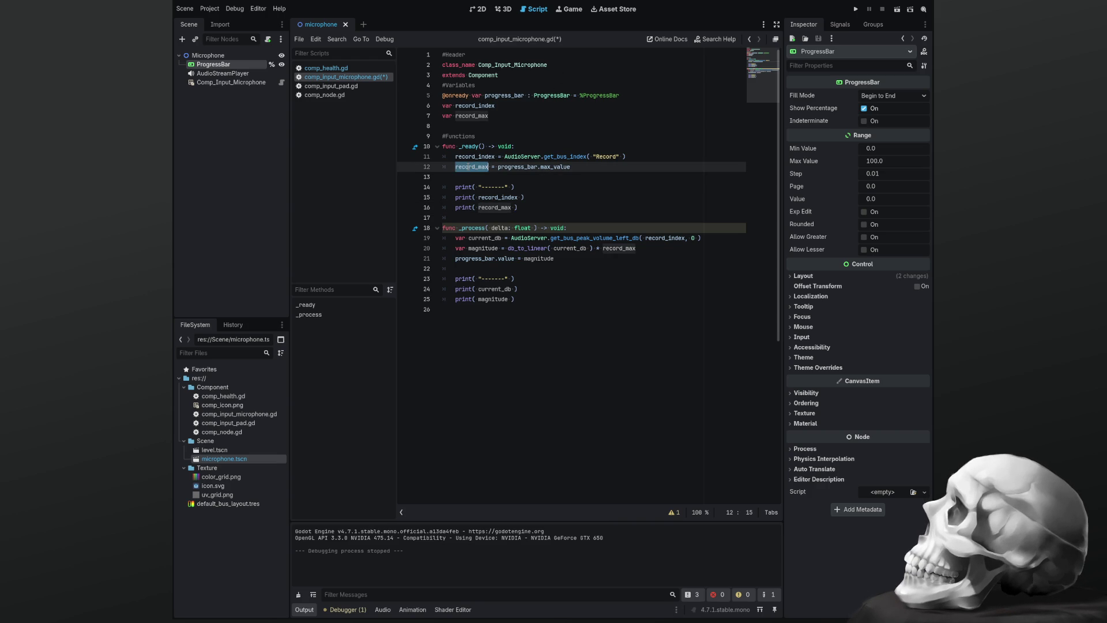
key("ctrl+f")
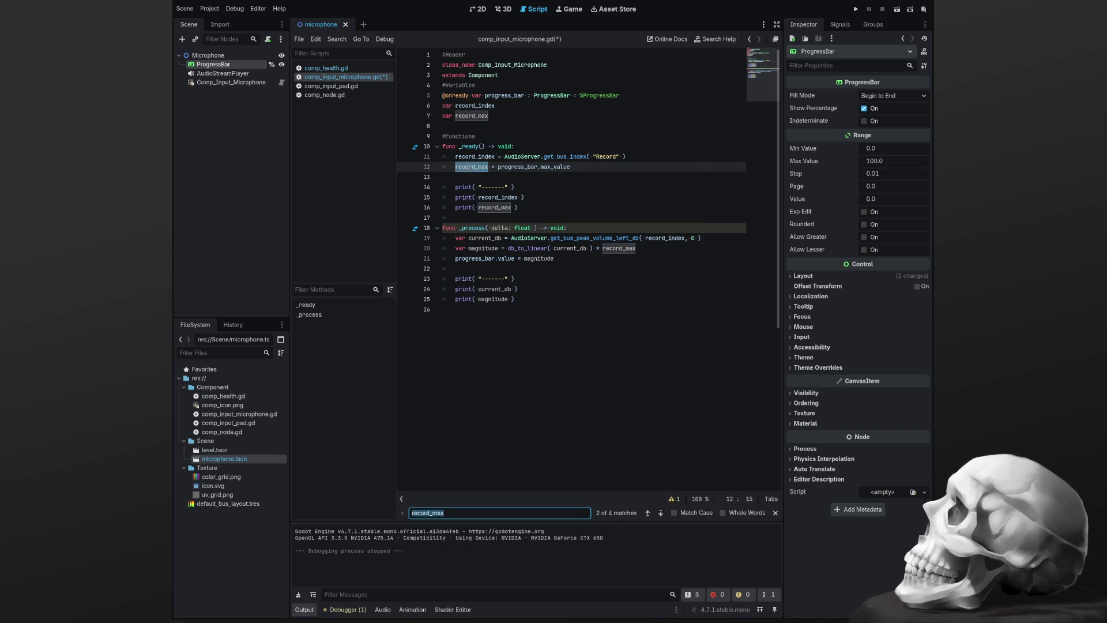
double_click(468, 157)
key("ctrl+f")
key("Escape")
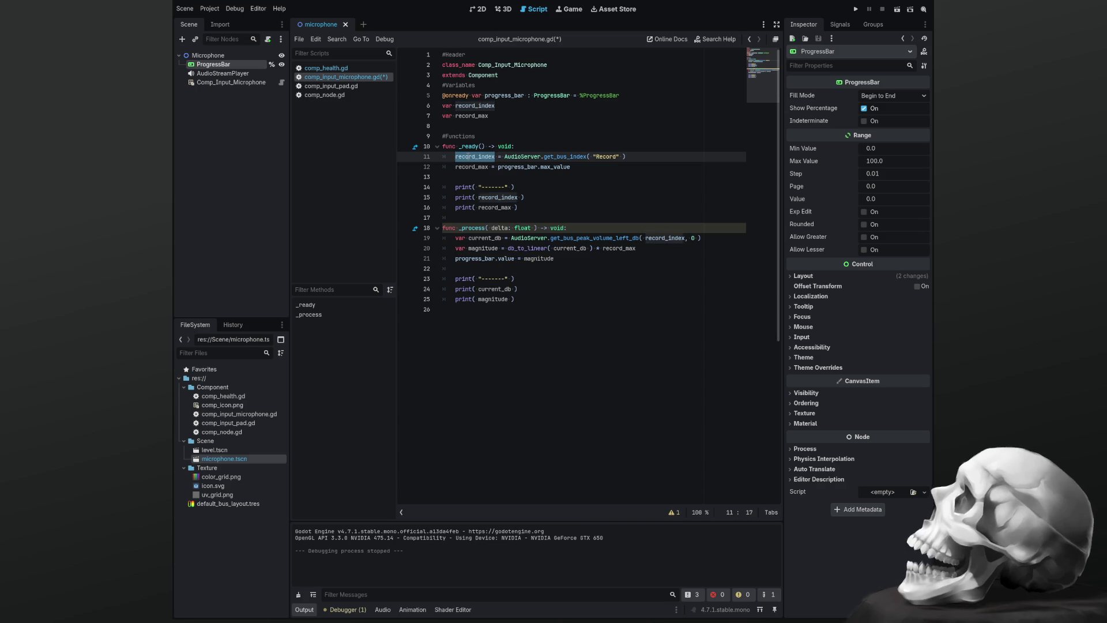
double_click(488, 291)
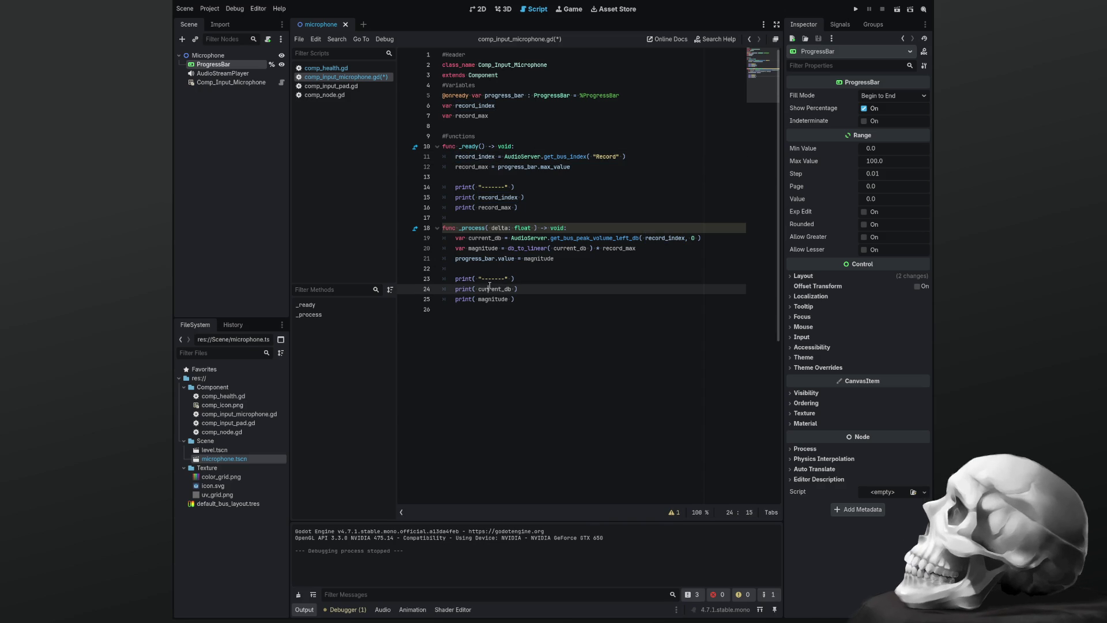
key("ctrl+f")
double_click(493, 297)
key("ctrl+f")
key("Escape")
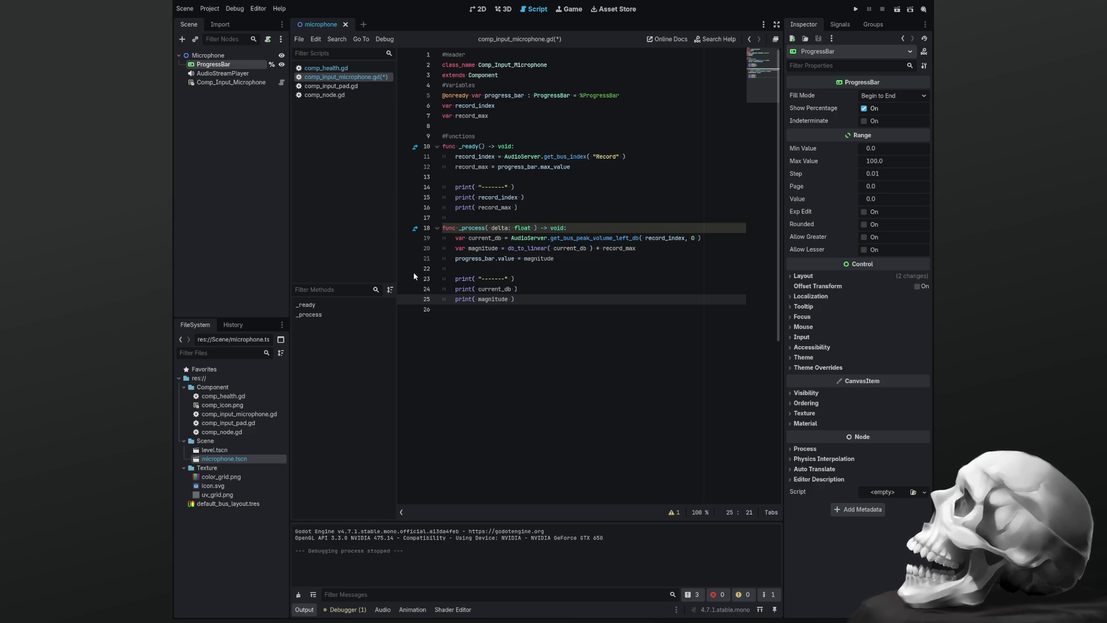
Save the script, clear the Output log and show the debugger's errors and warnings
left_click(530, 293)
key("ctrl+s")
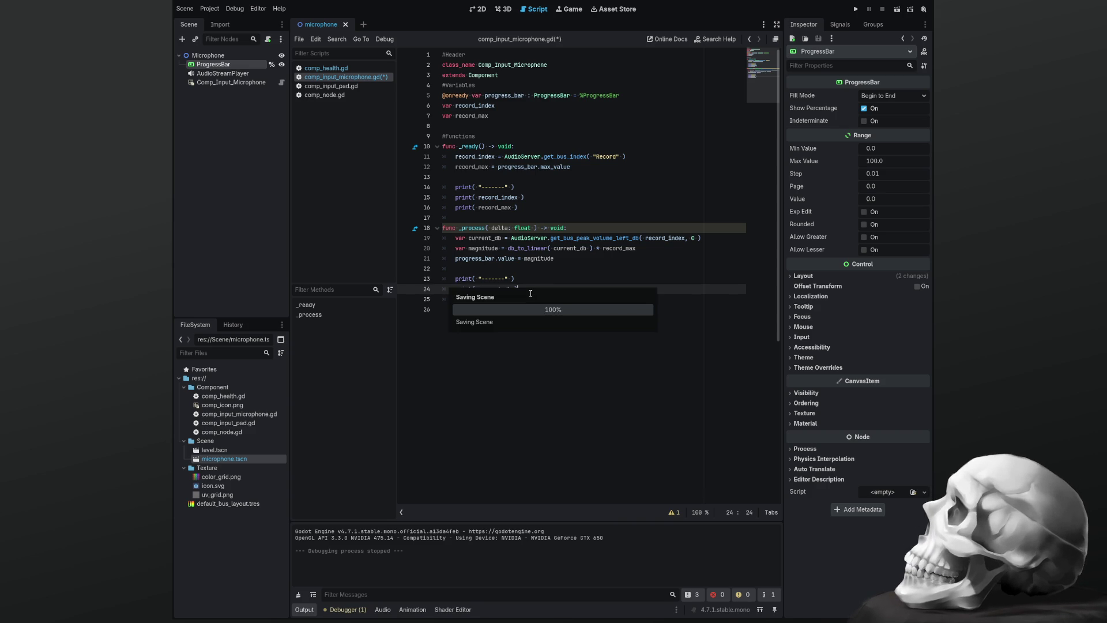
left_click(569, 296)
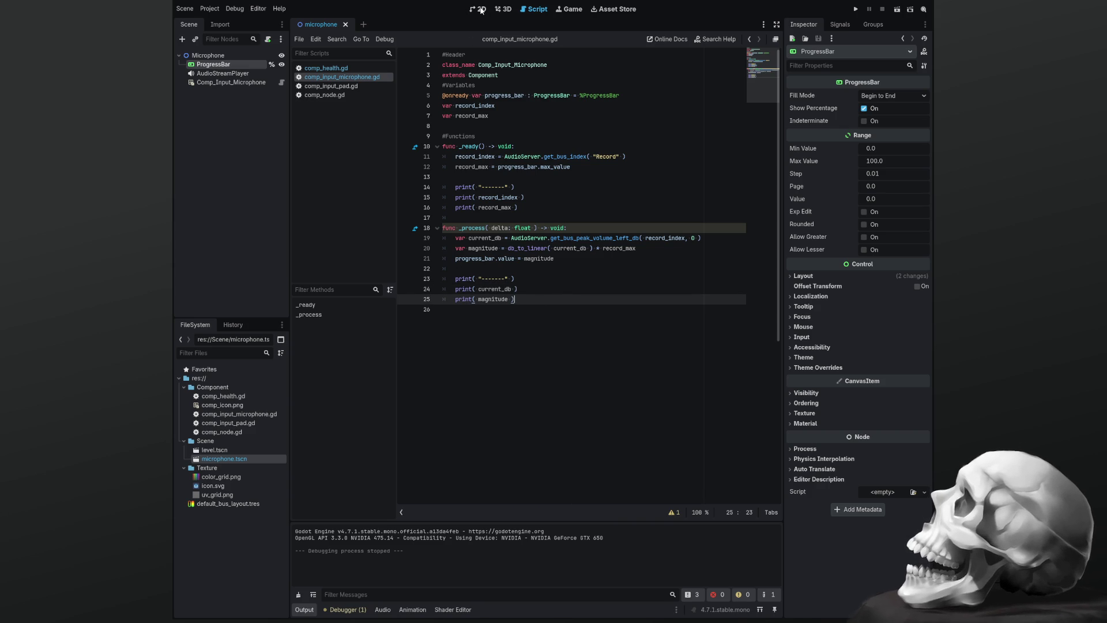
left_click(480, 9)
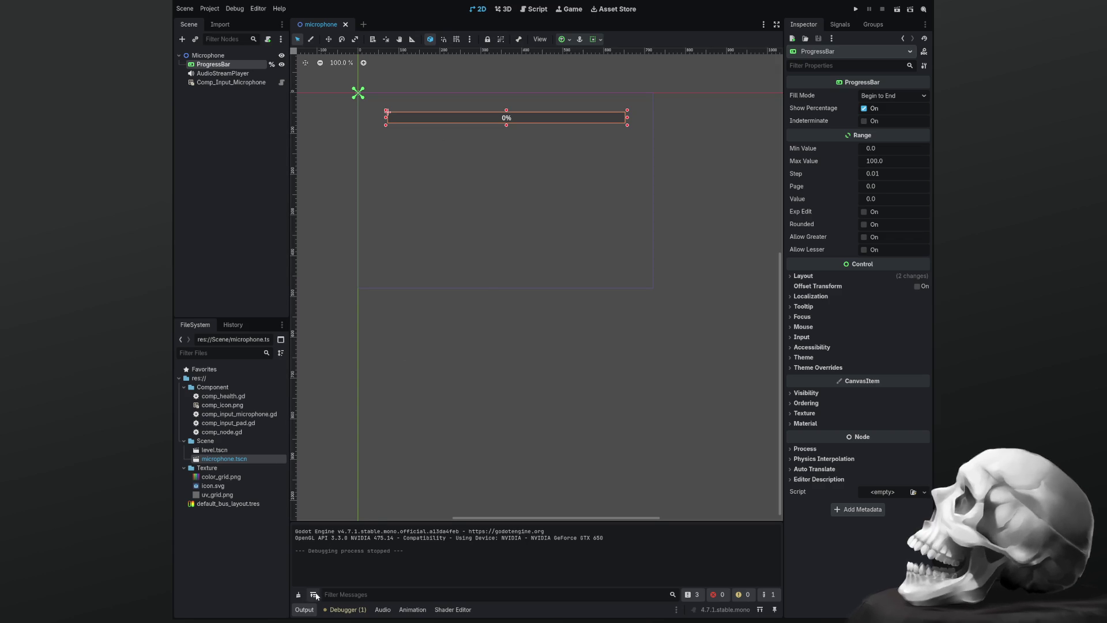
left_click(298, 594)
left_click(341, 609)
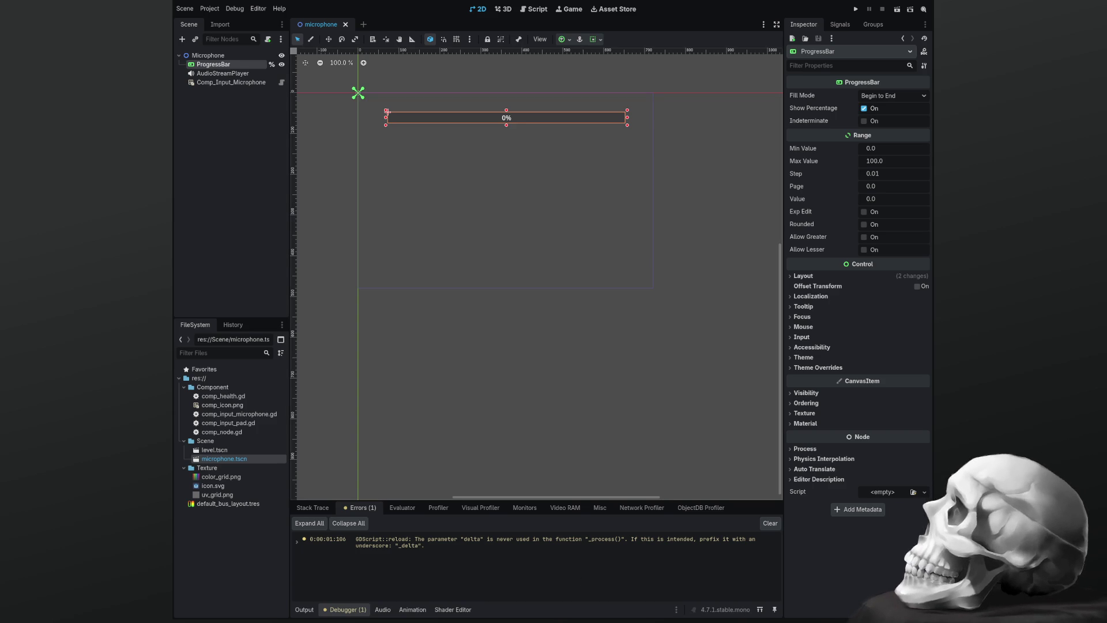
Rename the _process parameter delta to _delta and save the script
key("ctrl+F3")
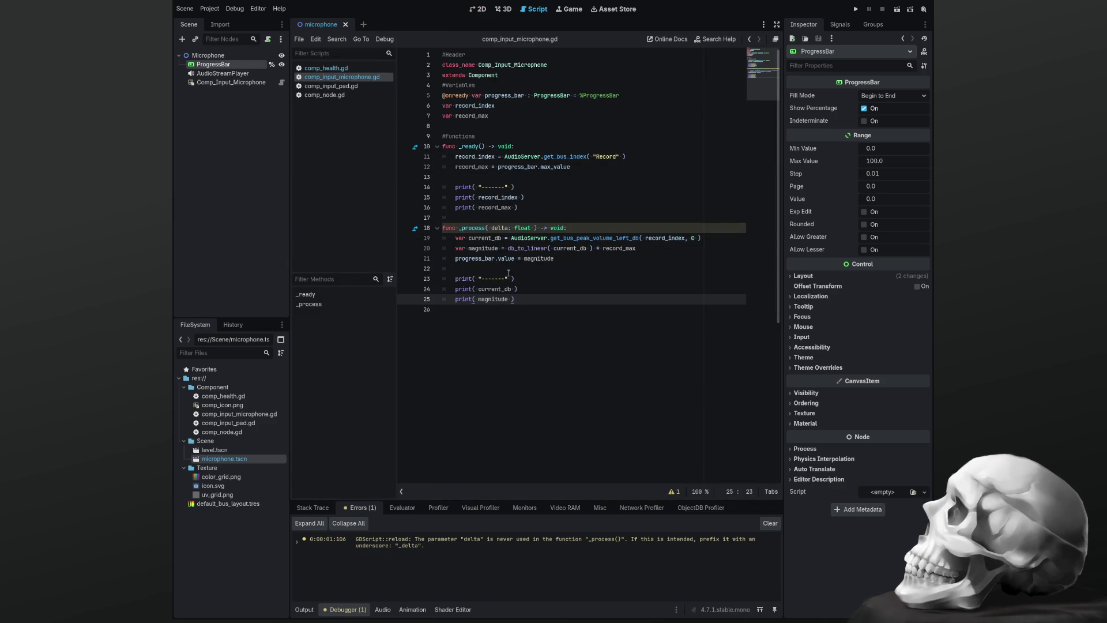
left_click(490, 228)
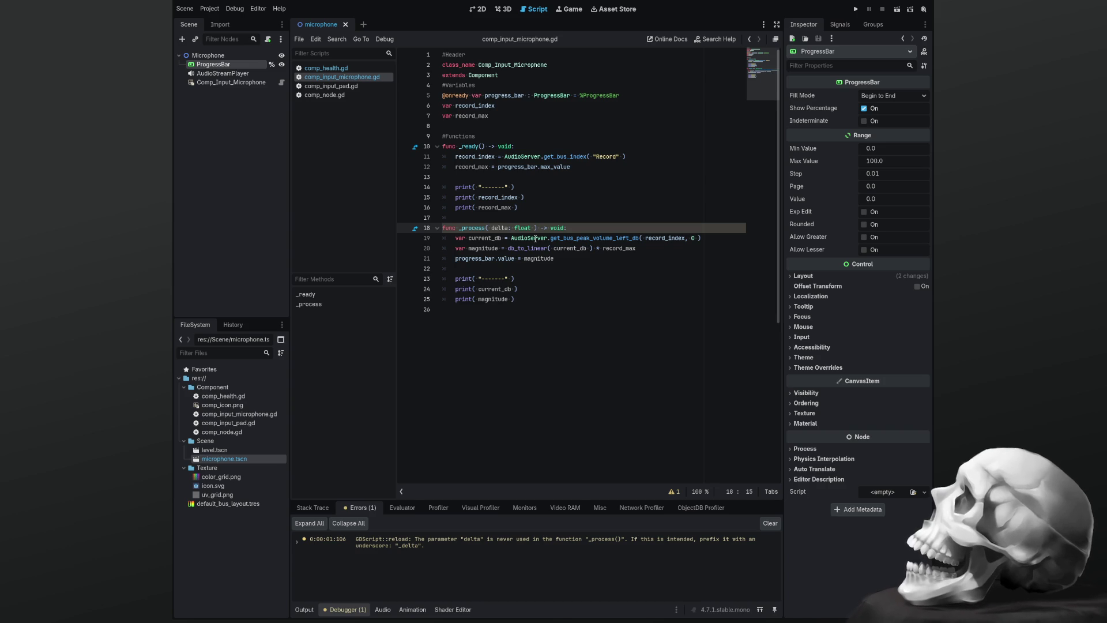
type("_")
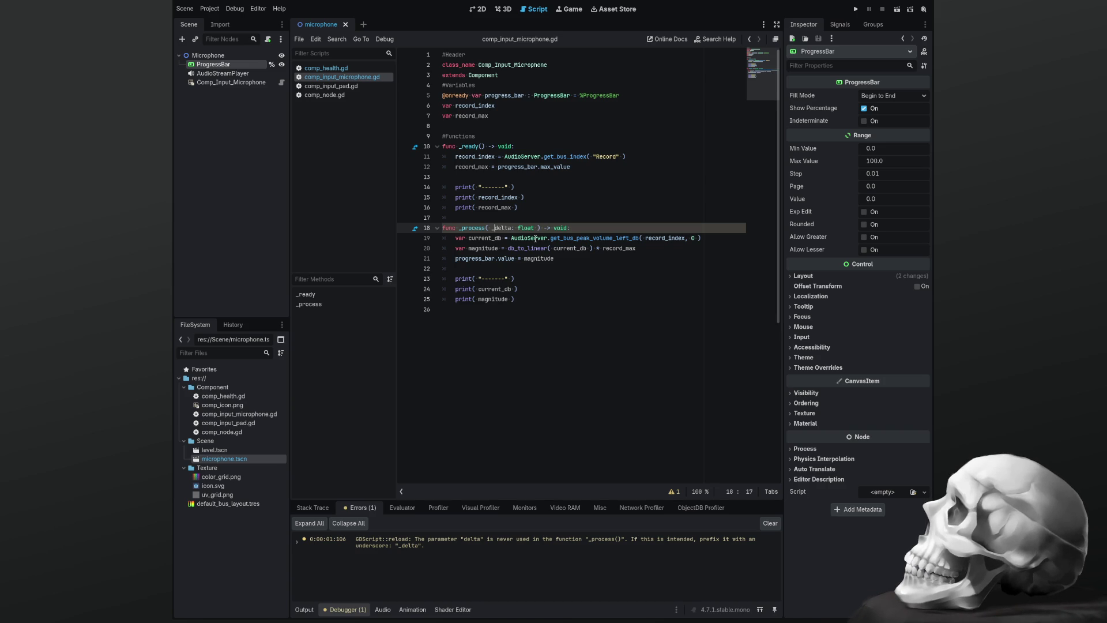
key("ctrl+s")
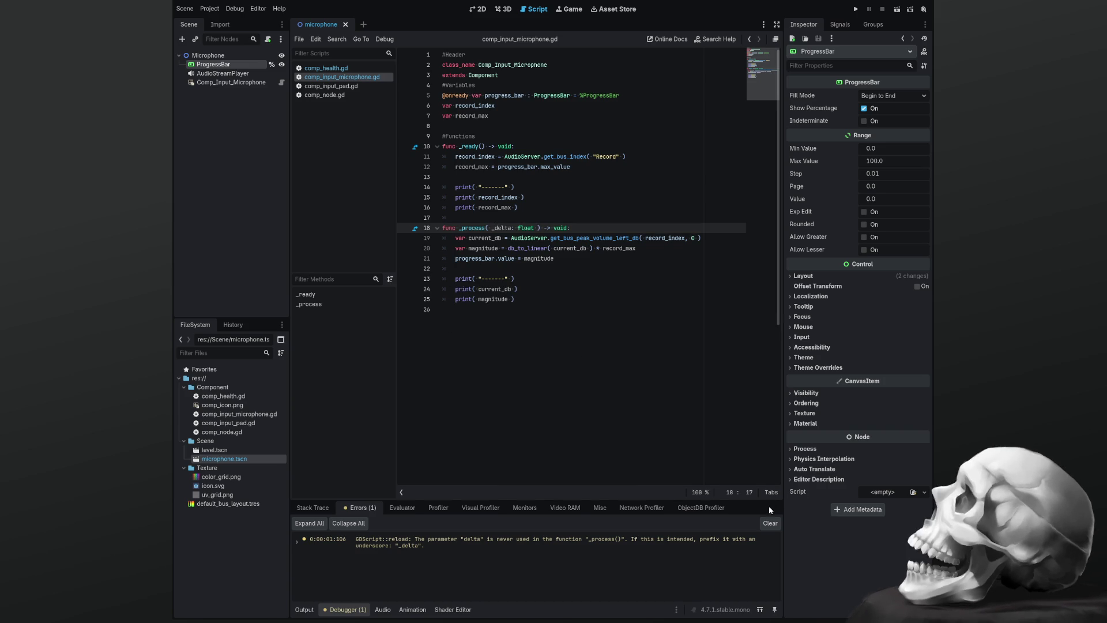
Clear the errors list, show the Output log, run the microphone scene and return to the script
left_click(770, 523)
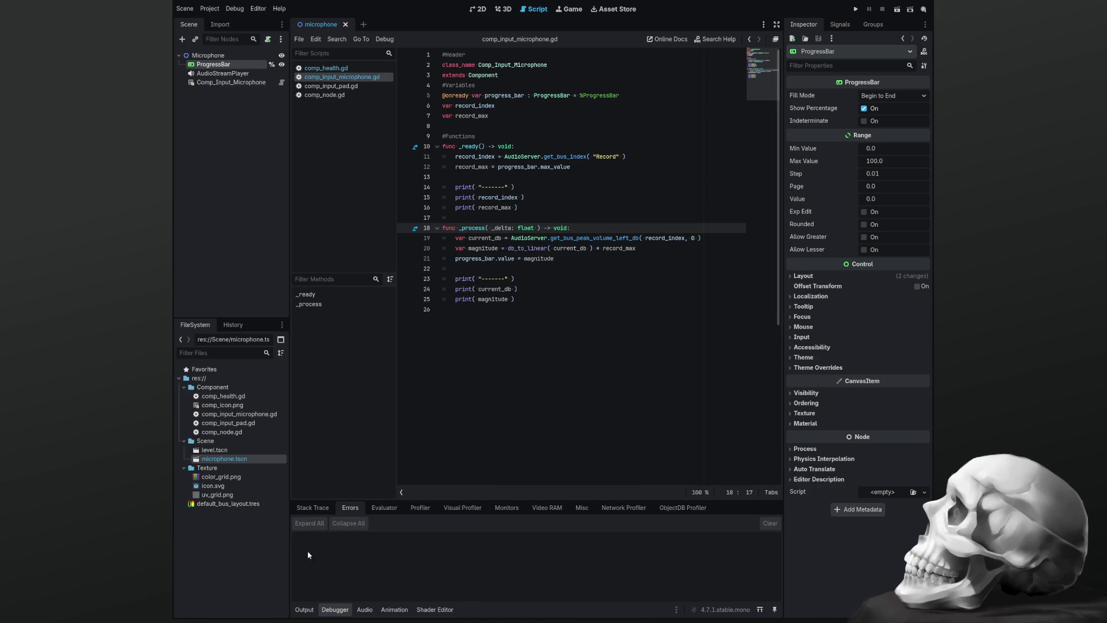
left_click(306, 610)
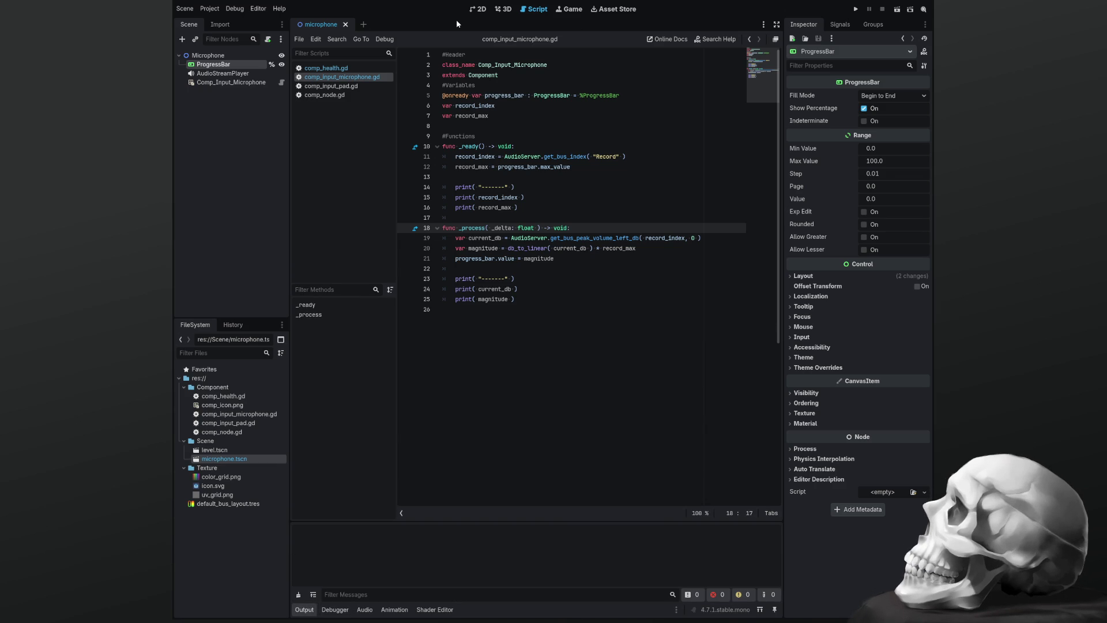
left_click(481, 9)
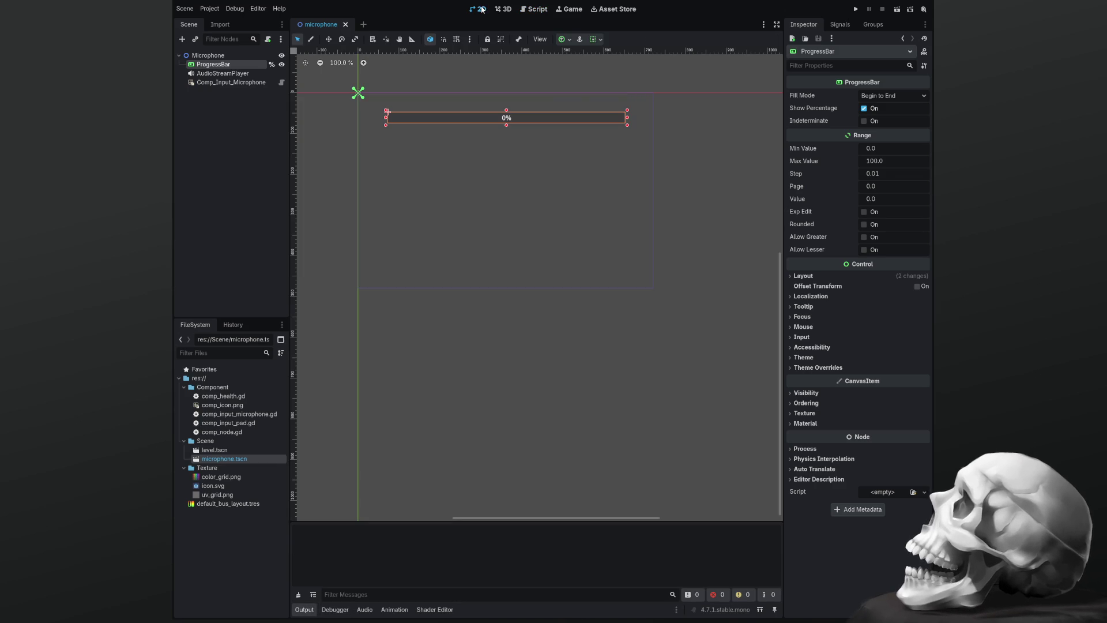
left_click(854, 9)
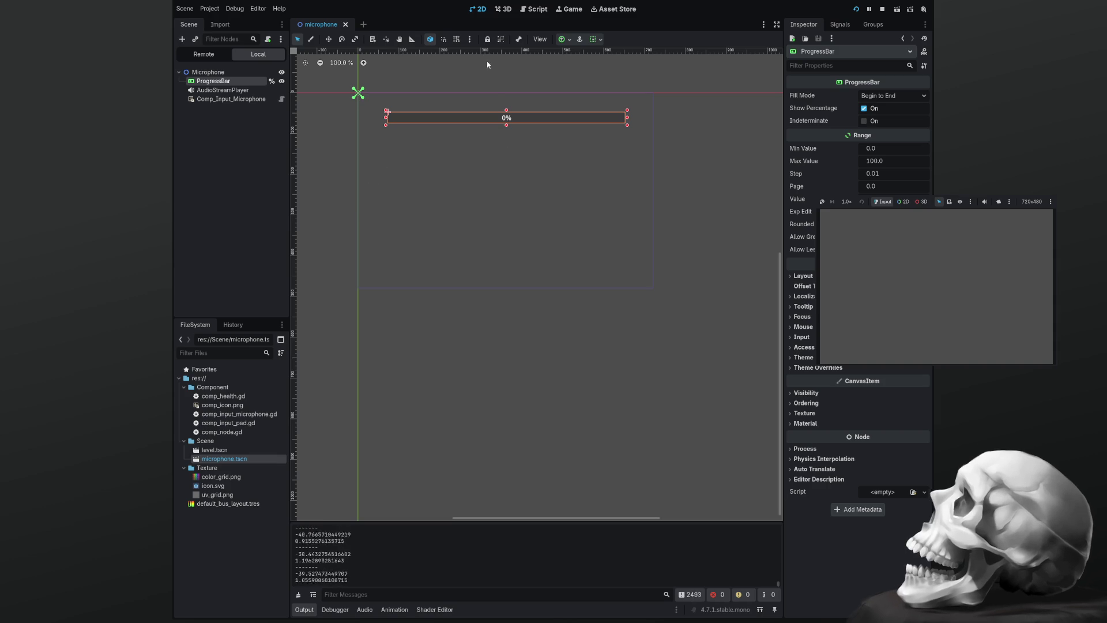
left_click(536, 13)
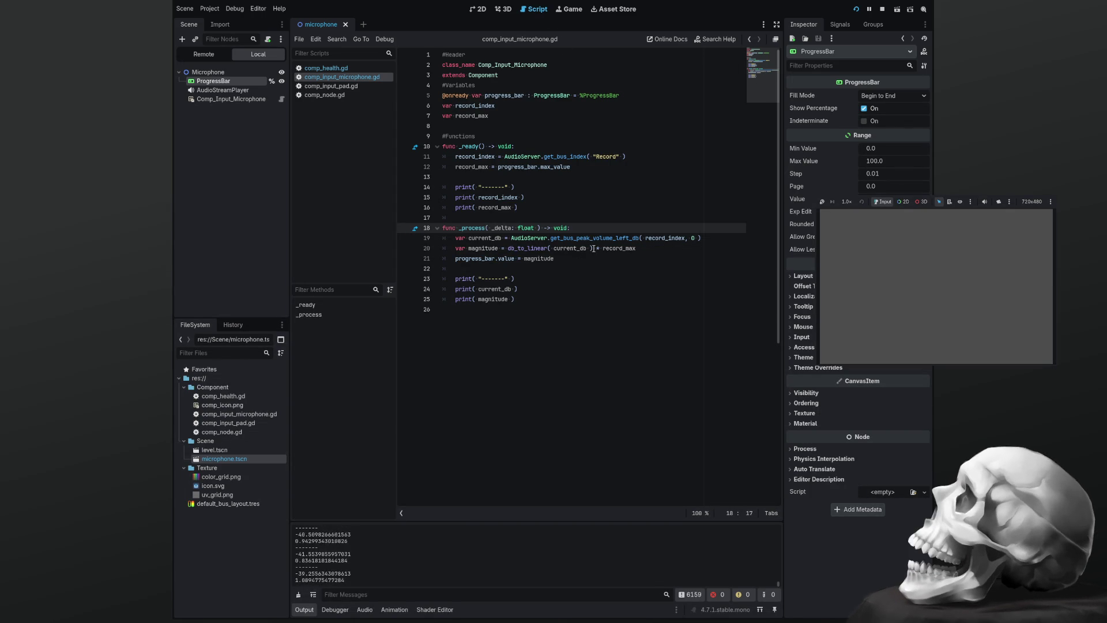
Comment out '* record_max' on the magnitude line with # and save
left_click(638, 248)
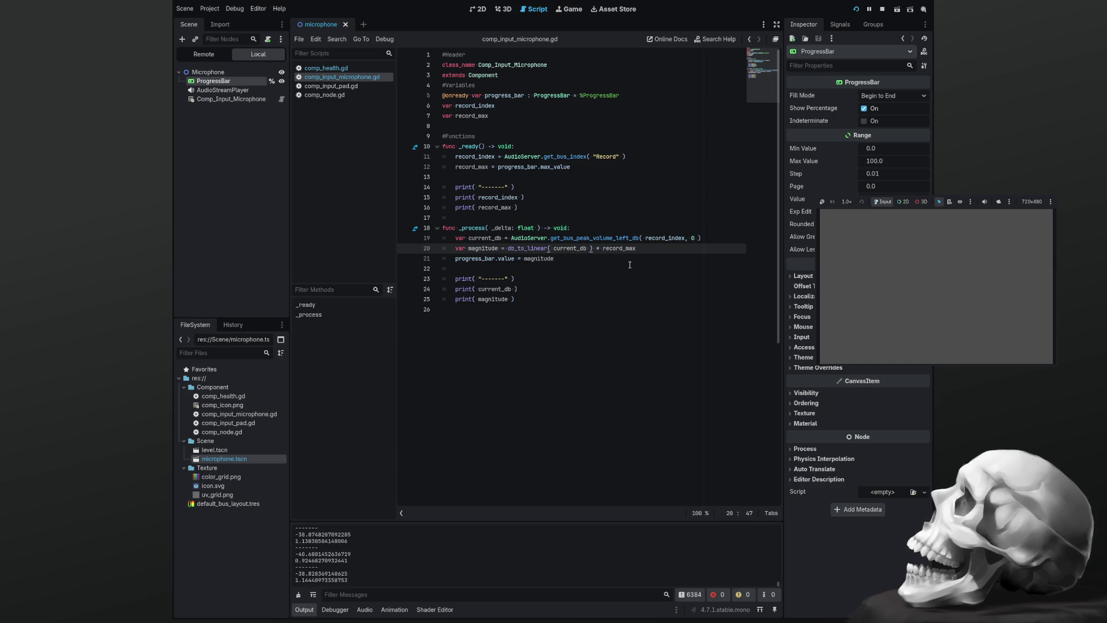
type("#")
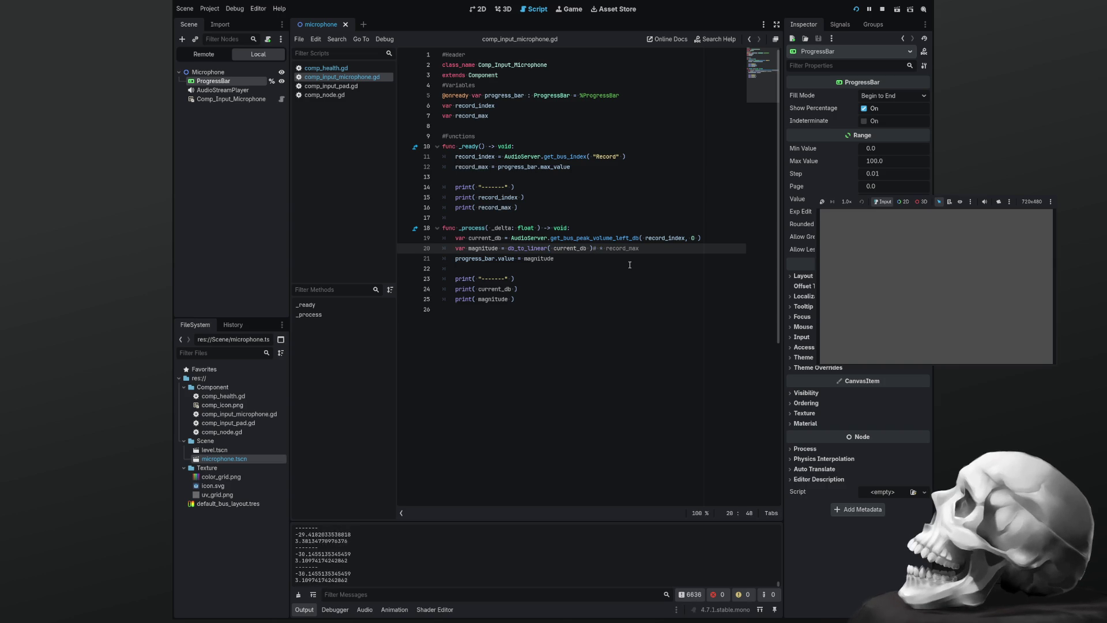
key("ctrl+s")
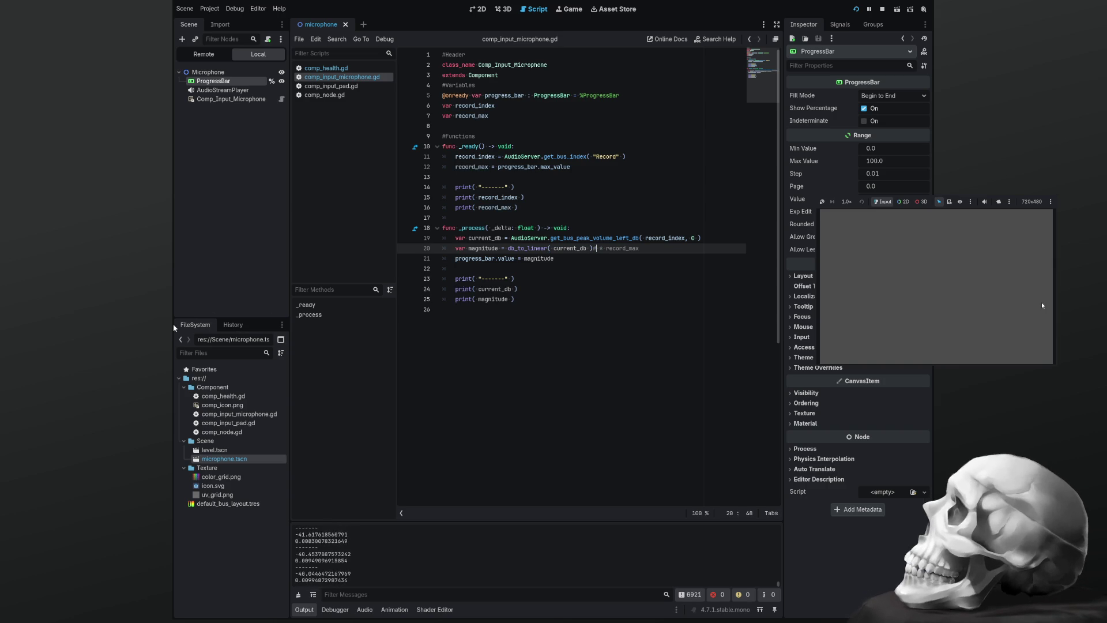
Stop the running game and clear the Output log
key("F8")
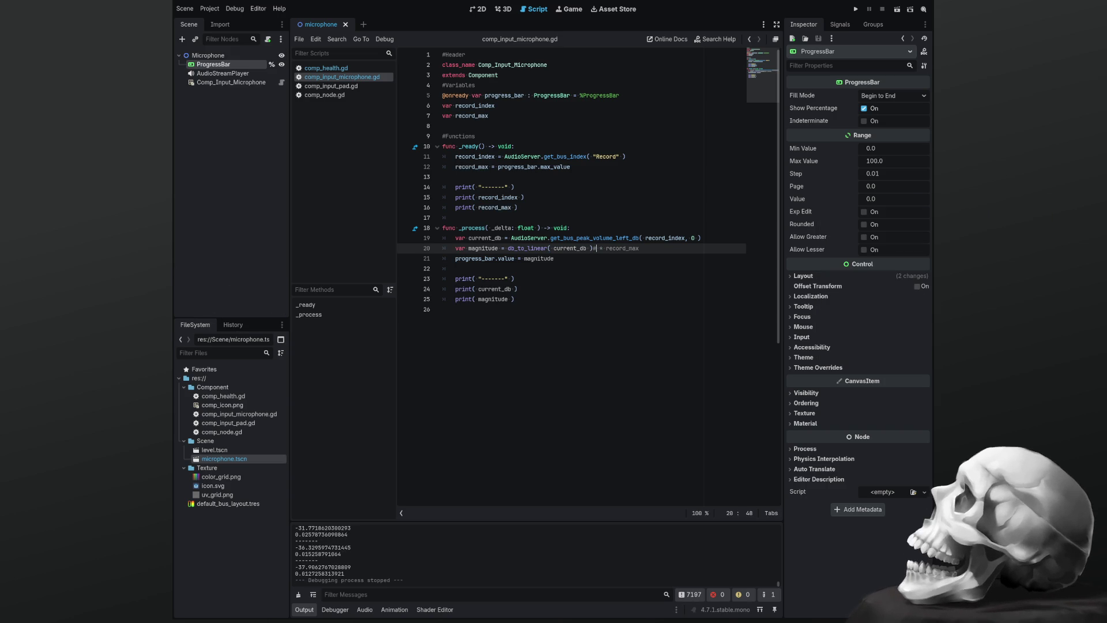
left_click(505, 330)
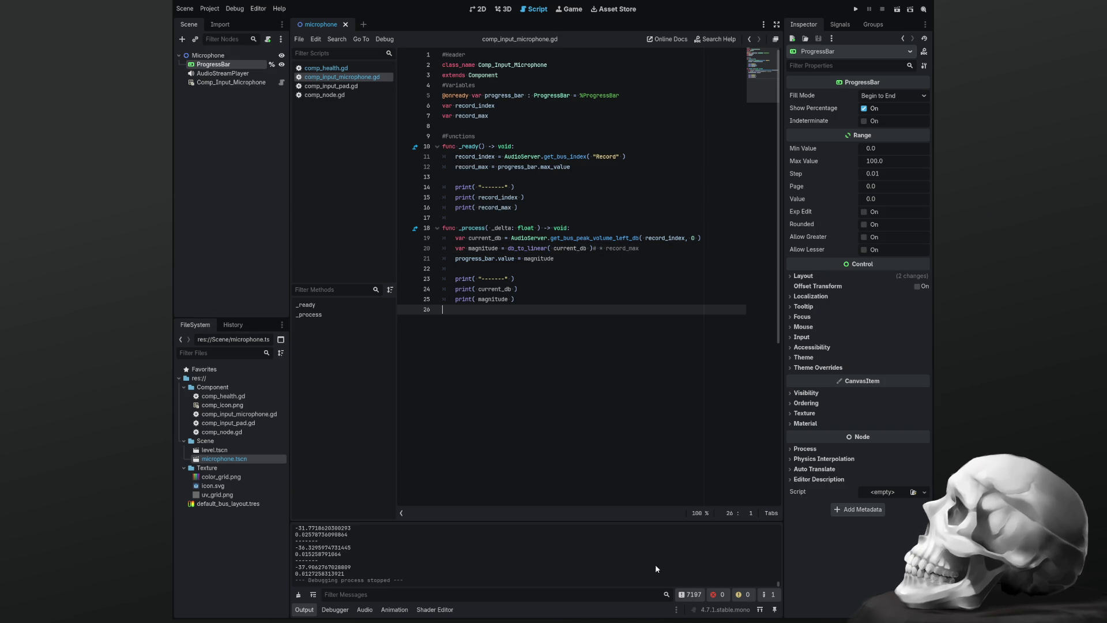
left_click(299, 594)
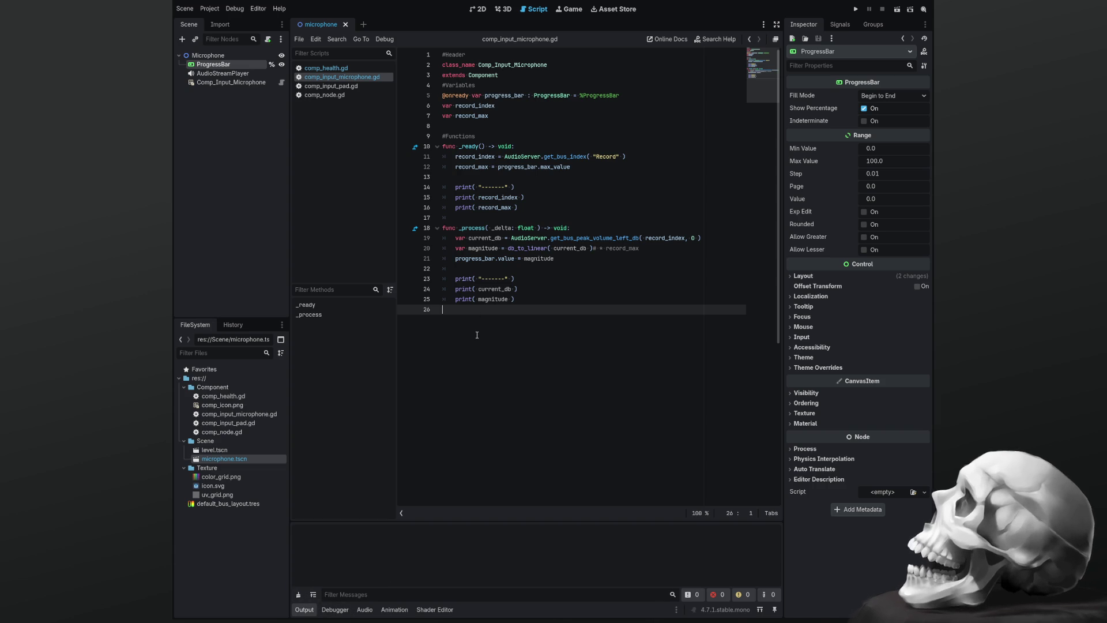
Run the project to watch unscaled magnitudes of about 0.007–0.016, then stop it
key("F5")
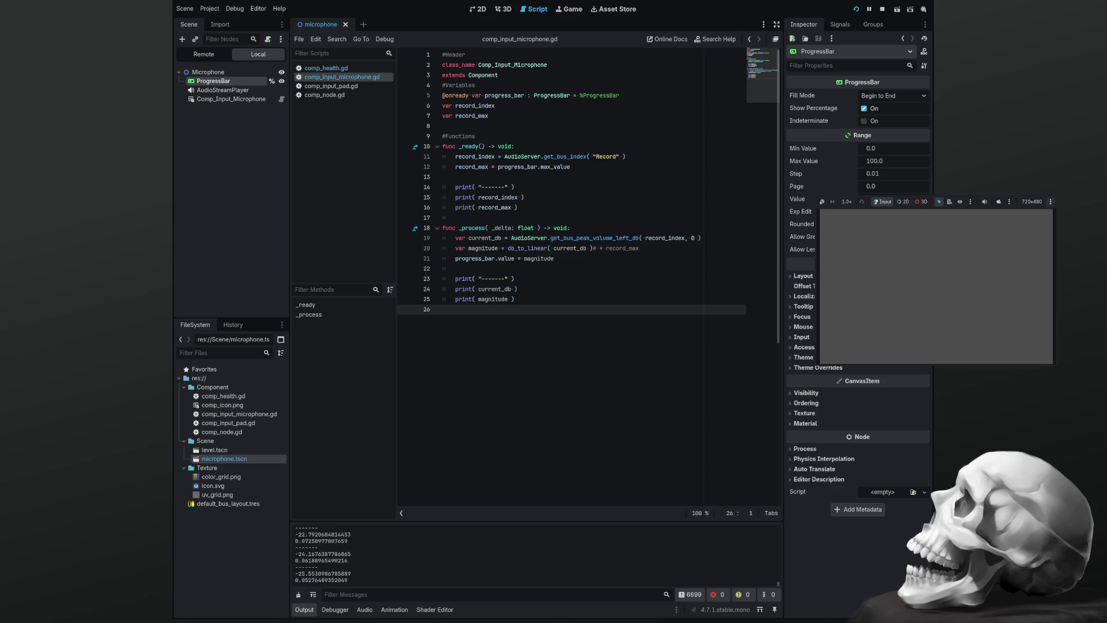
key("F8")
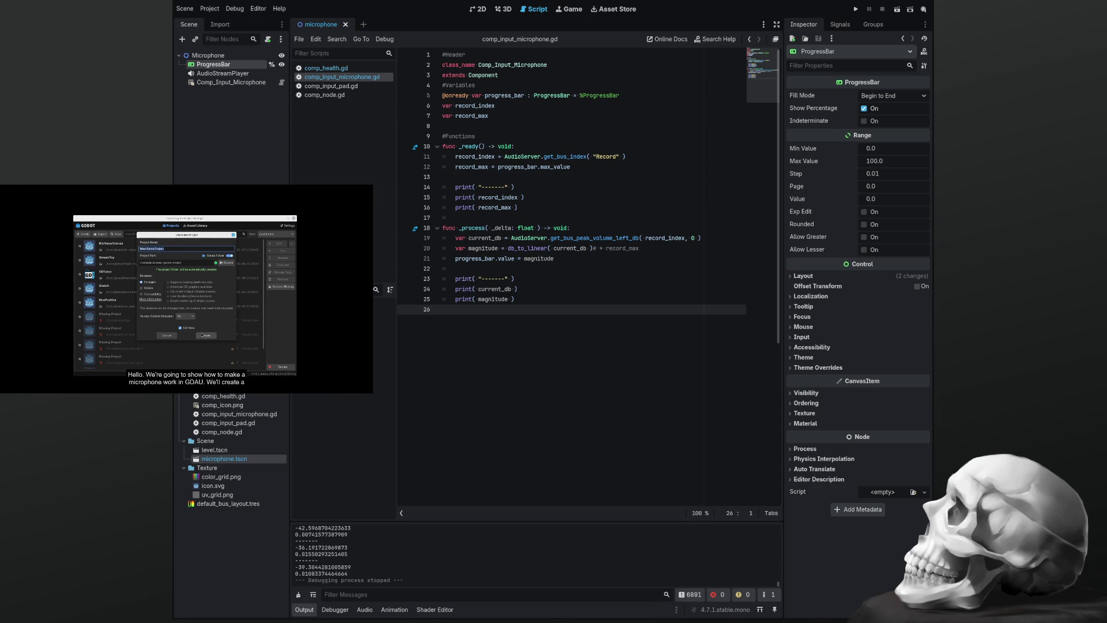
Delete the # on line 20 to restore the record_max multiplication, clear Output, and show the audio bus layout
left_click(602, 248)
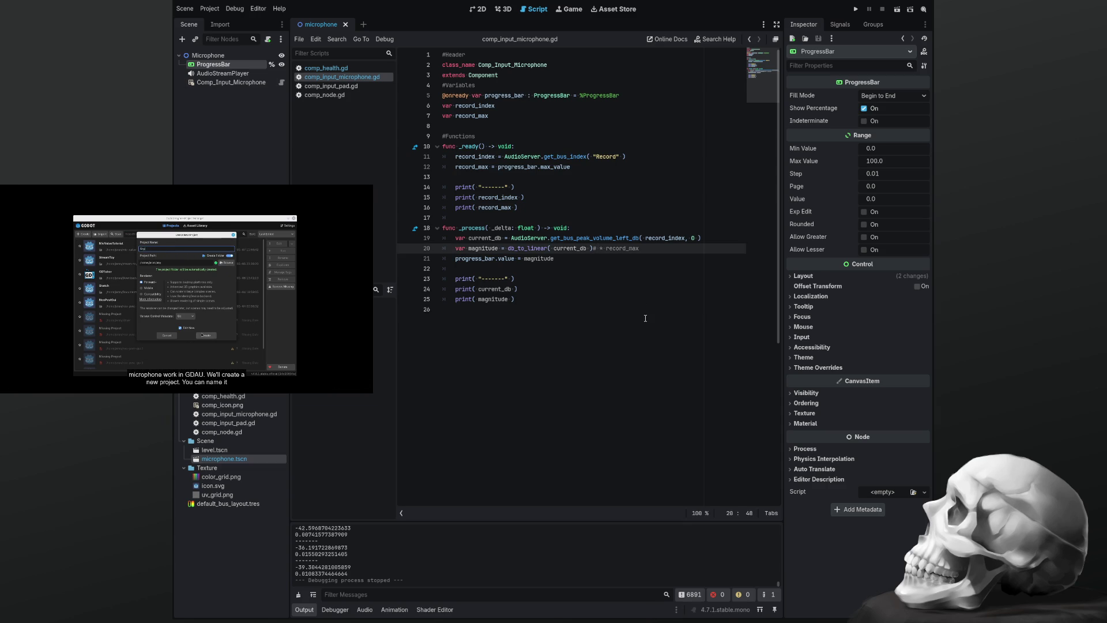
key("BackSpace")
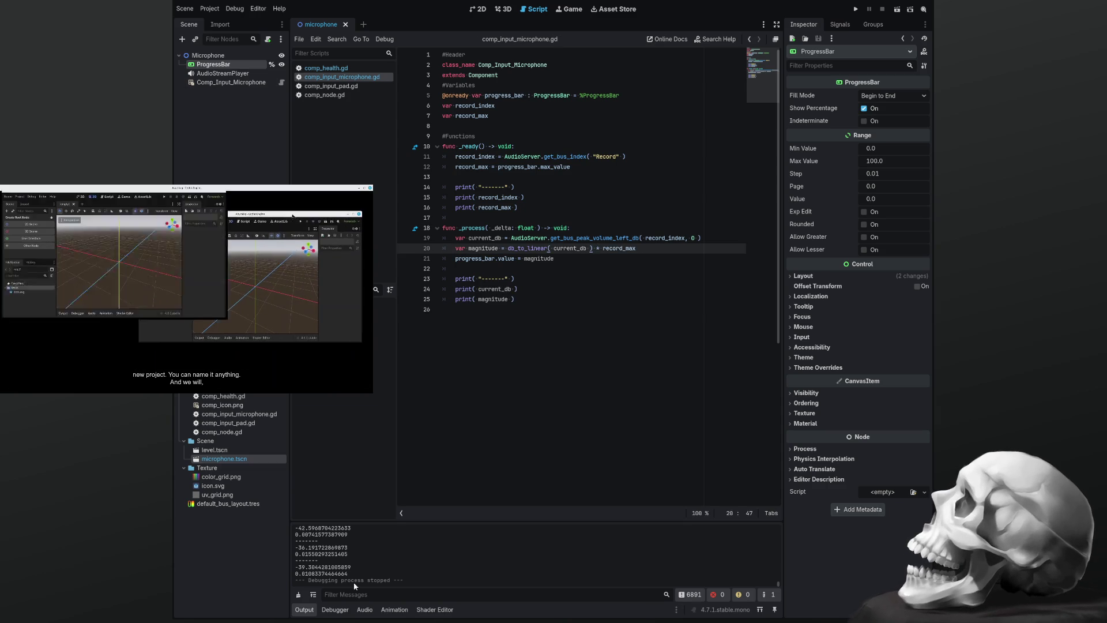
left_click(298, 594)
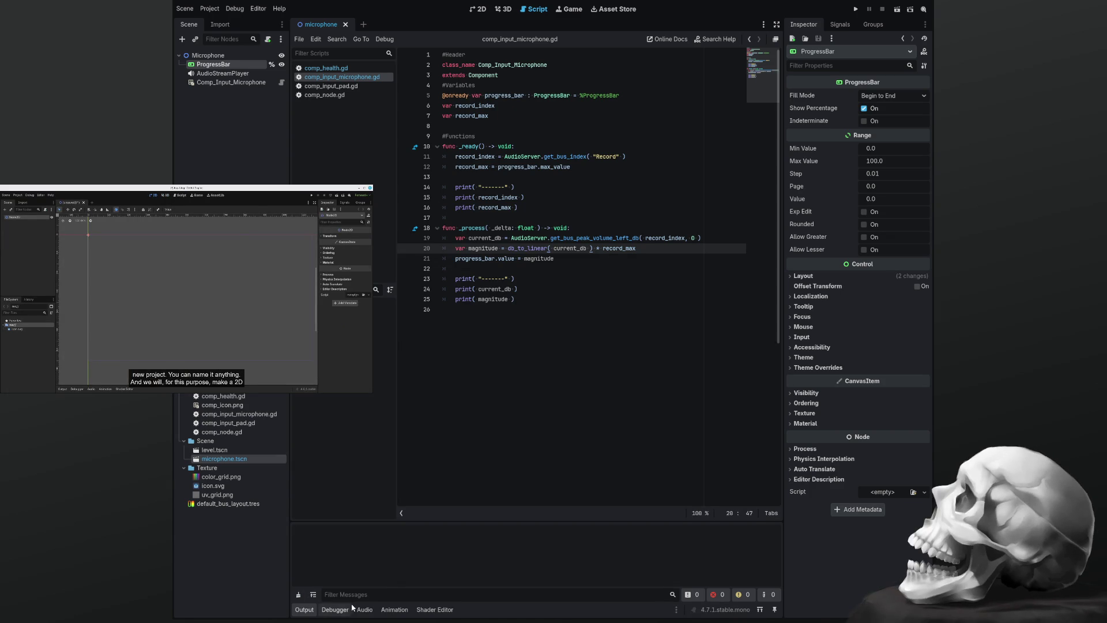
left_click(365, 609)
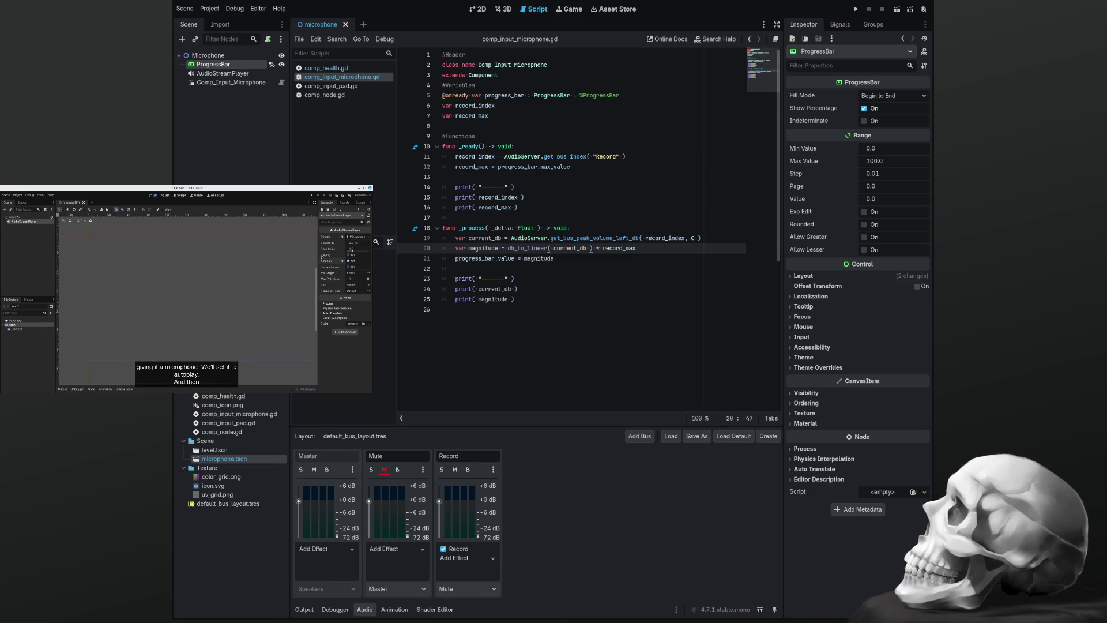
left_click(485, 10)
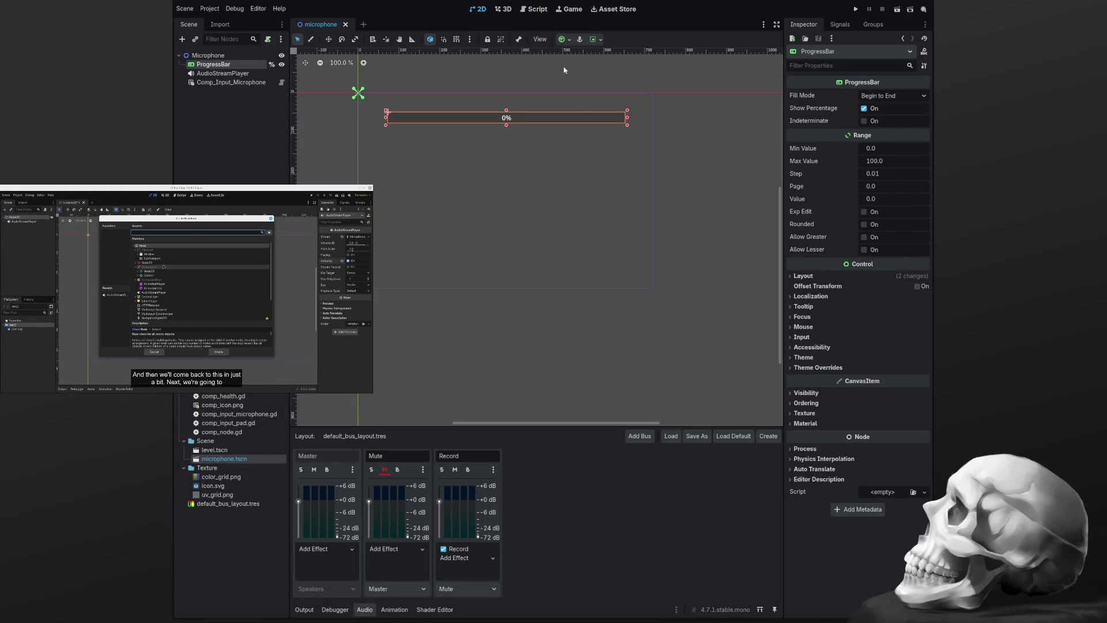
Inspect the AudioStreamPlayer's Microphone stream, Autoplay and Record bus settings, then return to the script
left_click(220, 74)
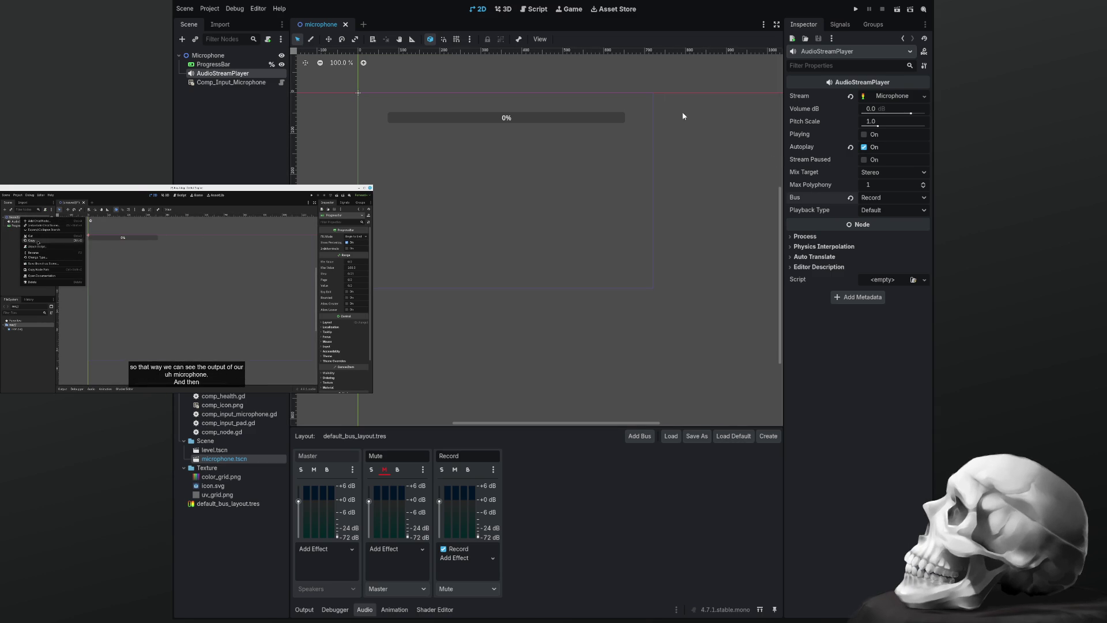
left_click(534, 10)
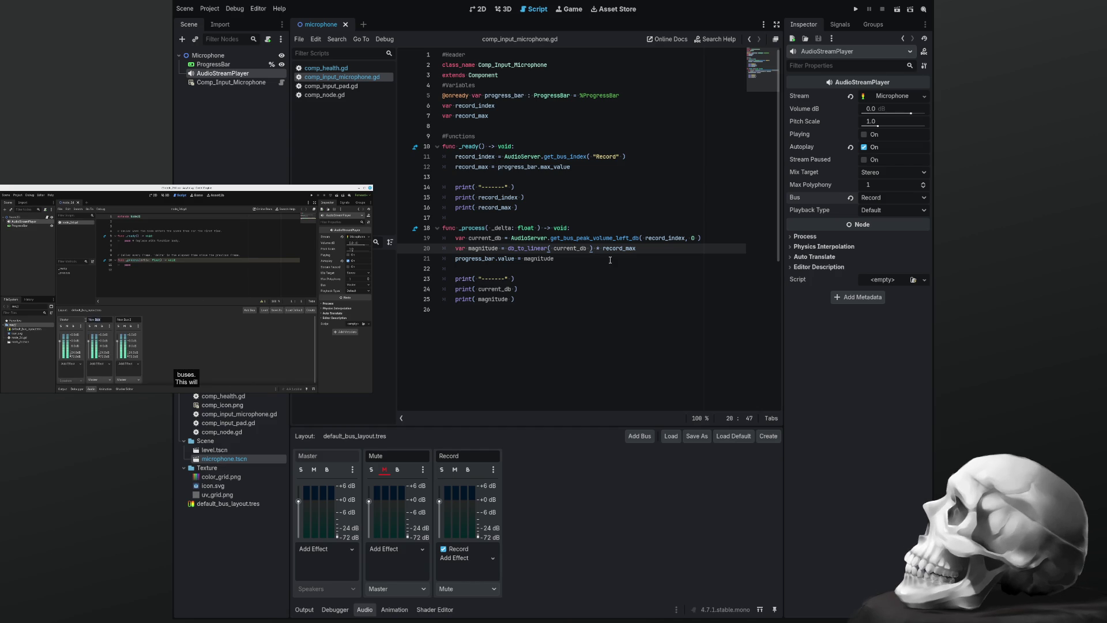
mouse_move(288, 346)
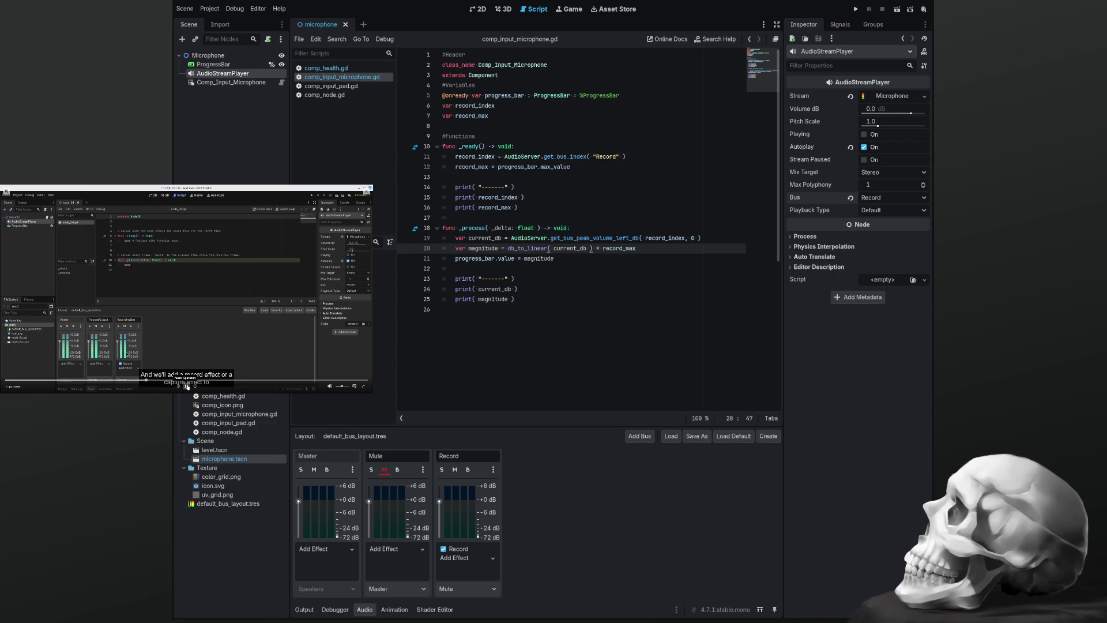
Add a Capture effect to the Record bus and select its Record effect
left_click(186, 386)
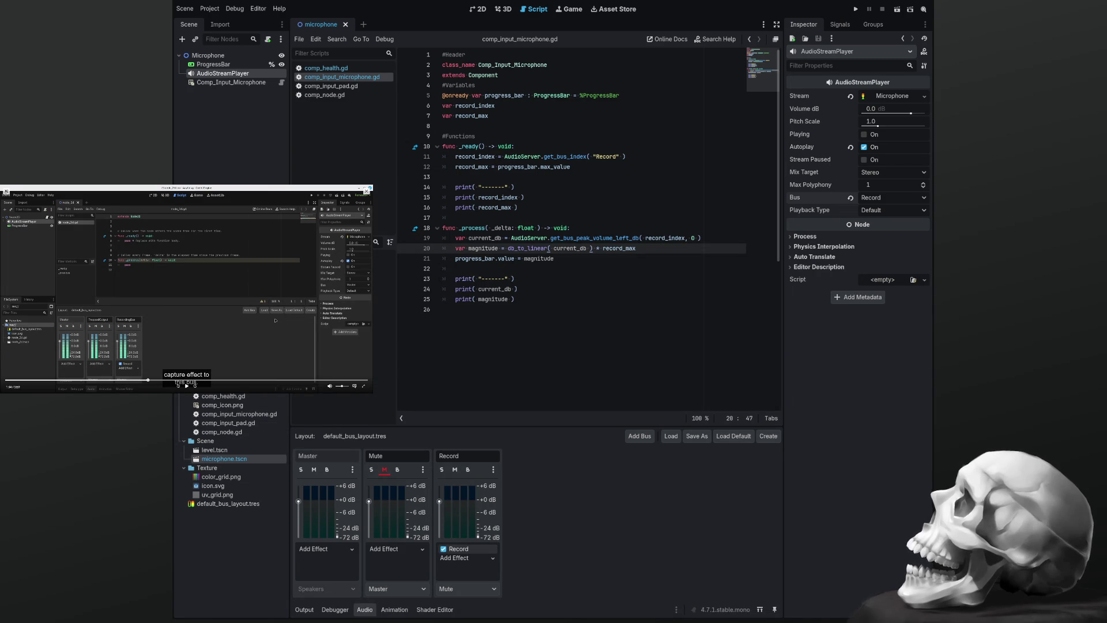
left_click(467, 558)
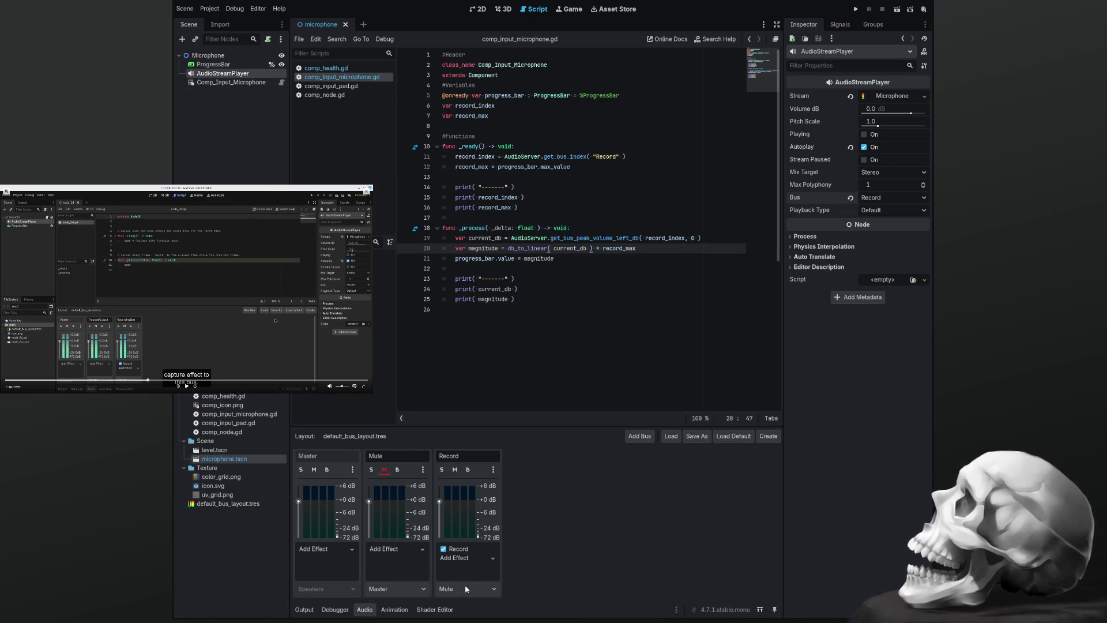
left_click(465, 601)
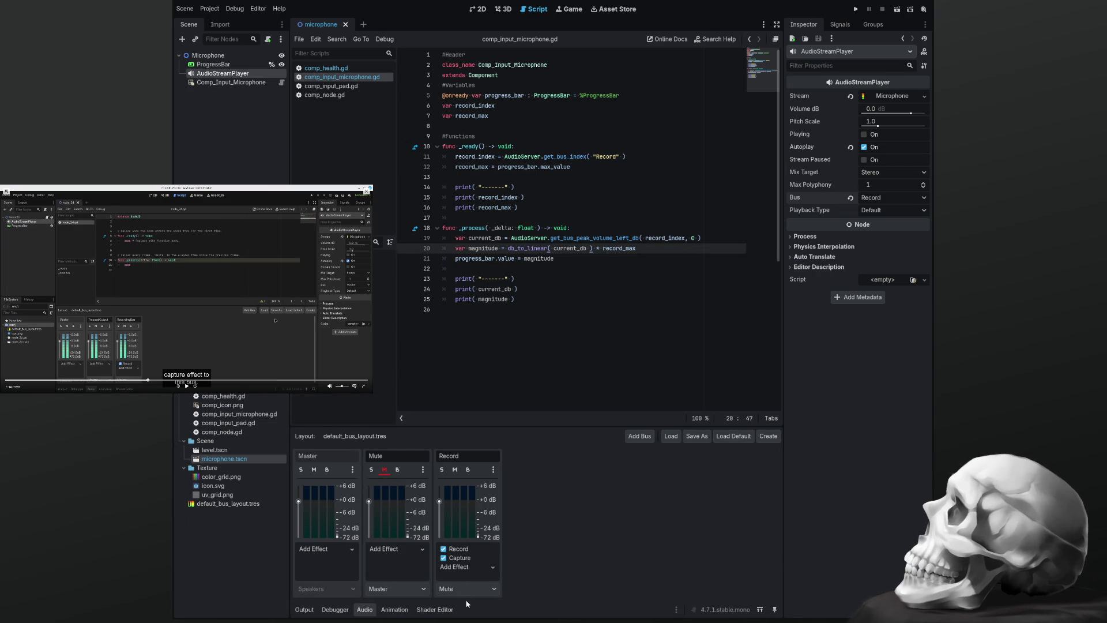
left_click(447, 549)
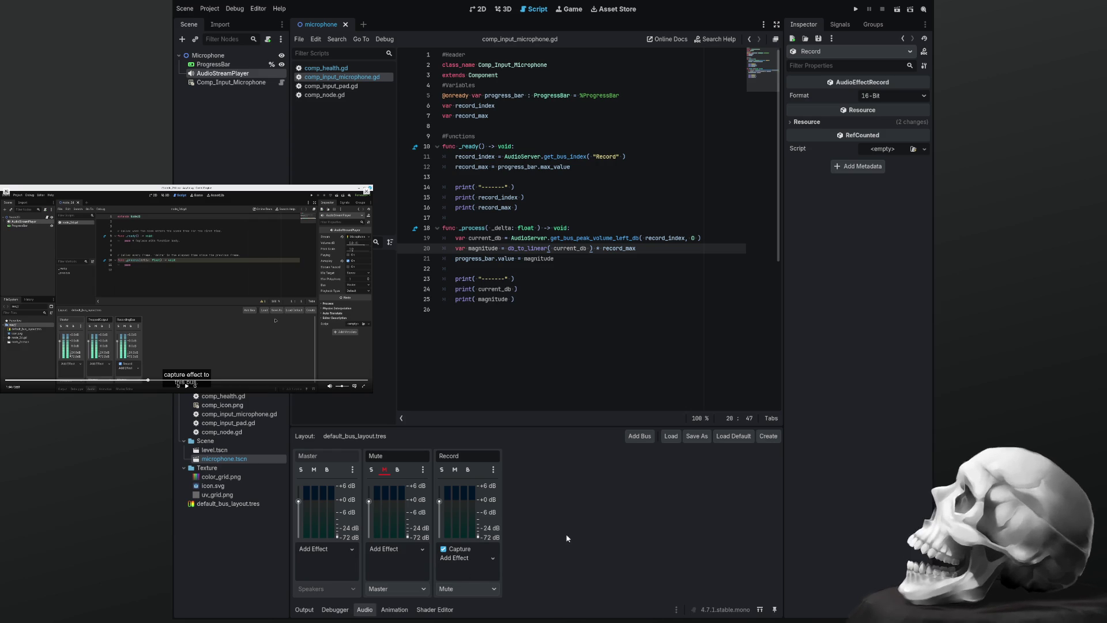
Return to the microphone script with the Output log showing and run the project
left_click(480, 10)
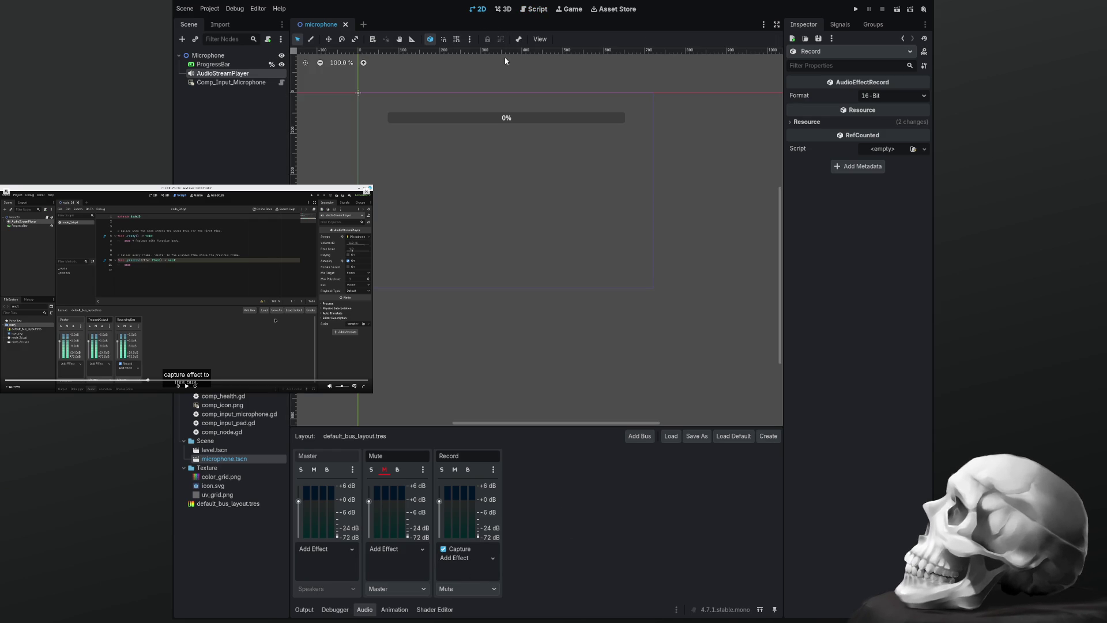
left_click(531, 10)
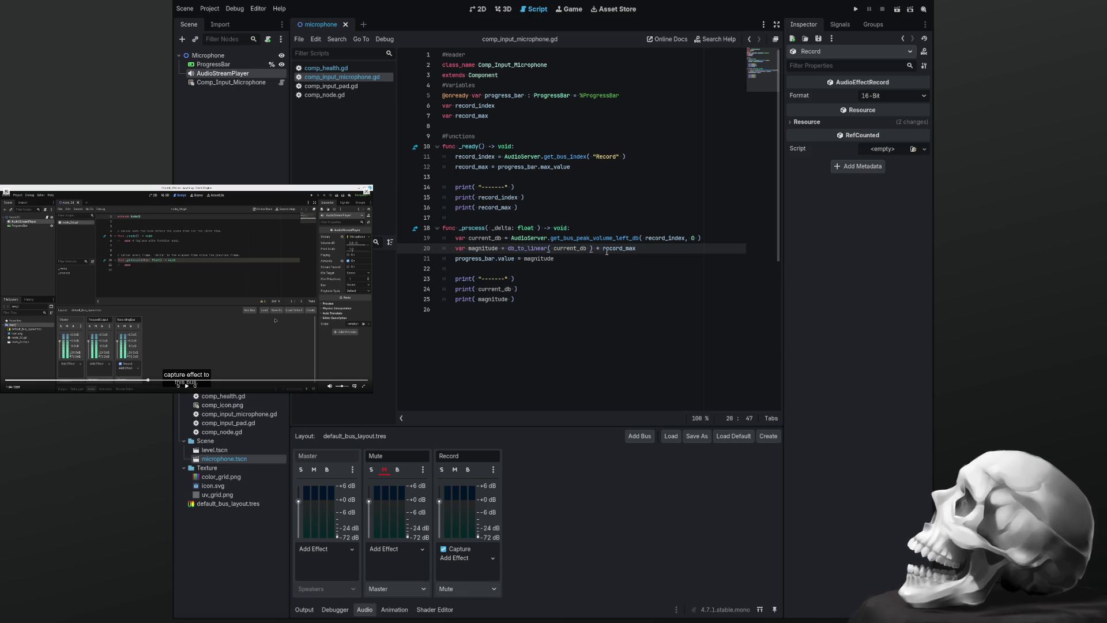
left_click(602, 260)
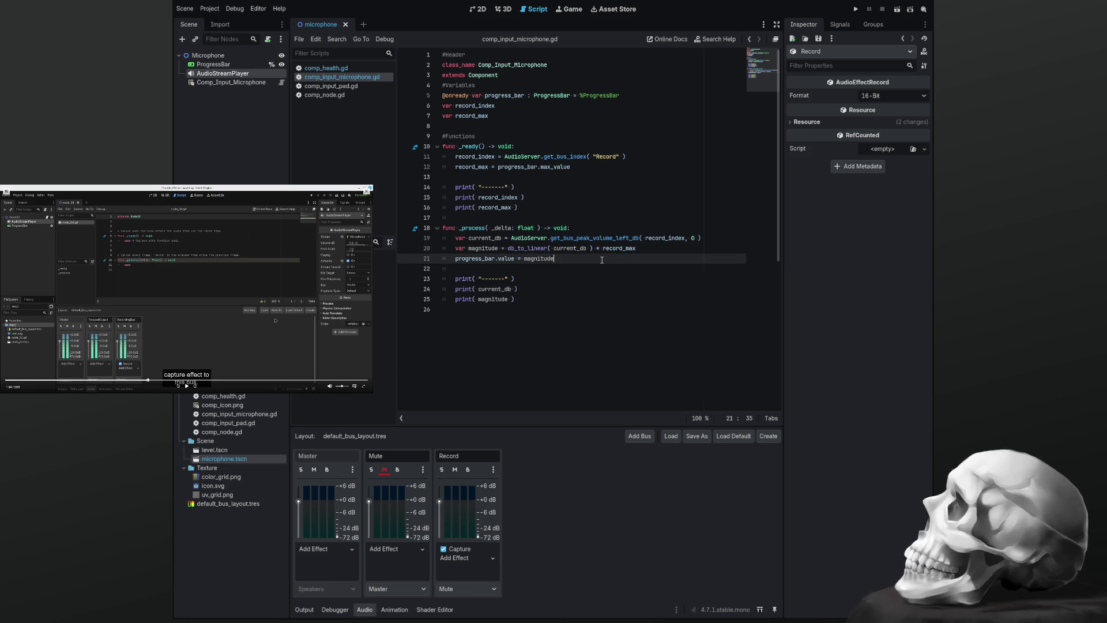
left_click(303, 610)
left_click(494, 357)
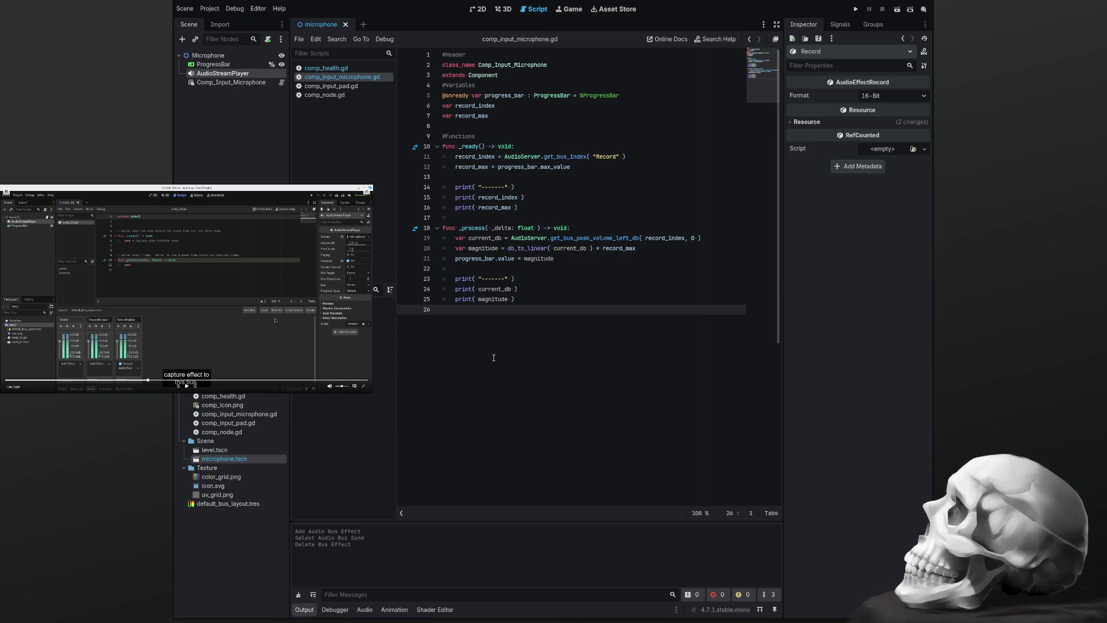
key("F5")
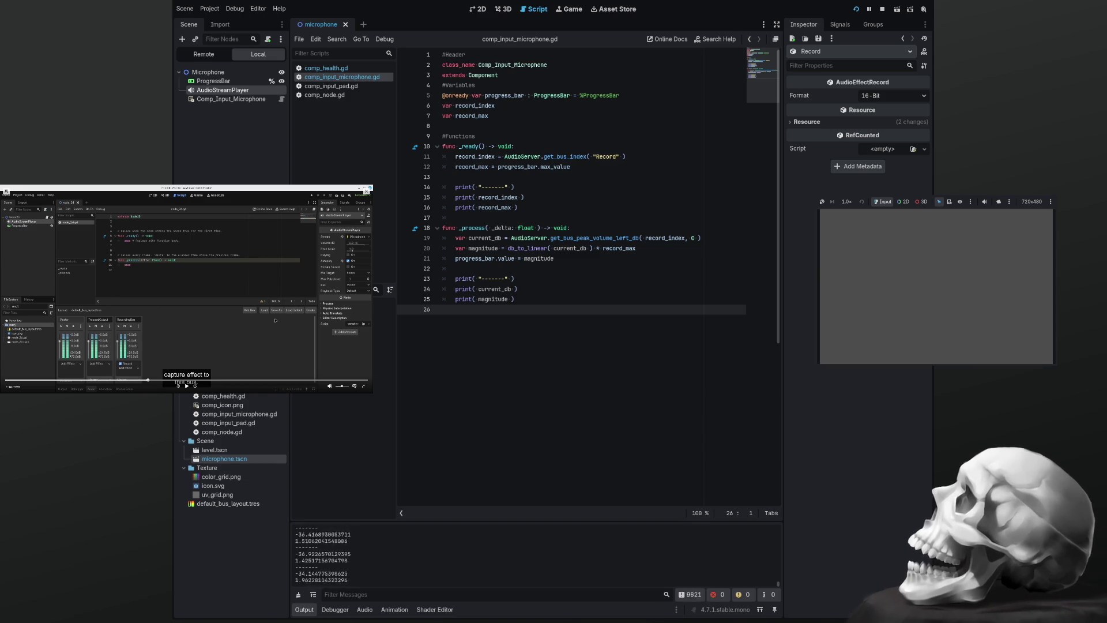
Declare 'var record_magnitude : int' below record_max, then stop the running scene
double_click(483, 248)
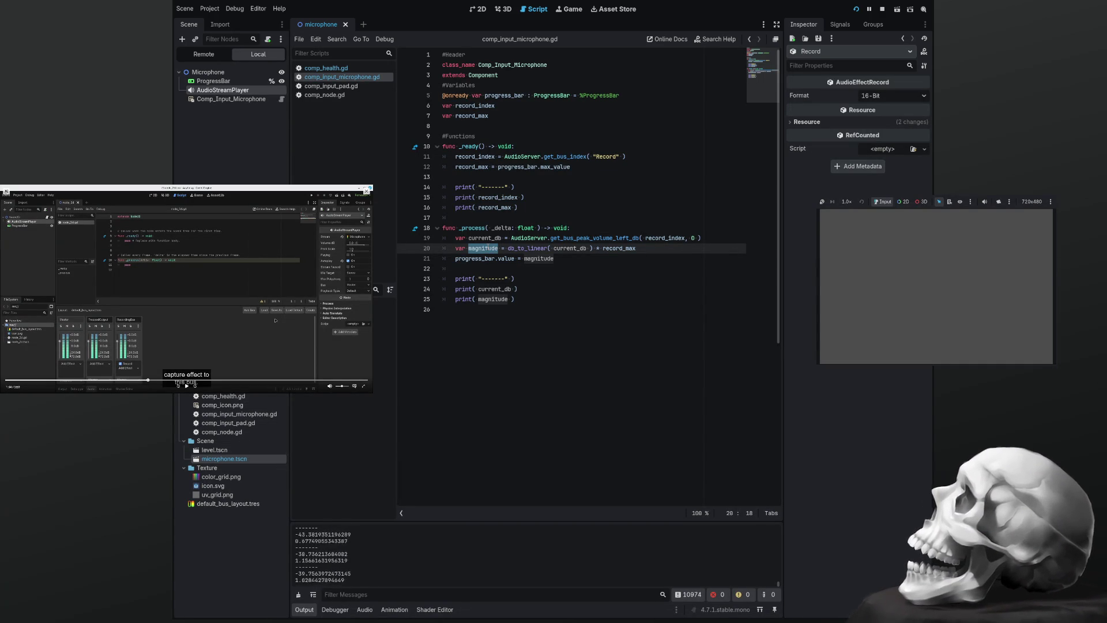
left_click(517, 116)
key("Return")
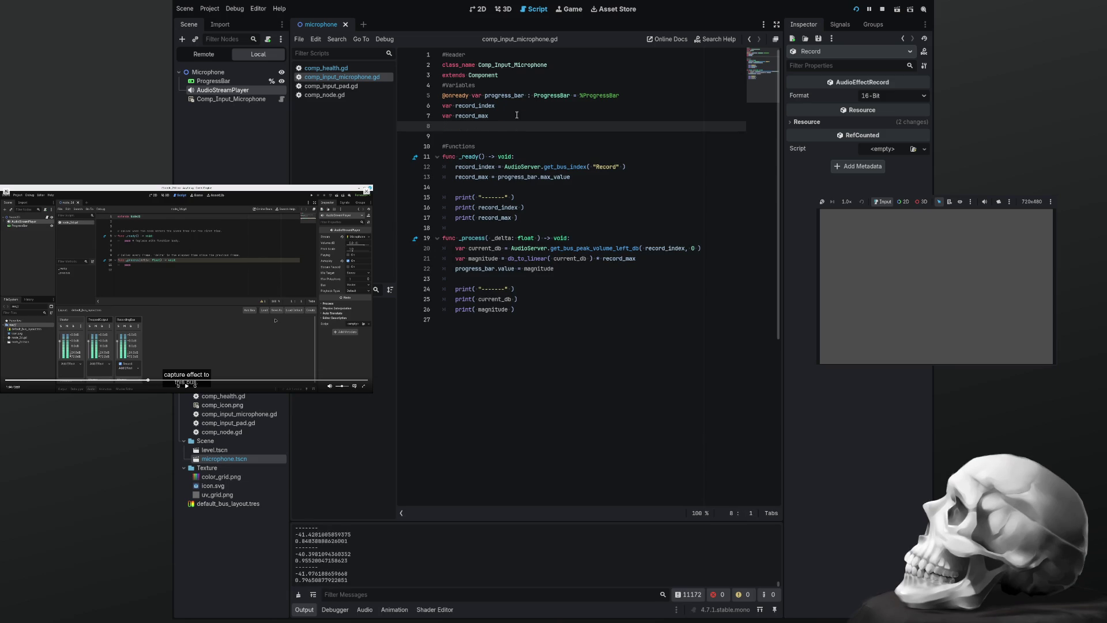
type("var")
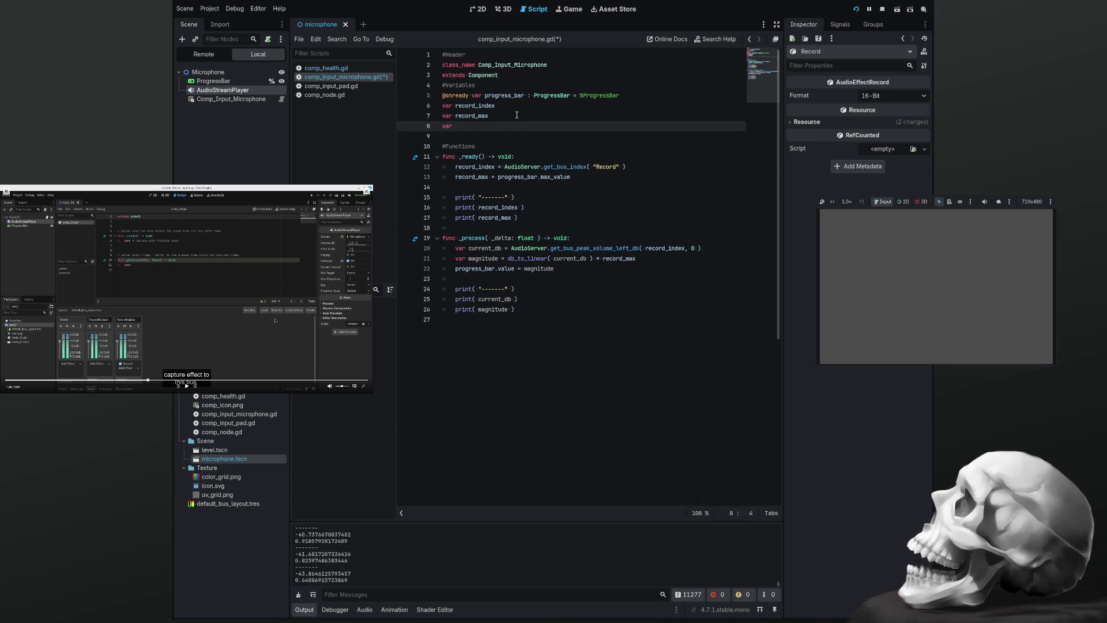
type(" record")
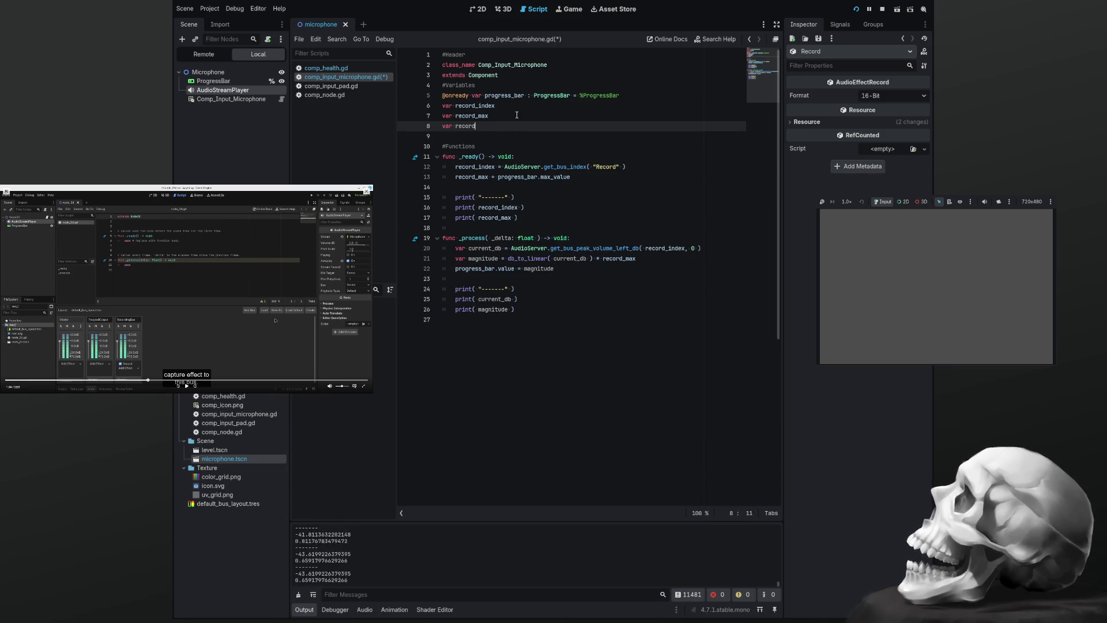
type("_magnitude")
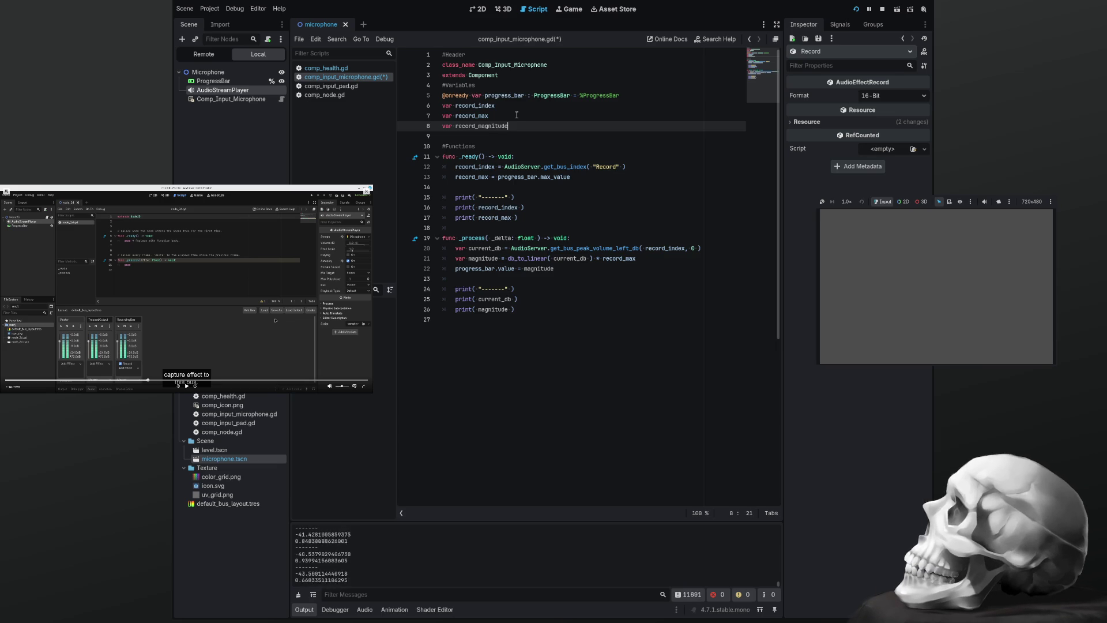
type(" : int")
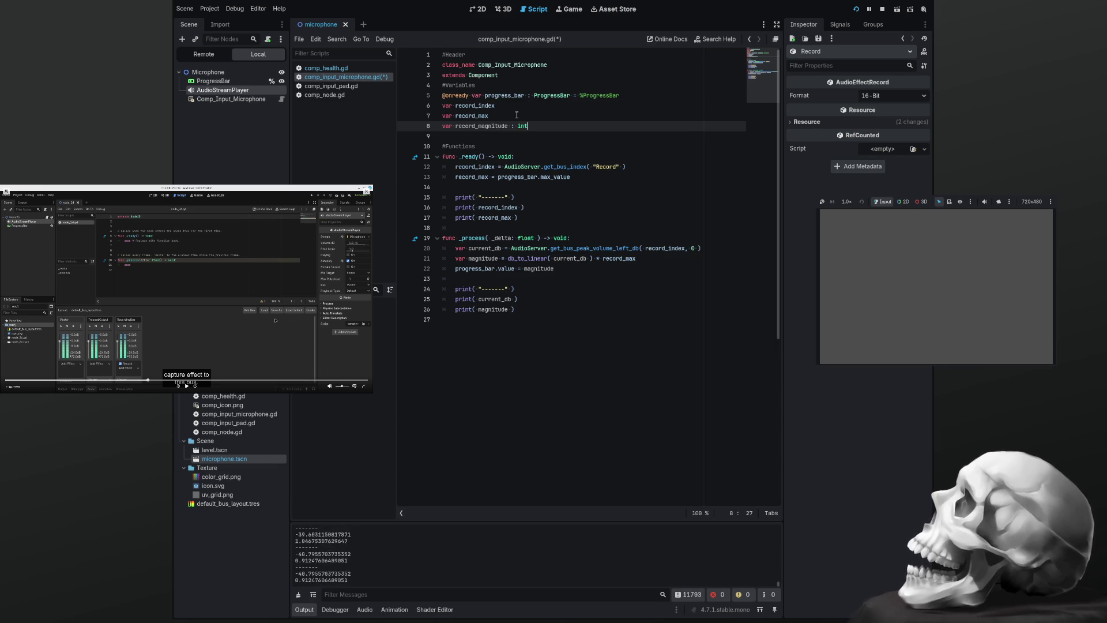
left_click(517, 115)
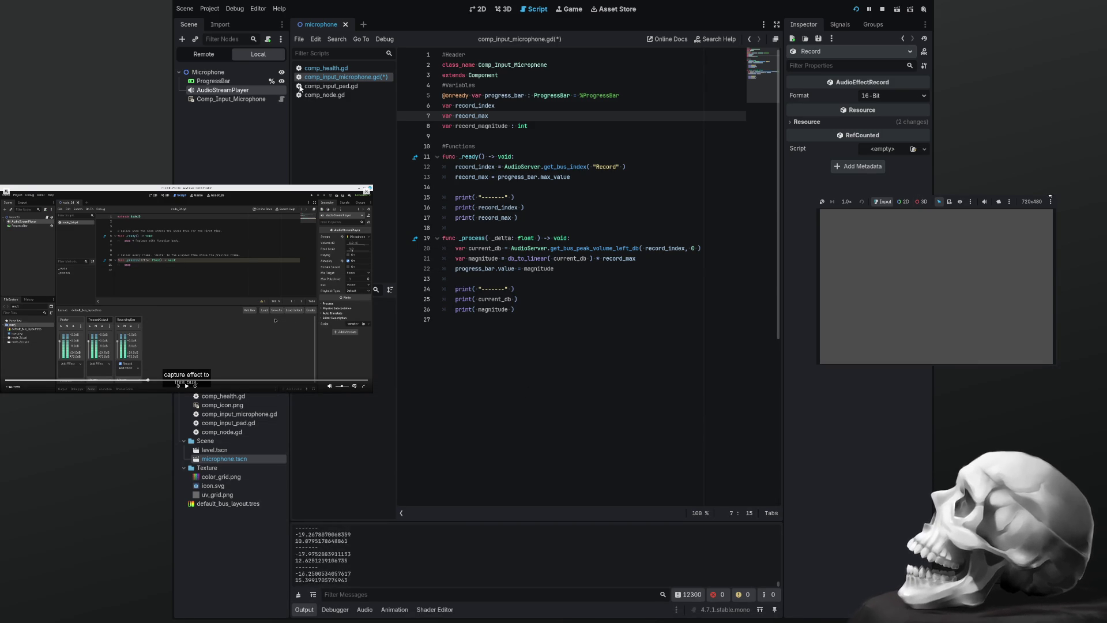
key("F8")
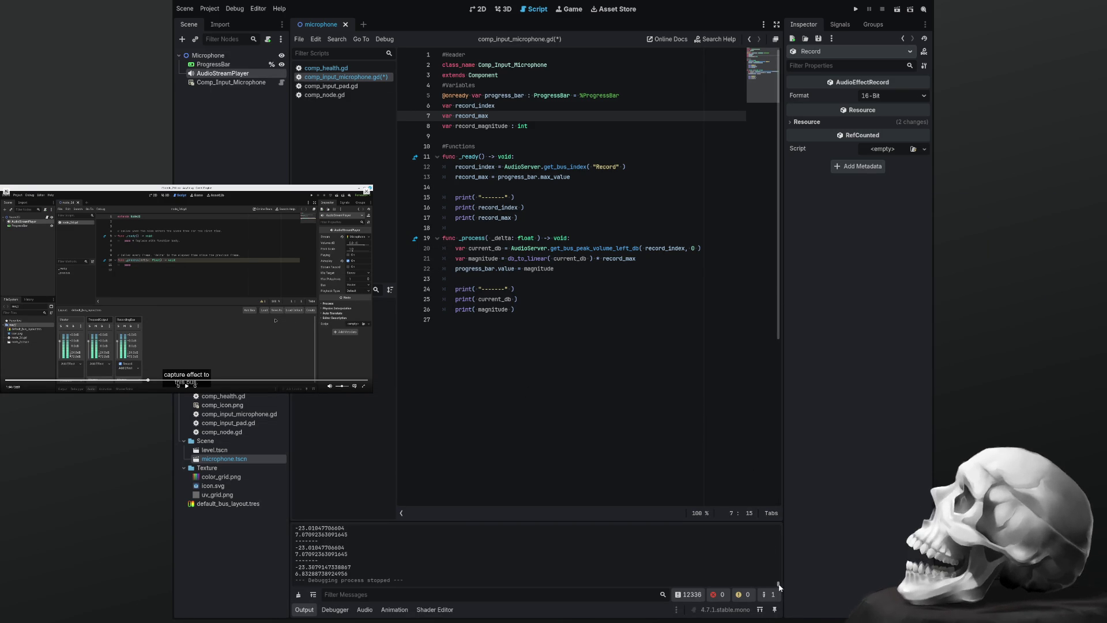
Change record_max from const to var, move it below record_index, add the int type, and save
left_click_drag(779, 585, 782, 515)
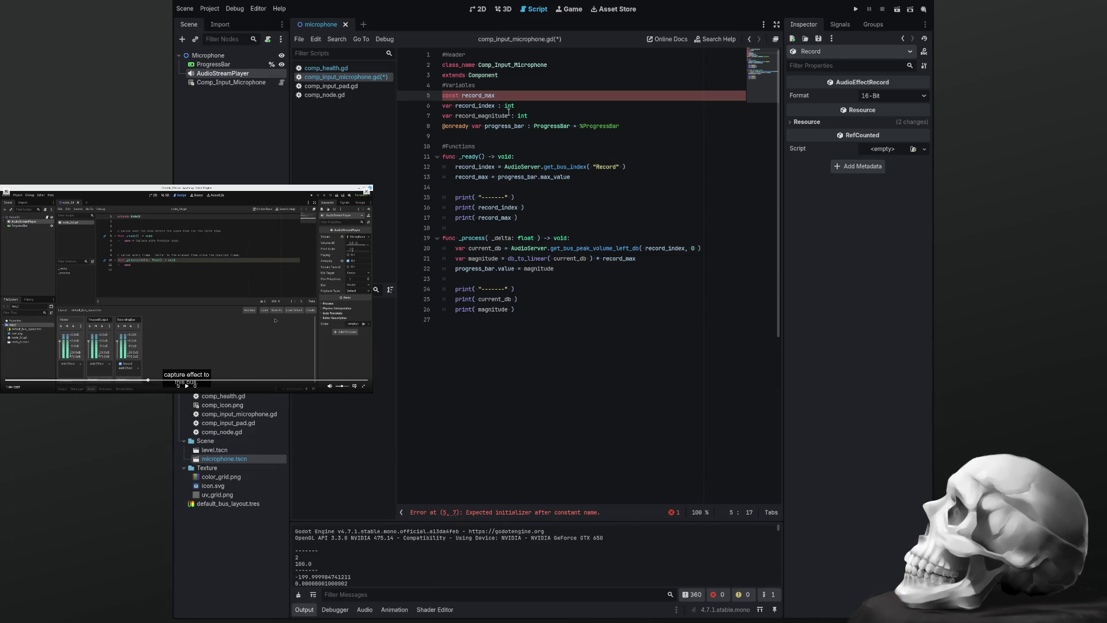
key("Home")
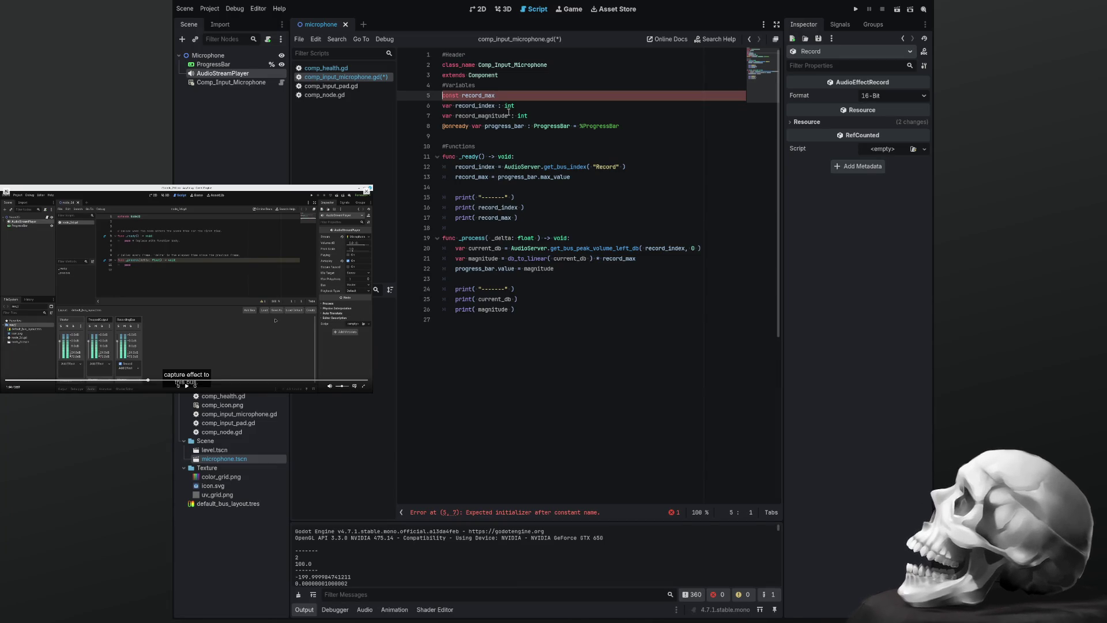
key("ctrl+Delete")
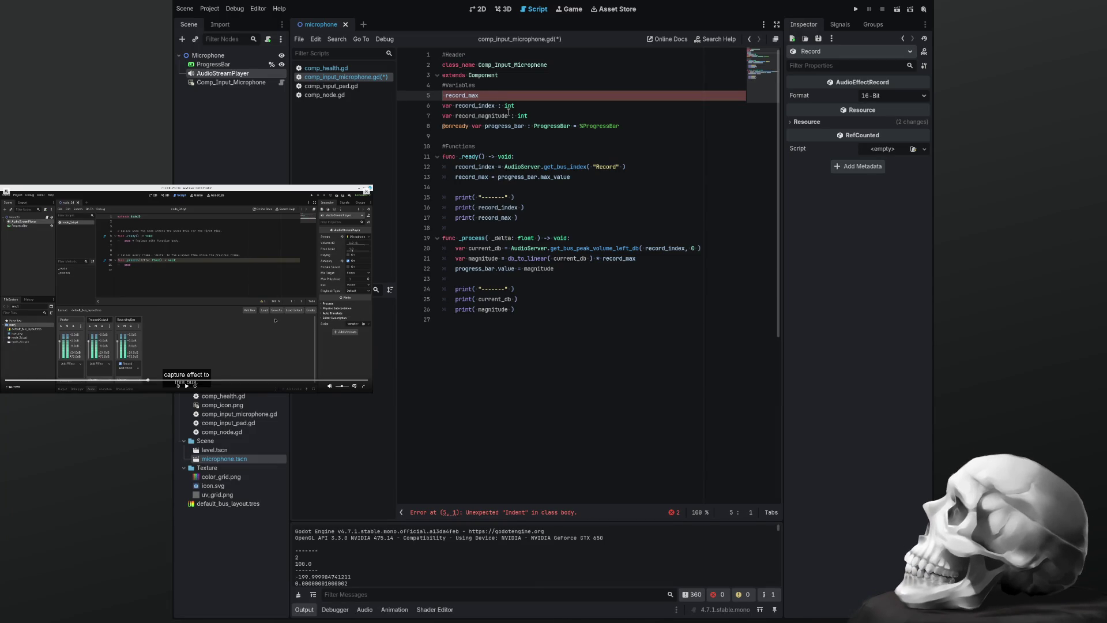
type("var")
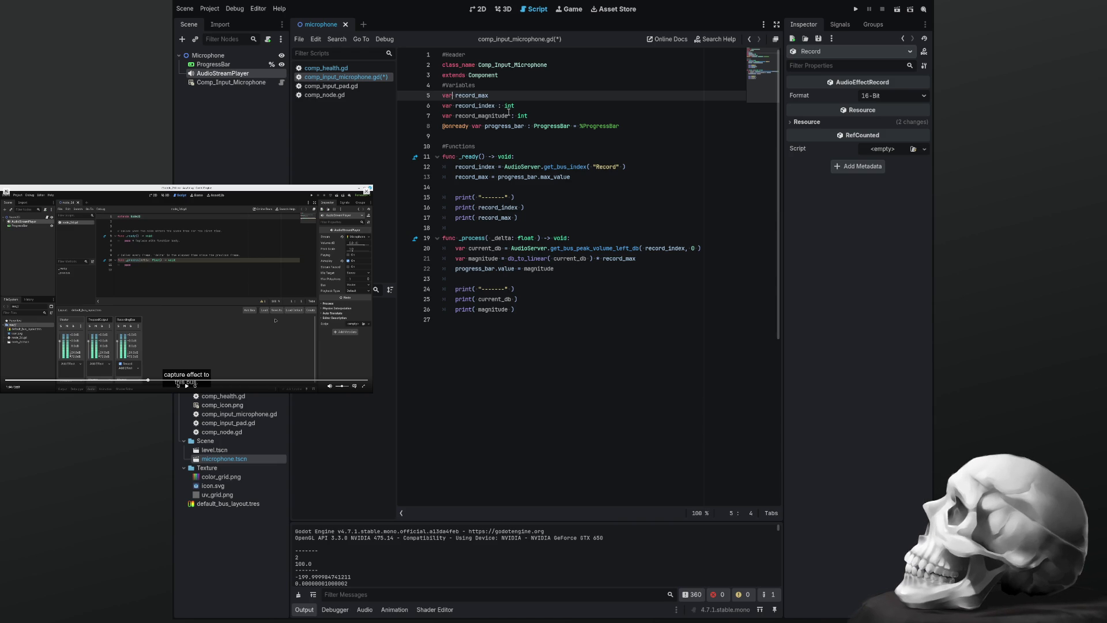
key("alt+Down")
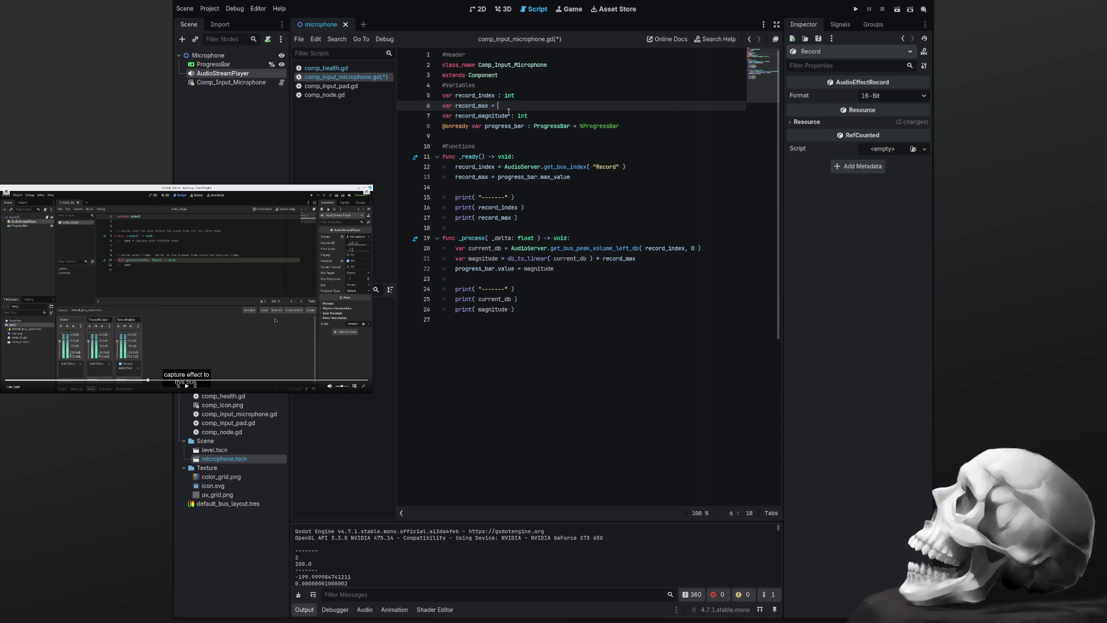
type("= int")
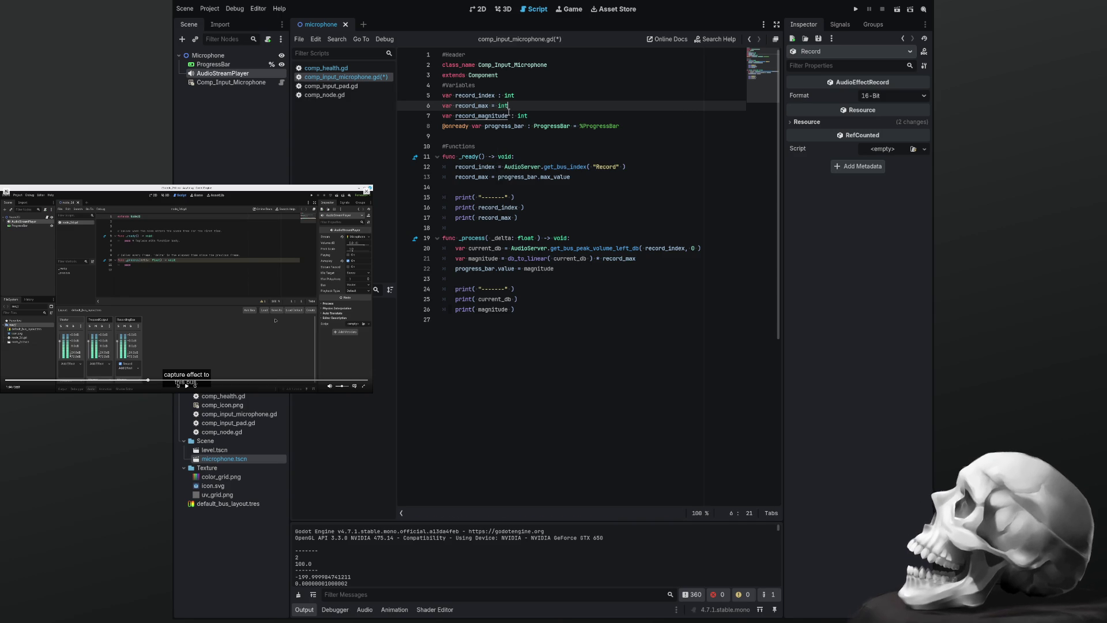
key("ctrl+s")
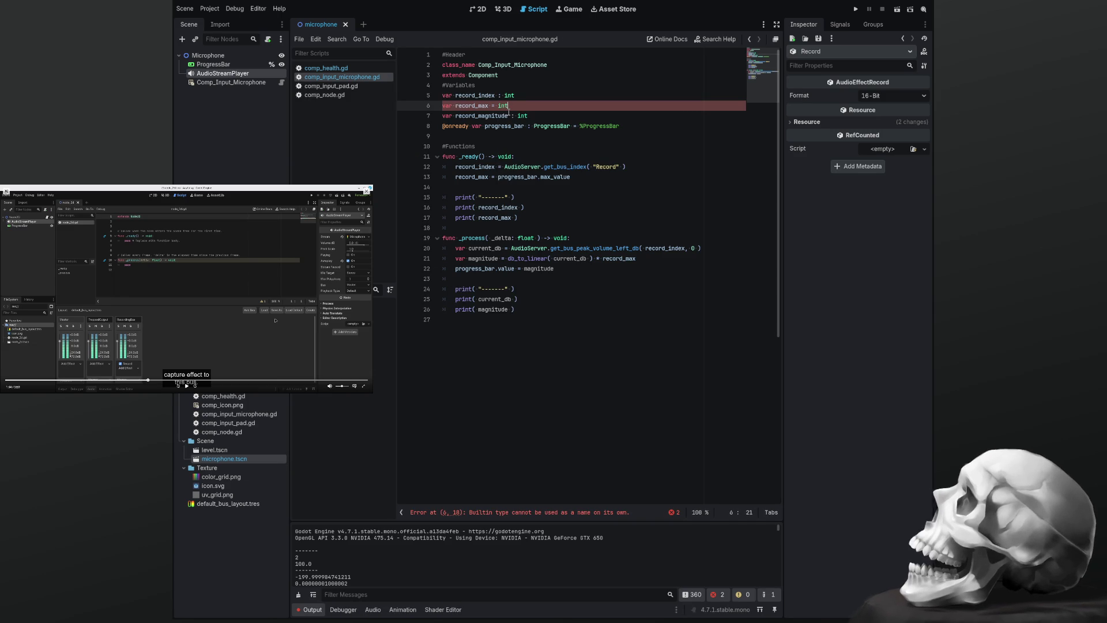
Fix record_max's declaration to read 'var record_max : int' and save the script
double_click(471, 106)
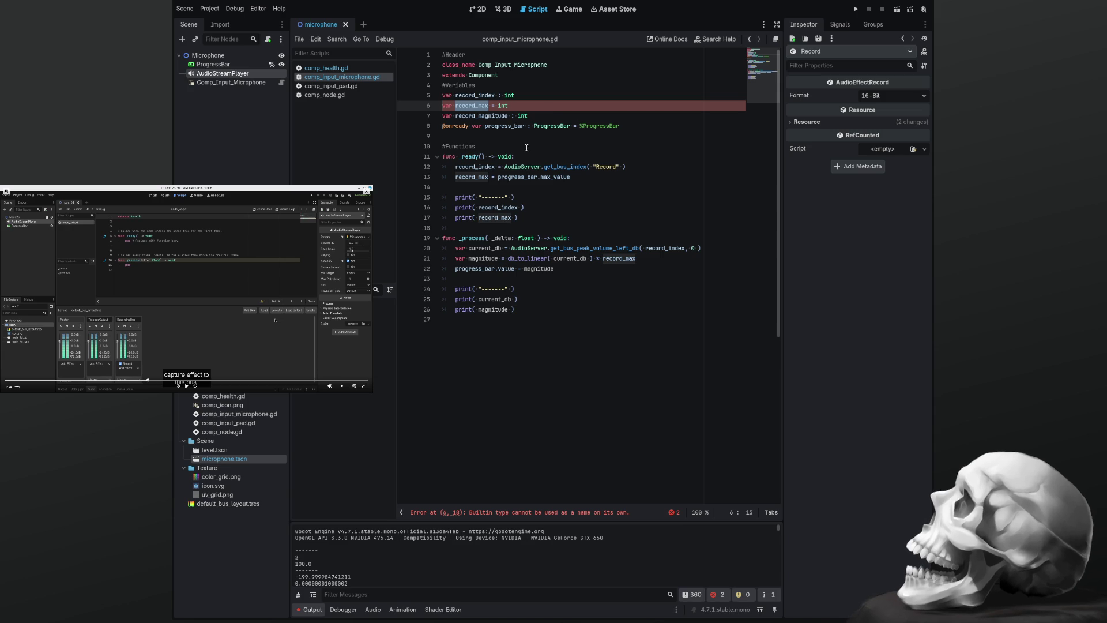
double_click(526, 176)
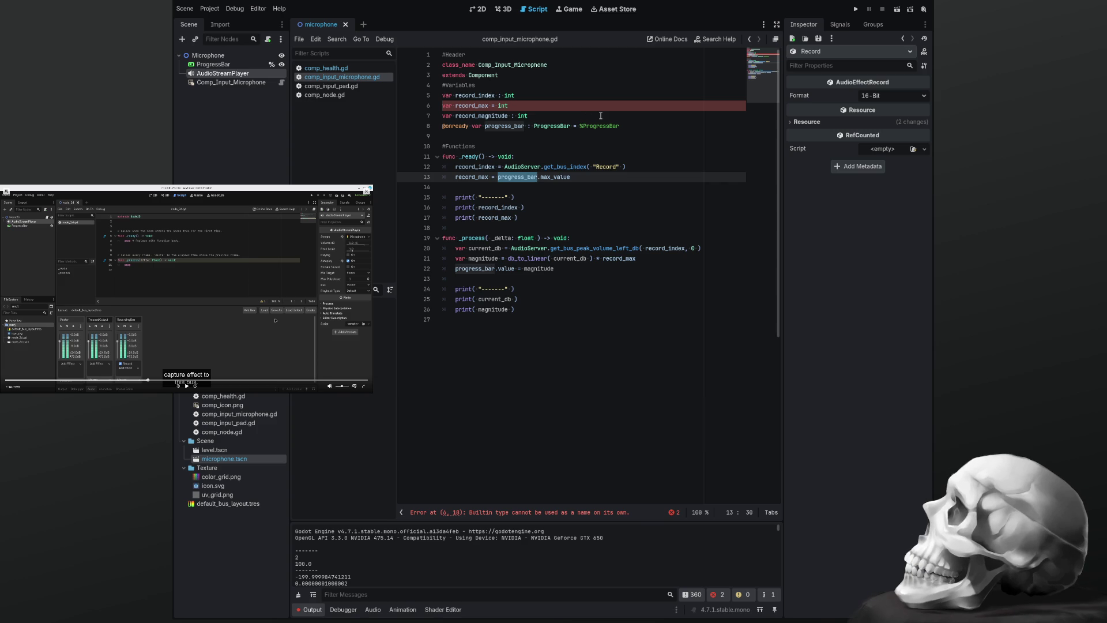
left_click(556, 103)
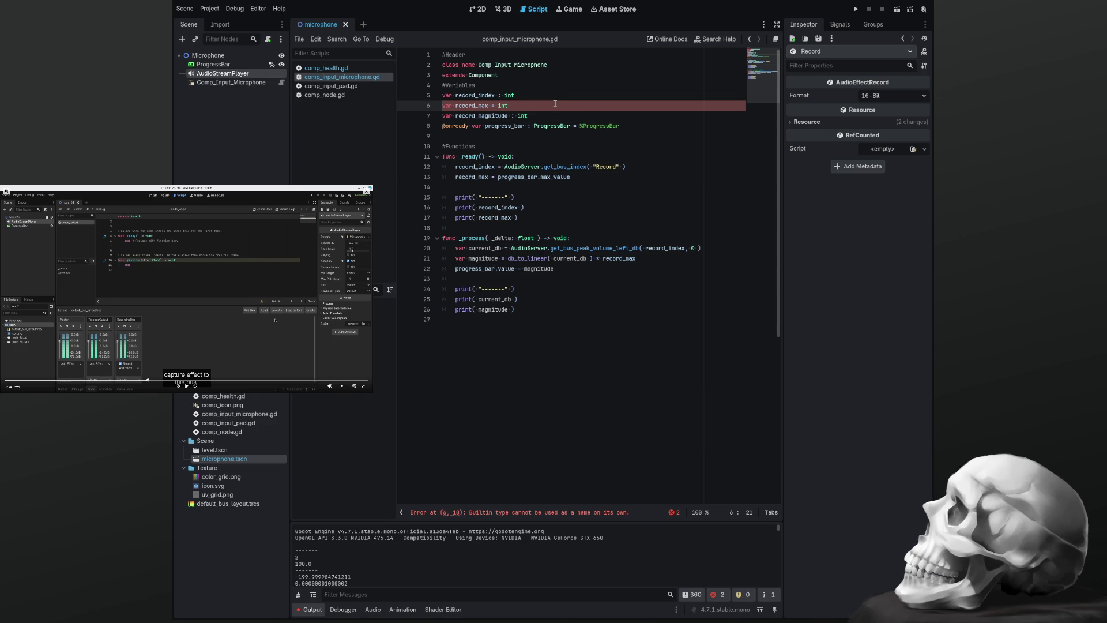
key("BackSpace")
type(":")
key("ctrl+s")
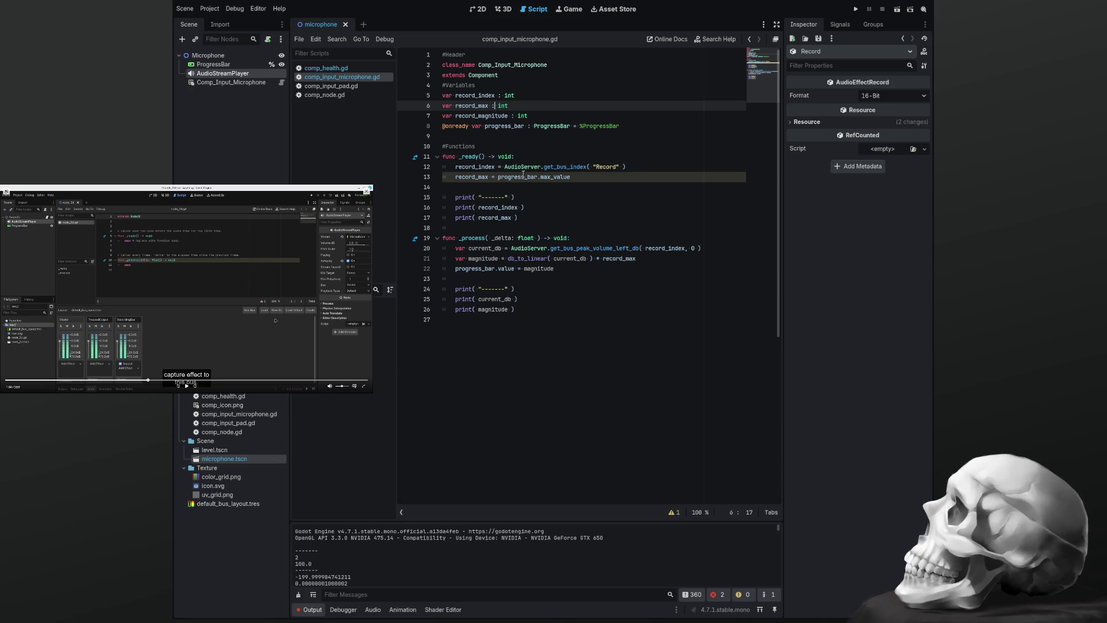
Change the dashes in line 15's print to "READY", save the script, and run the scene
left_click(495, 196)
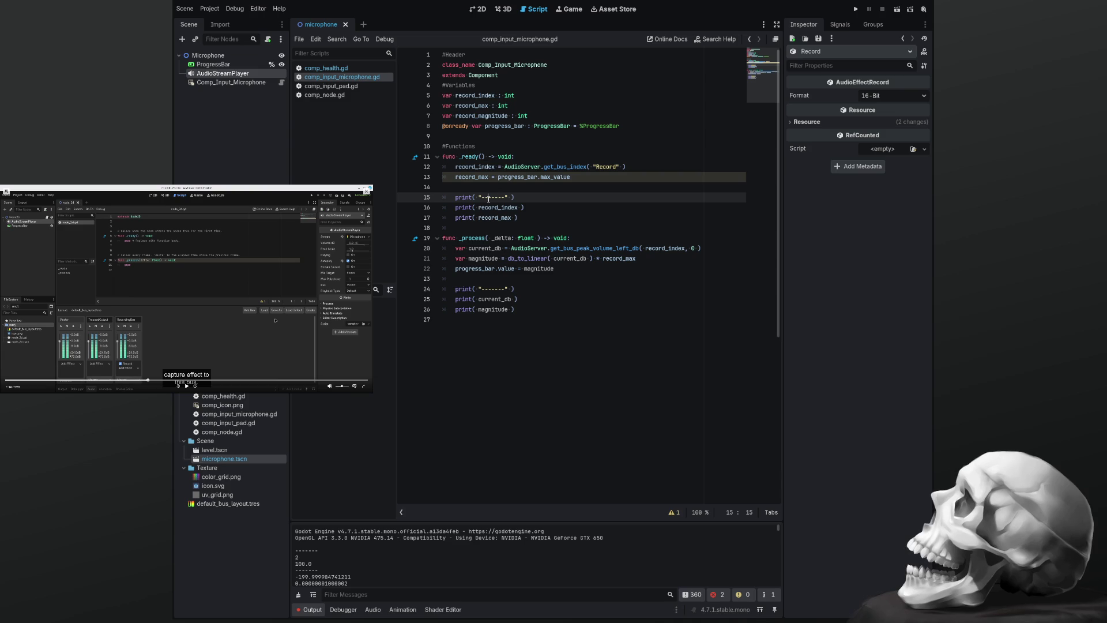
key("Delete")
key("Delete")
key("Delete")
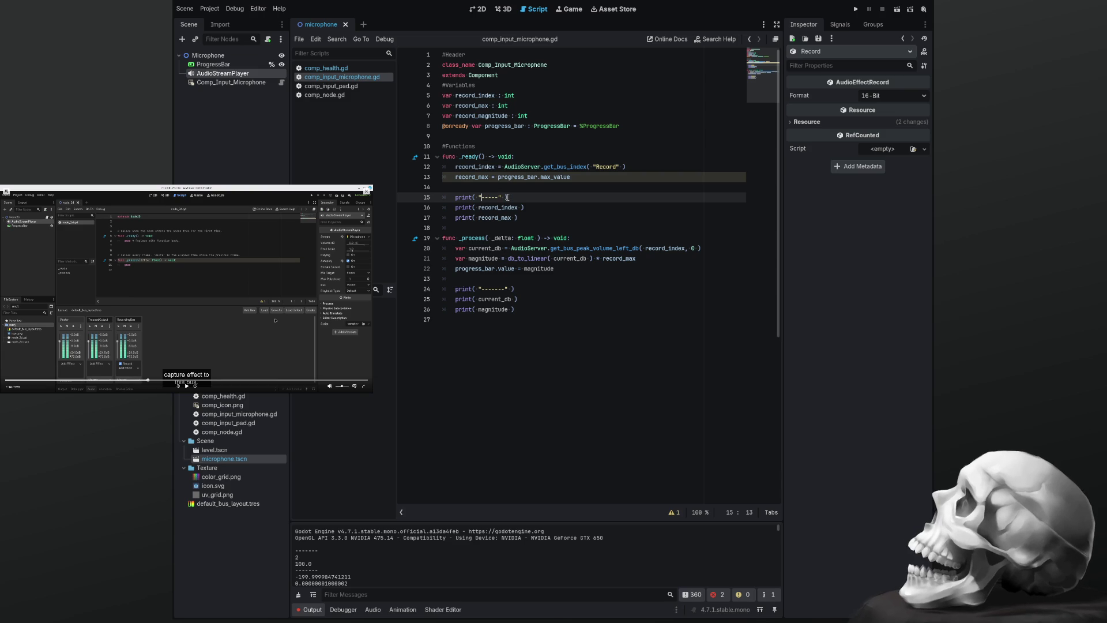
type("READY")
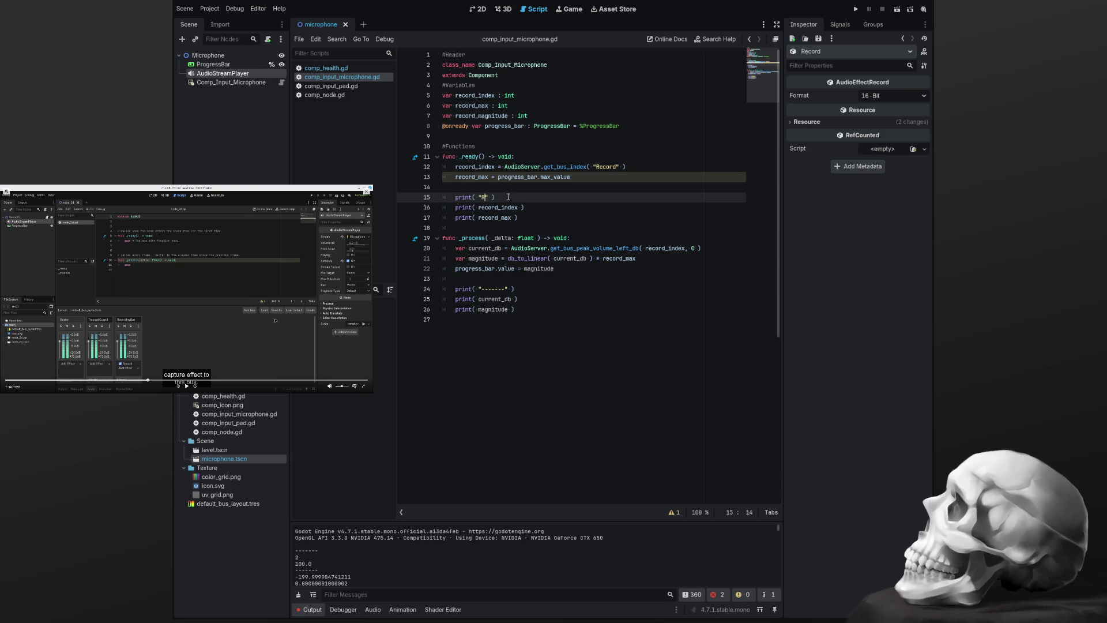
key("End")
key("ctrl+s")
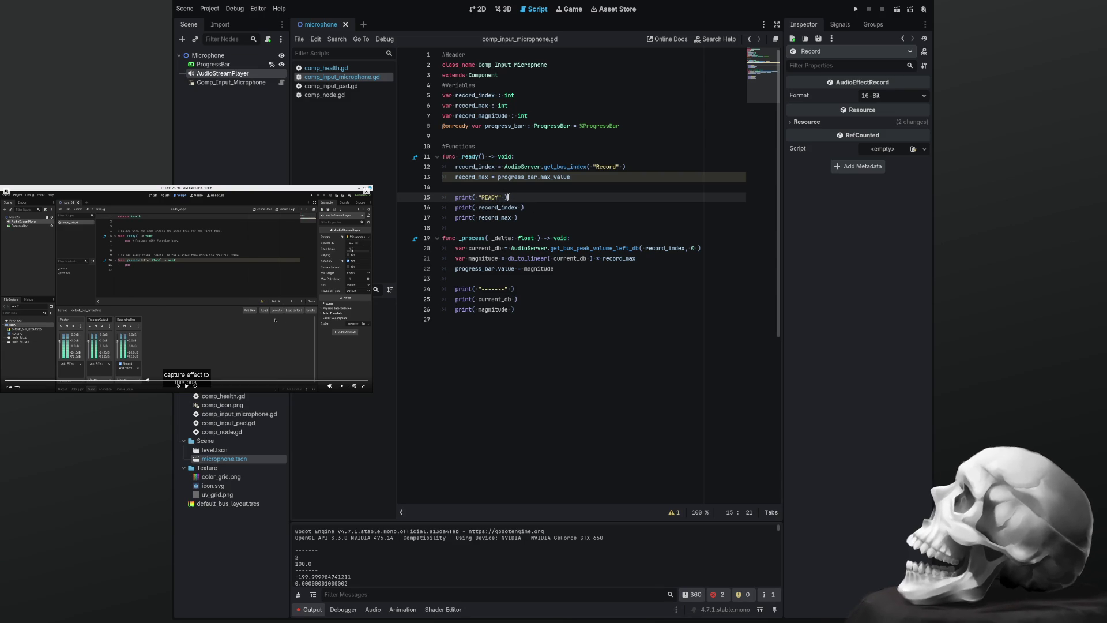
key("F5")
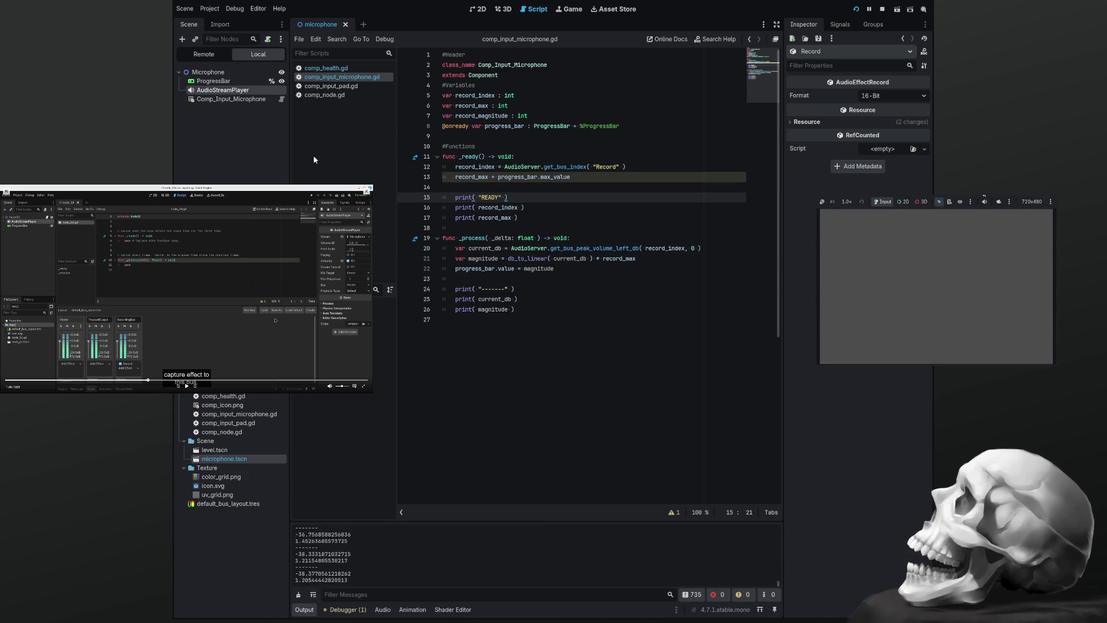
Comment out the startup print lines and the debug prints on lines 24–26, then save
key("F8")
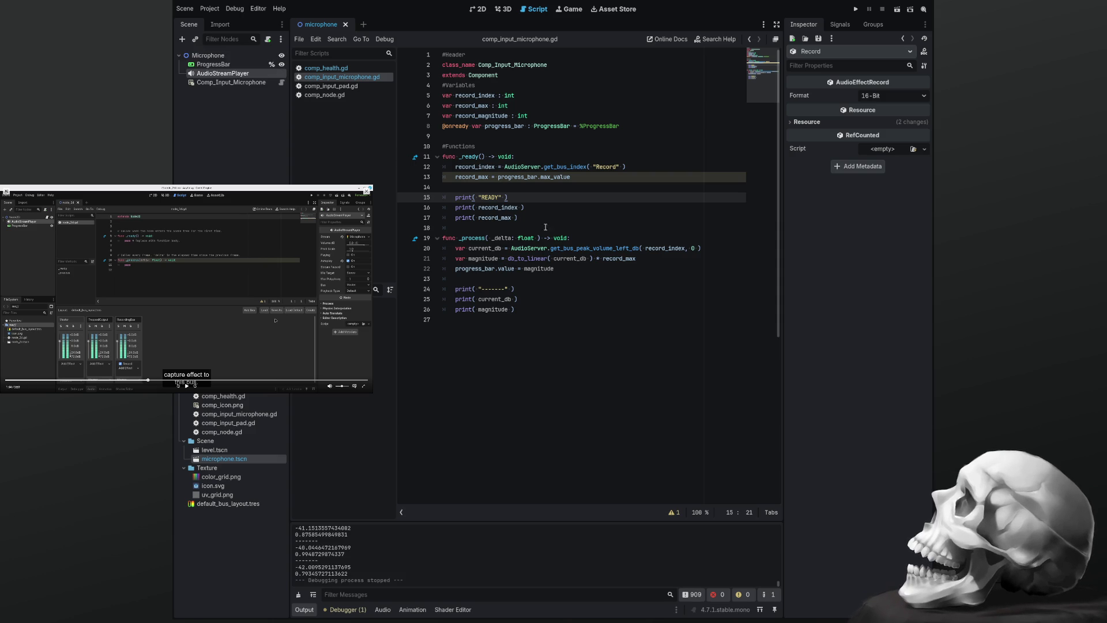
left_click_drag(536, 220, 460, 197)
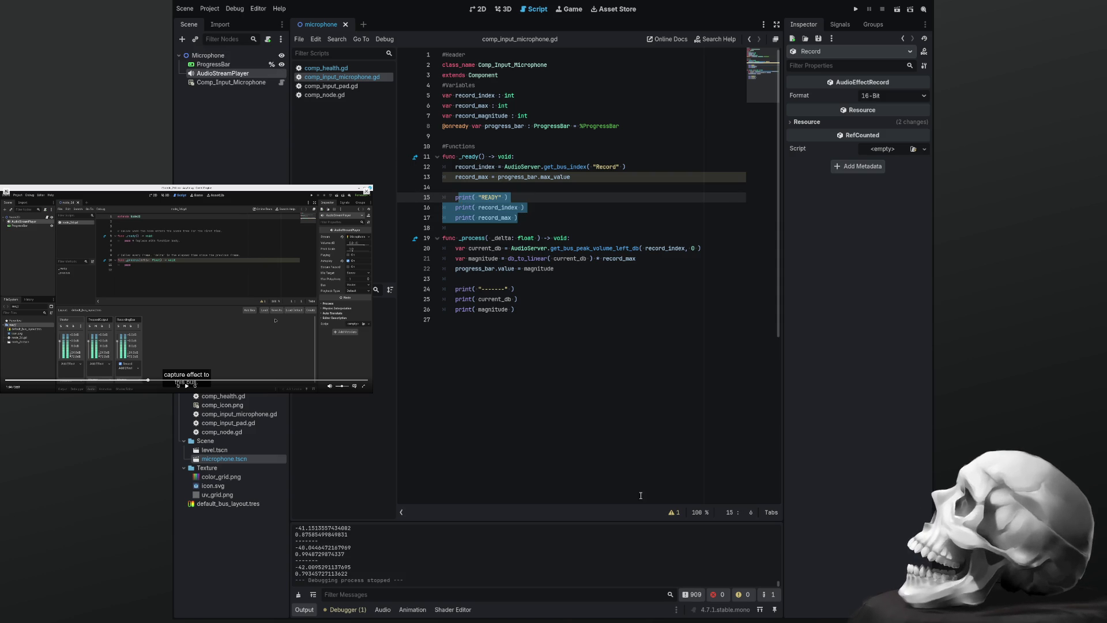
key("F5")
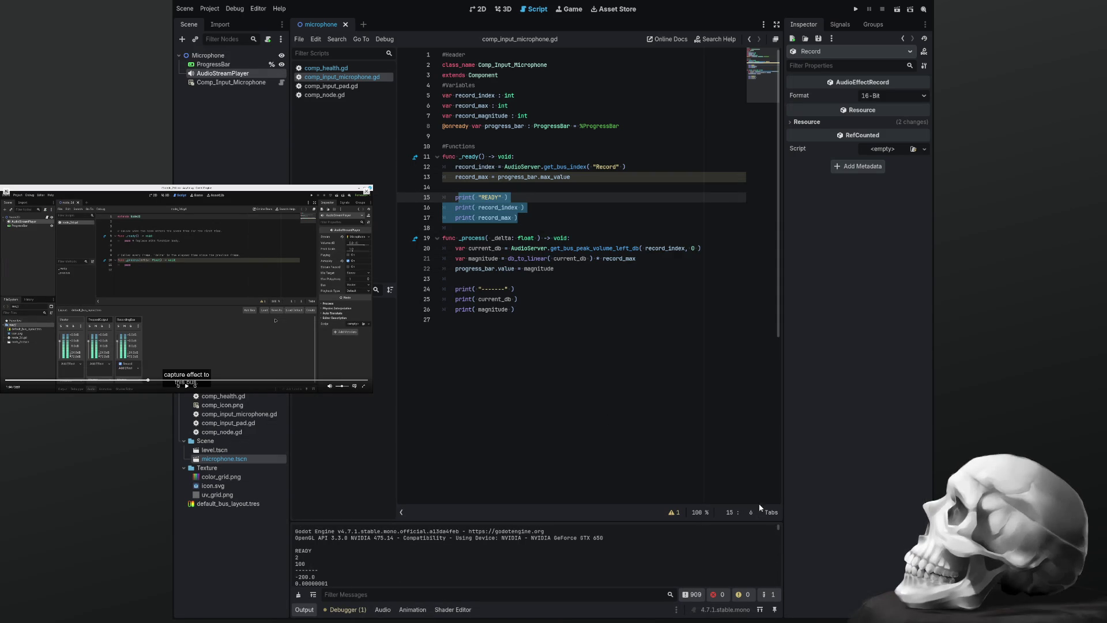
left_click_drag(533, 219, 475, 197)
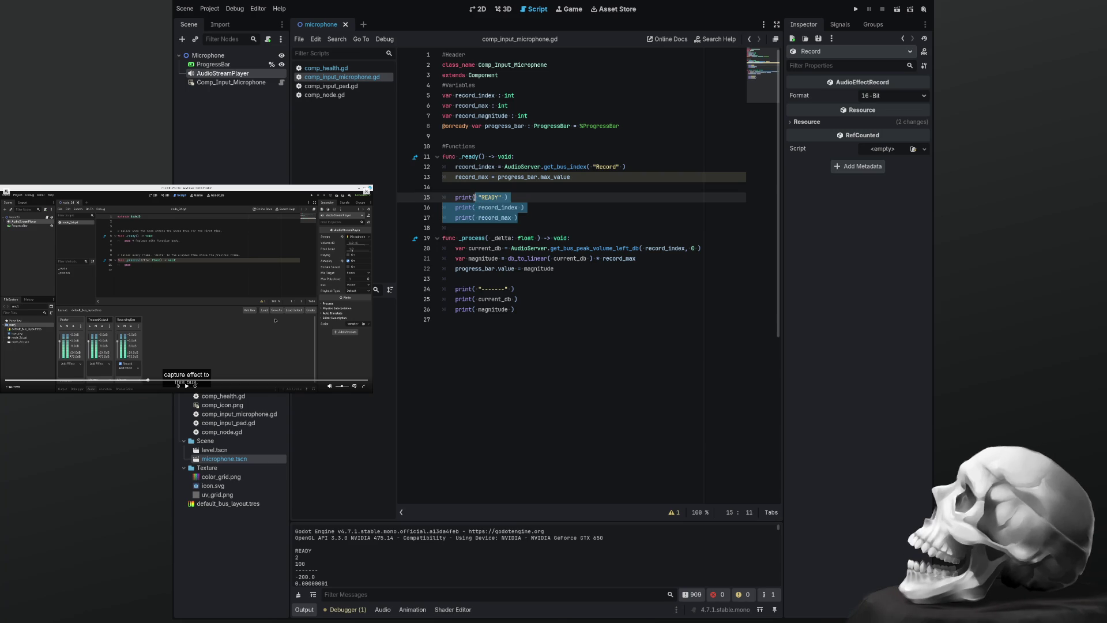
key("ctrl+k")
key("Down")
key("Down")
key("Down")
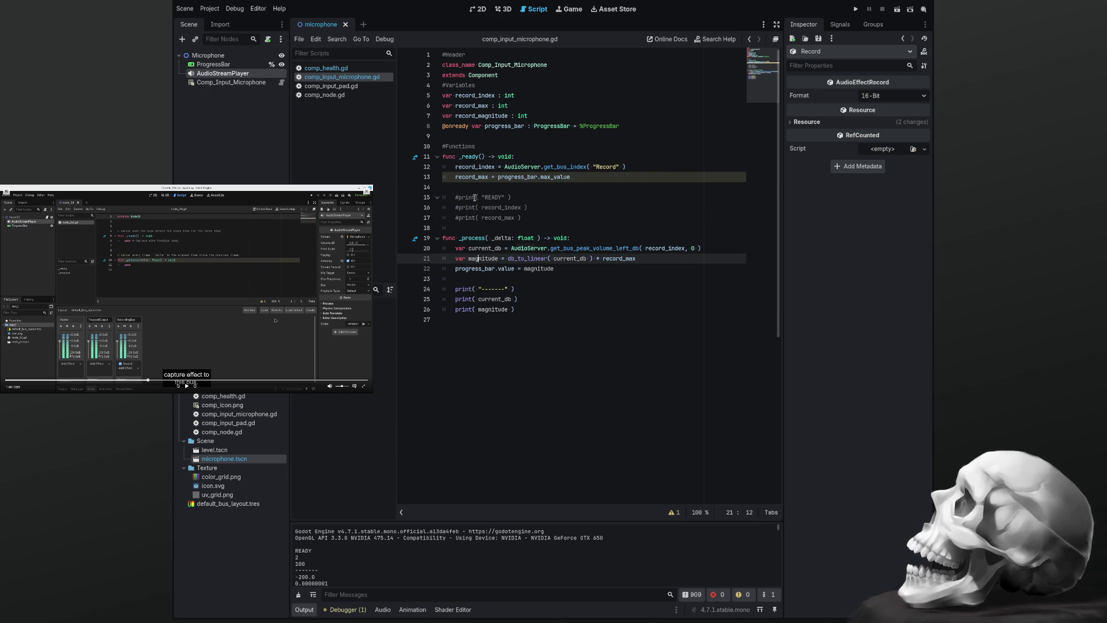
key("shift+Down")
key("shift+Down")
key("ctrl+k")
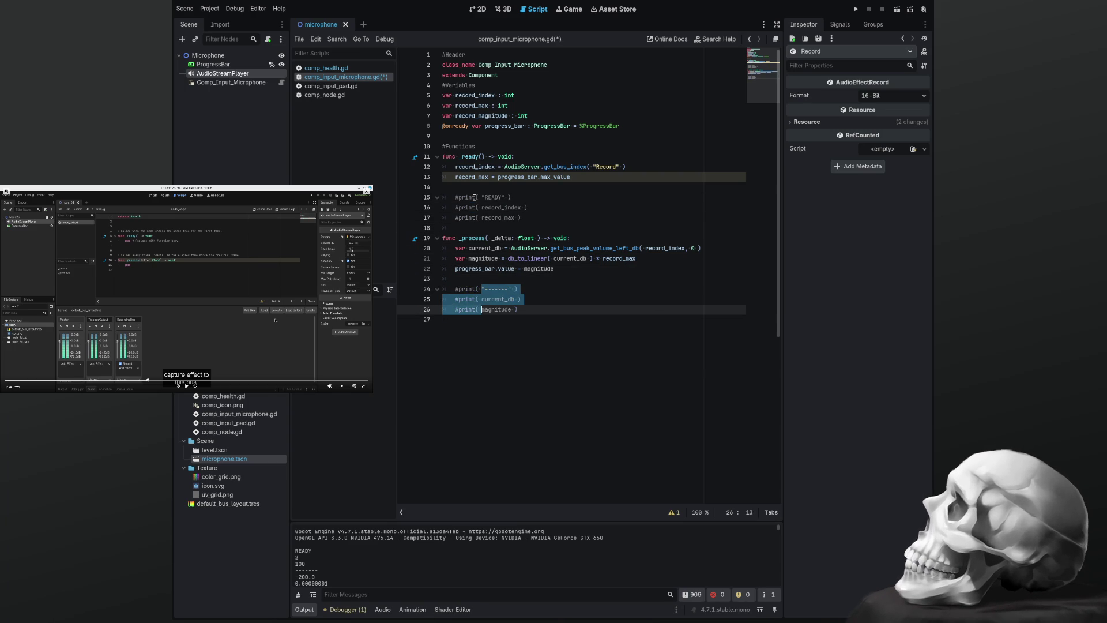
key("ctrl+s")
Clear the Output log and show the script's warnings list
left_click(570, 314)
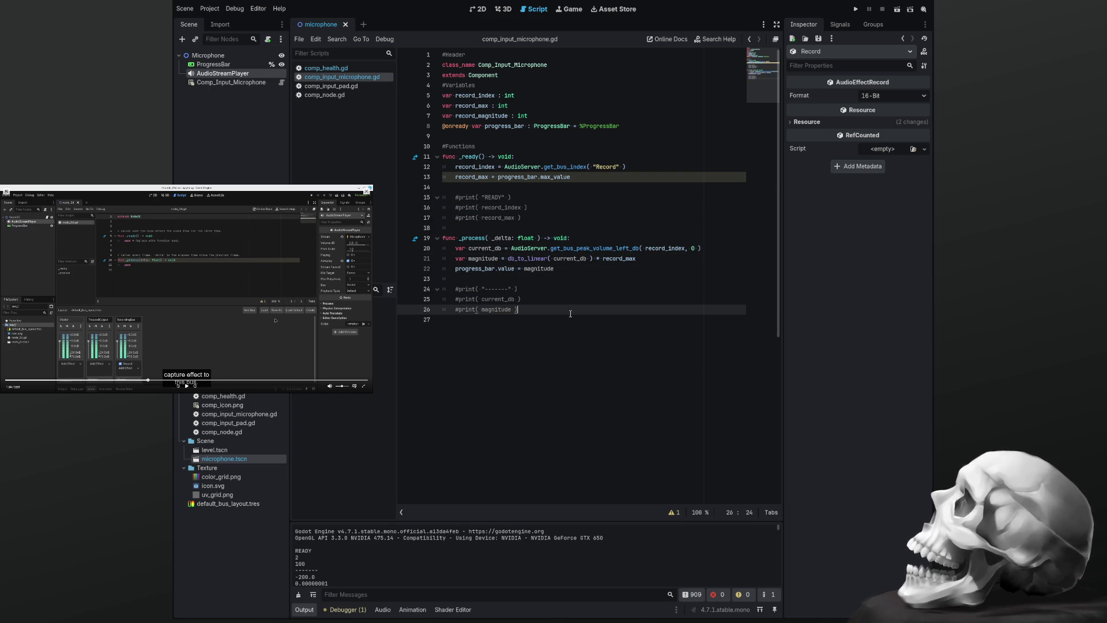
left_click(298, 594)
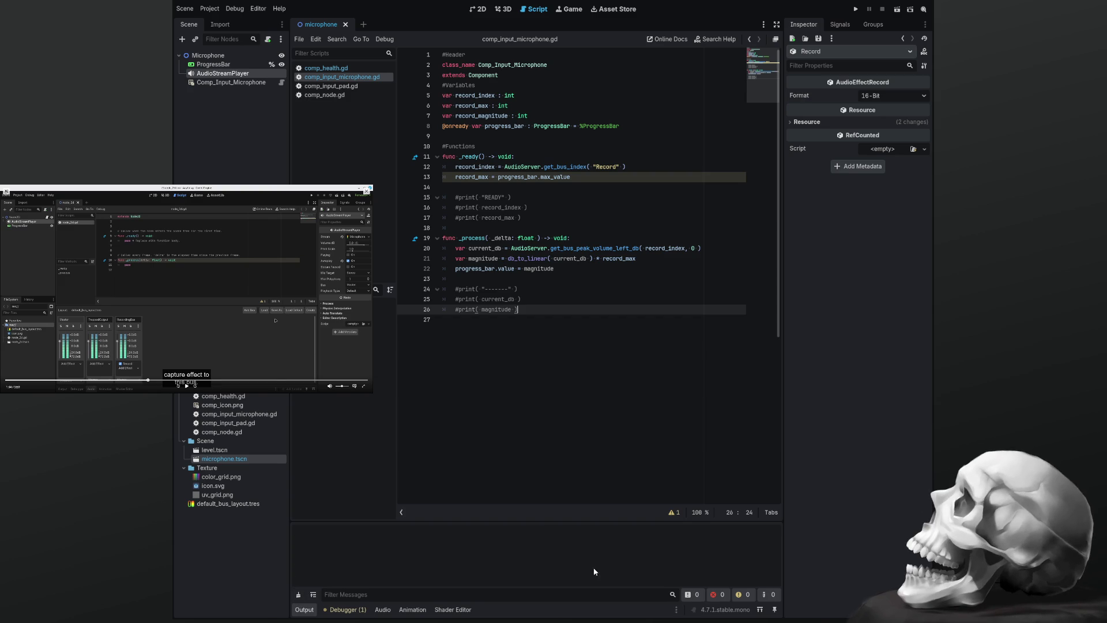
left_click(674, 512)
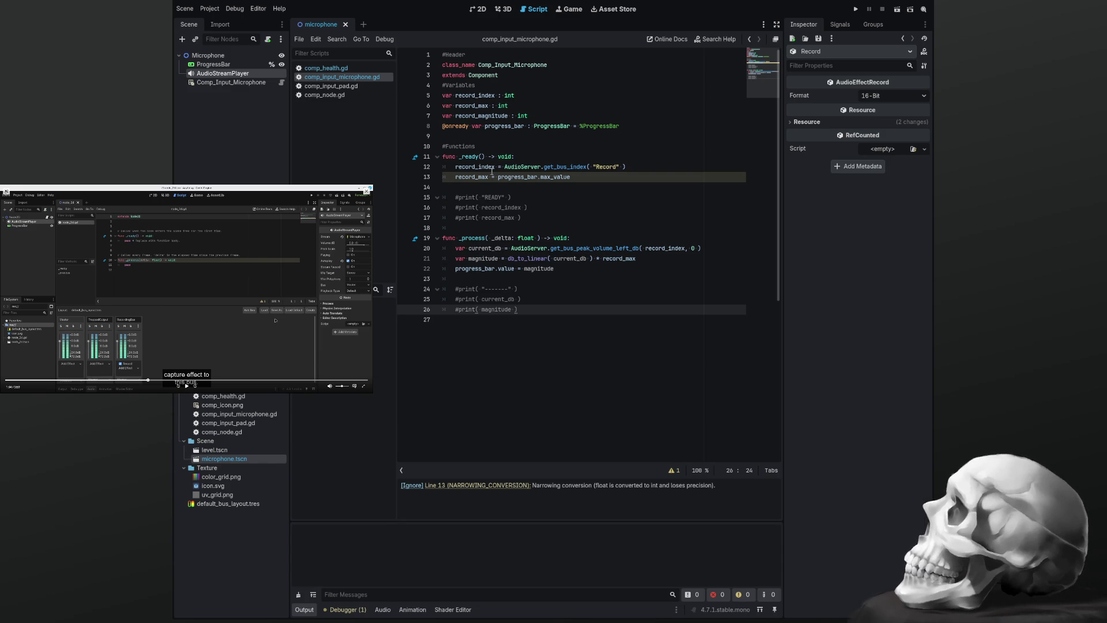
Replace the local magnitude on lines 21 and 22 with record_magnitude
double_click(479, 106)
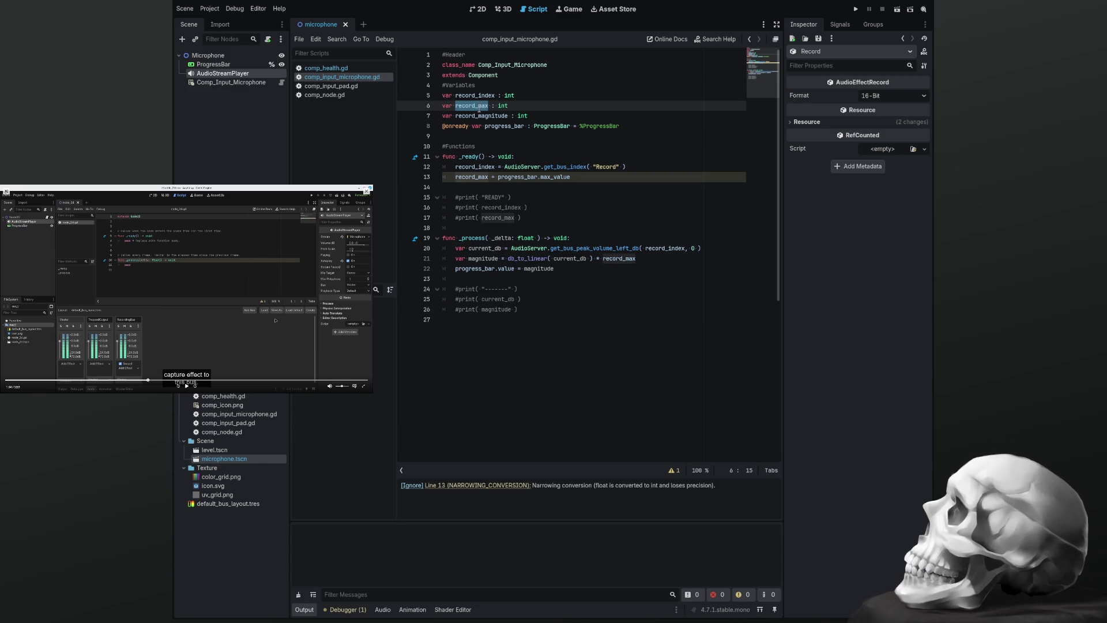
double_click(476, 116)
key("ctrl+c")
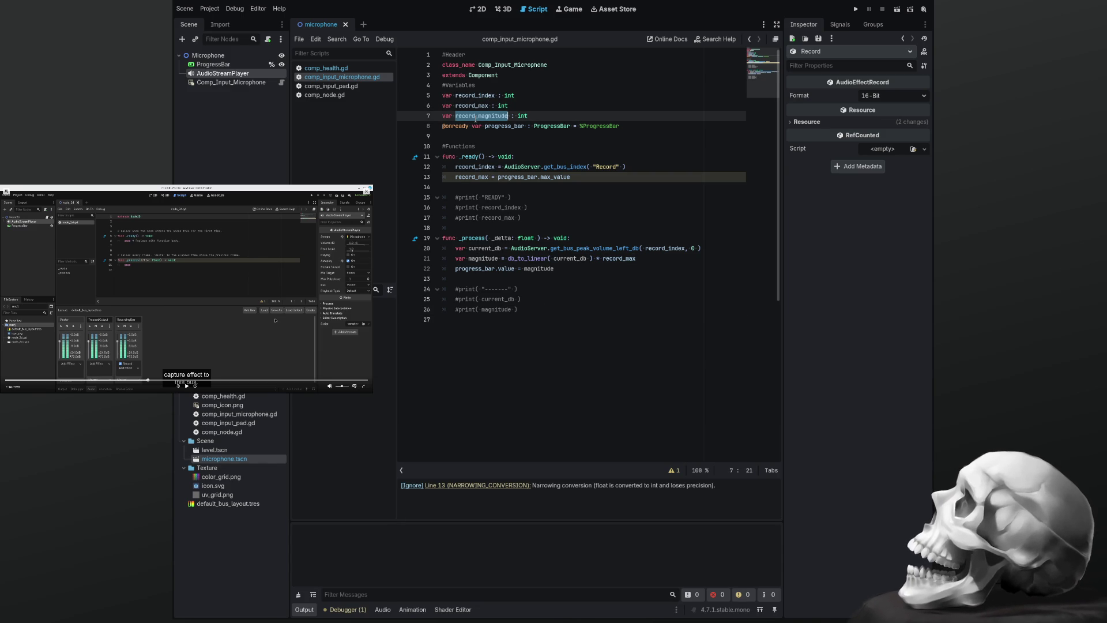
double_click(485, 258)
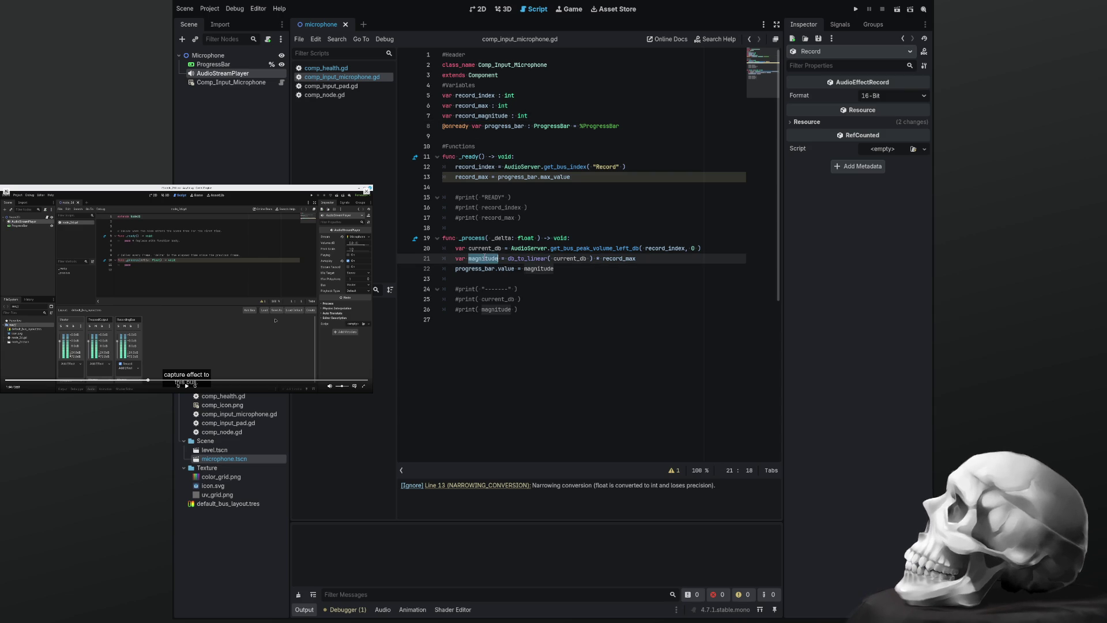
key("ctrl+v")
double_click(541, 268)
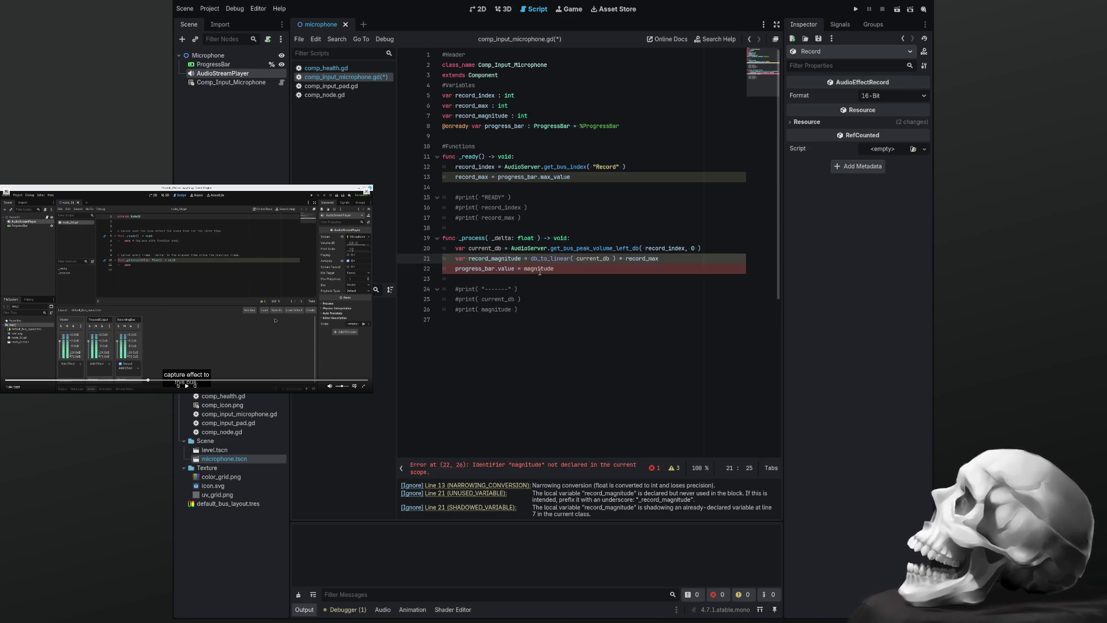
key("ctrl+v")
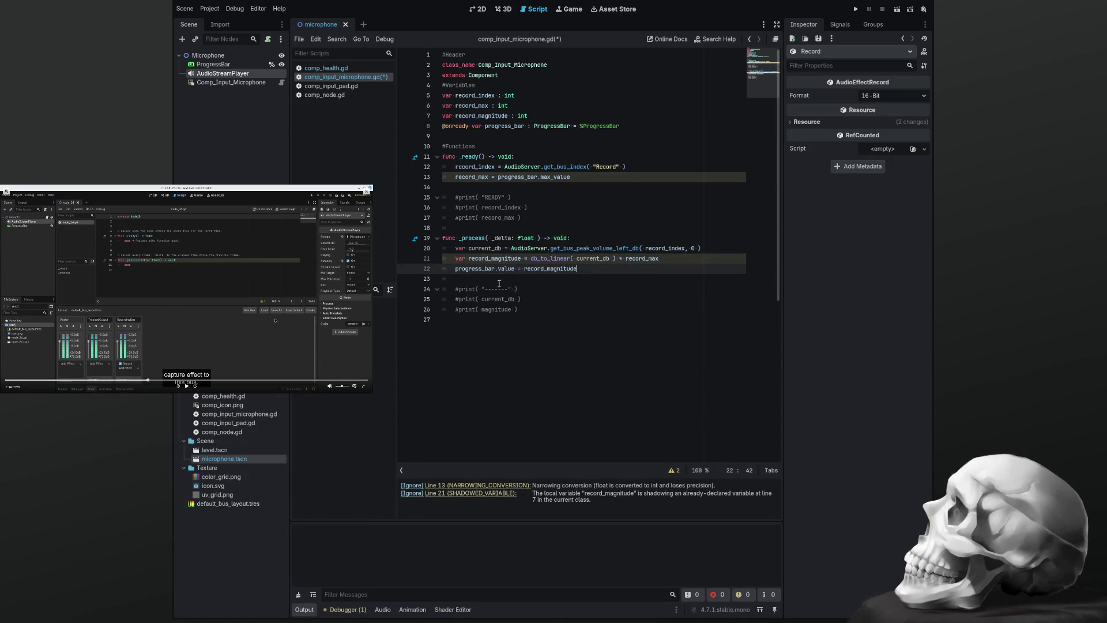
Remove 'var' from line 21 so it assigns the member, save, and search for record_max
left_click(516, 258)
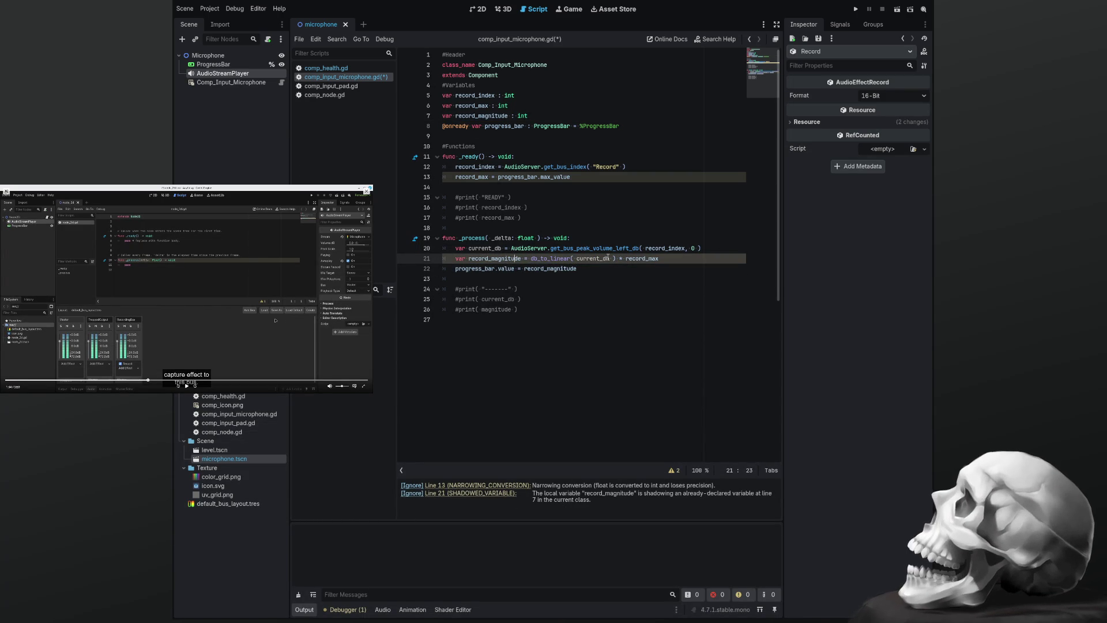
key("ctrl+Left")
key("BackSpace")
key("BackSpace")
key("BackSpace")
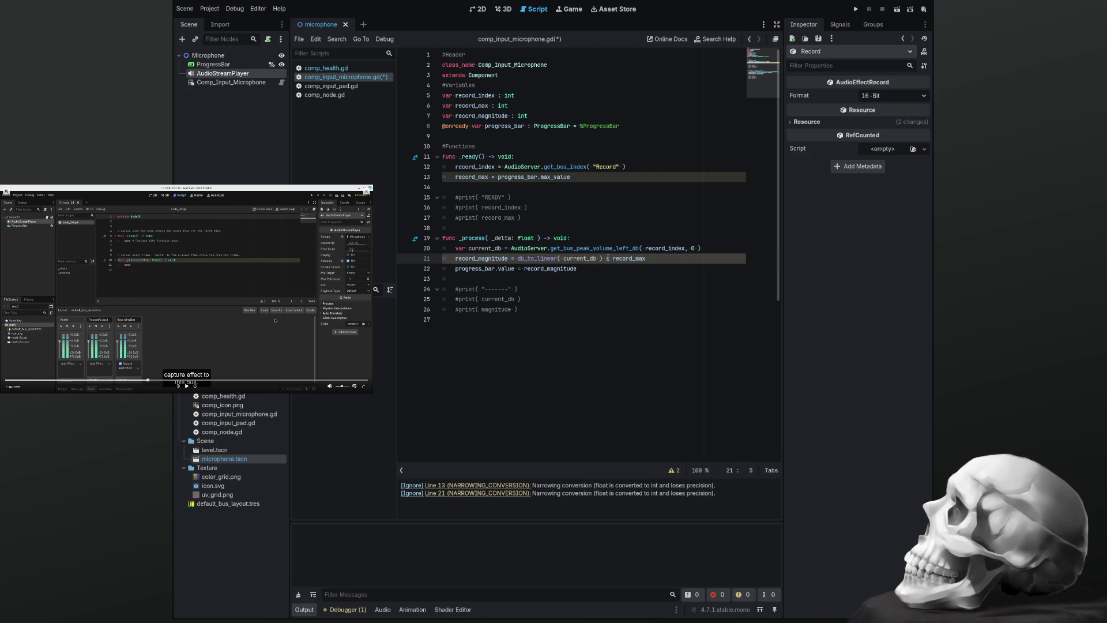
key("ctrl+s")
double_click(472, 177)
key("ctrl+f")
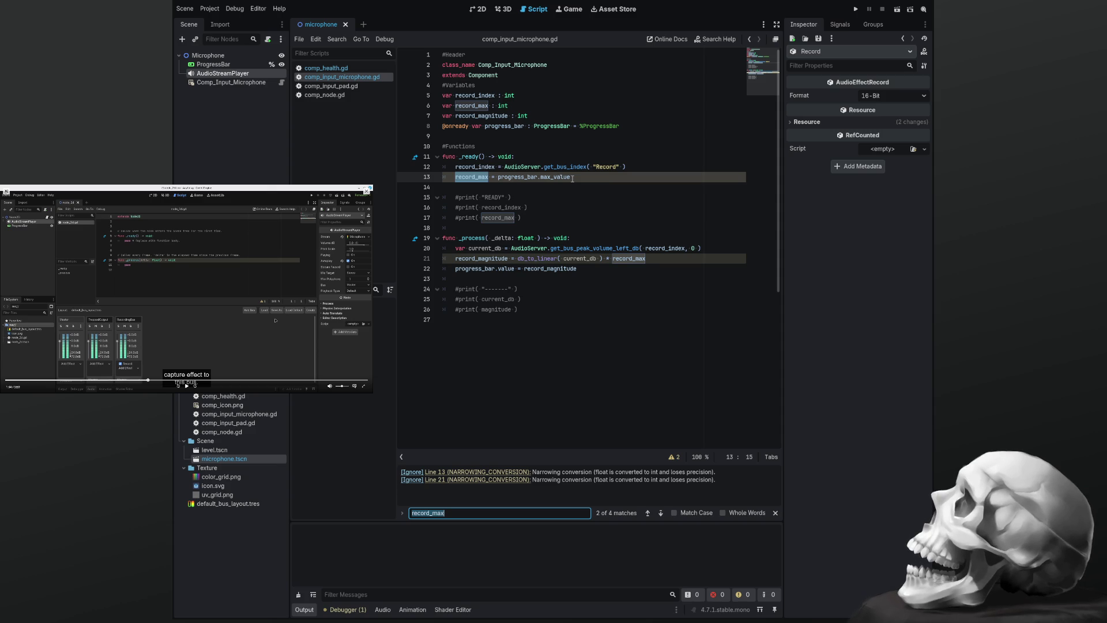
Retype record_max and record_magnitude on lines 6–7 from int to float, save, and run
left_click(535, 106)
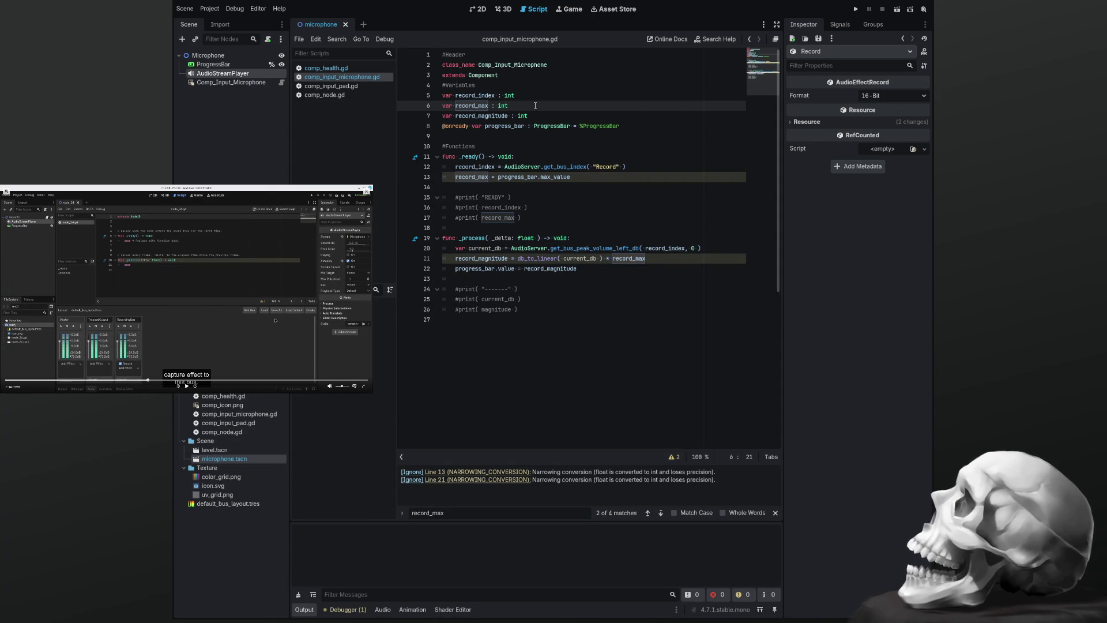
key("BackSpace")
key("BackSpace")
key("BackSpace")
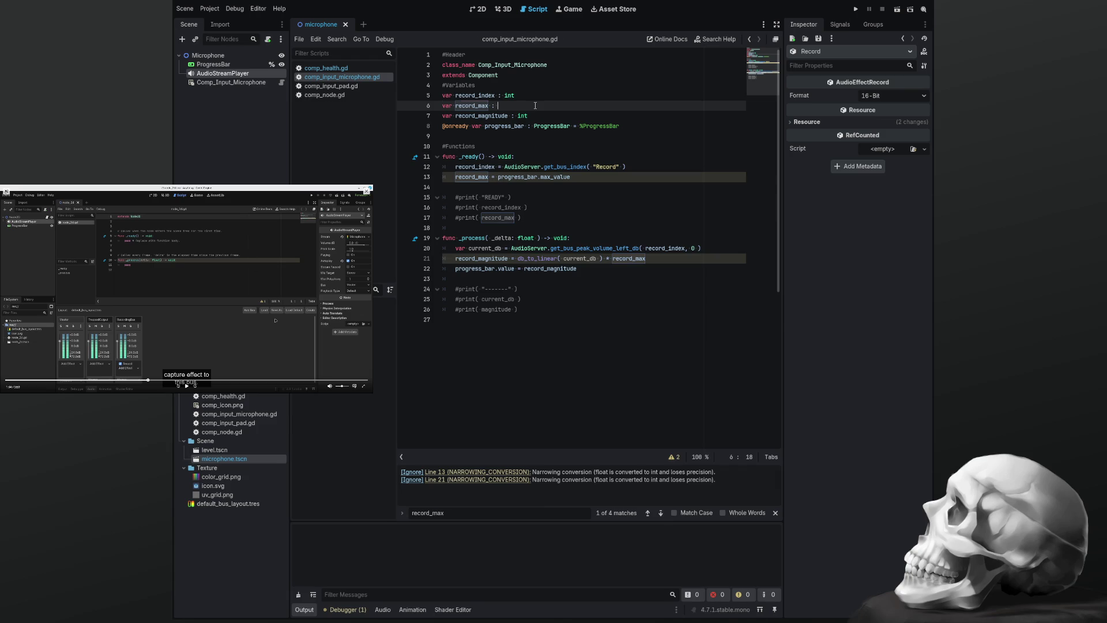
type("float")
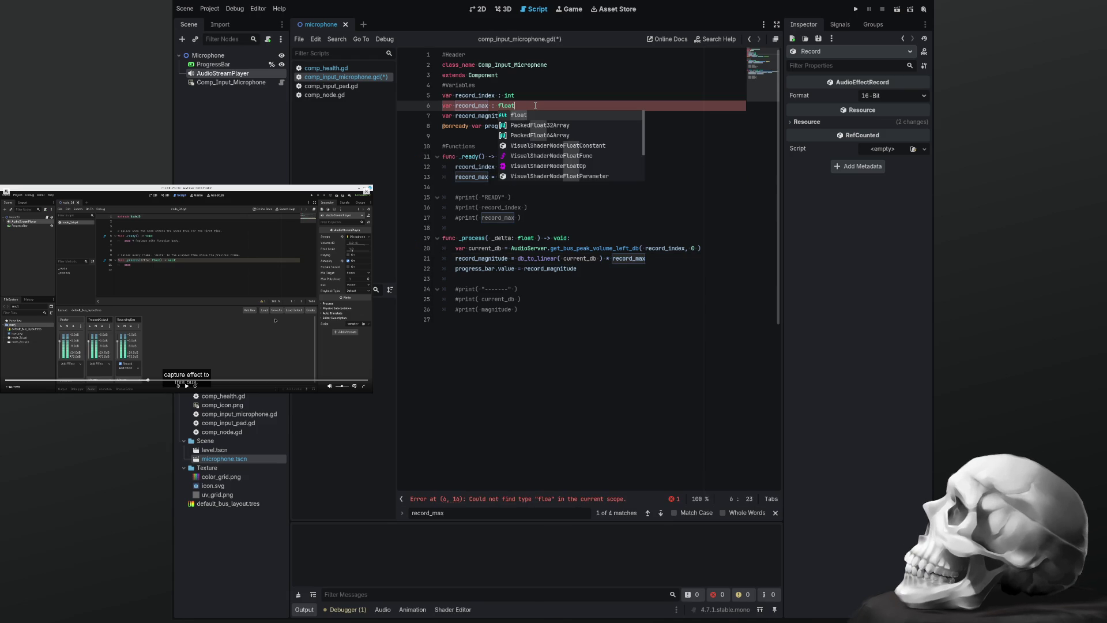
key("Escape")
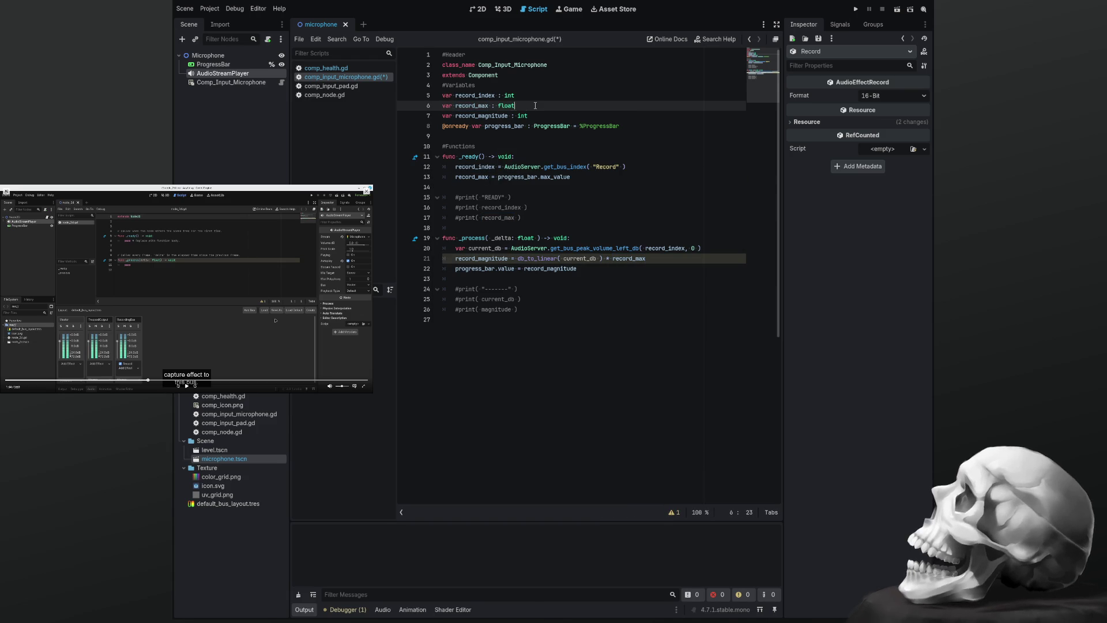
key("Down")
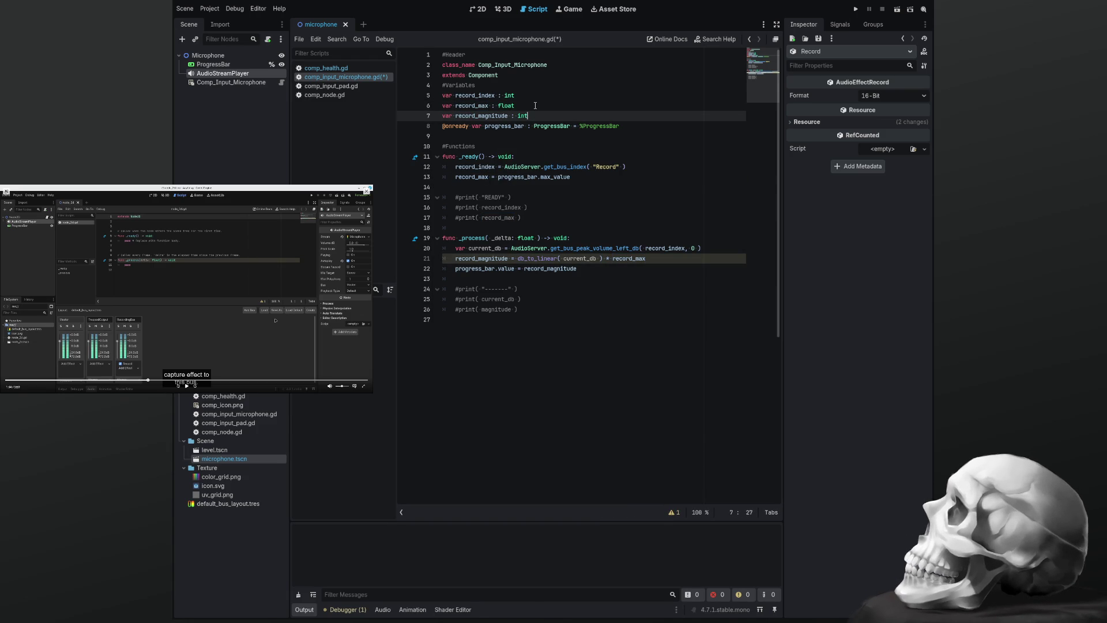
key("BackSpace")
key("BackSpace")
key("BackSpace")
type("loart")
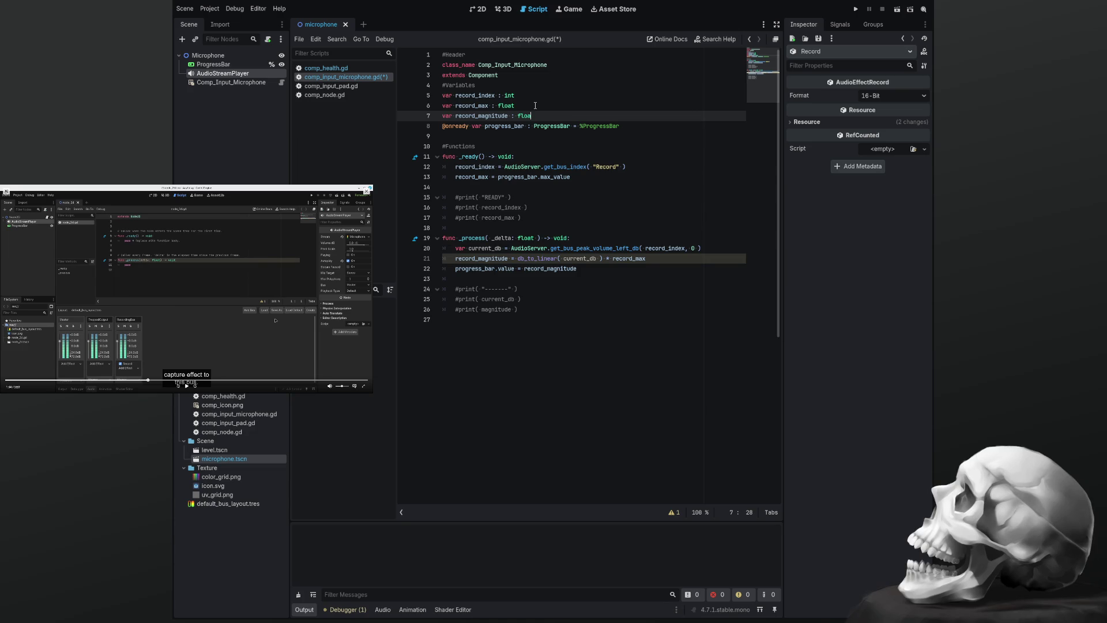
key("BackSpace")
key("BackSpace")
type("t")
key("Return")
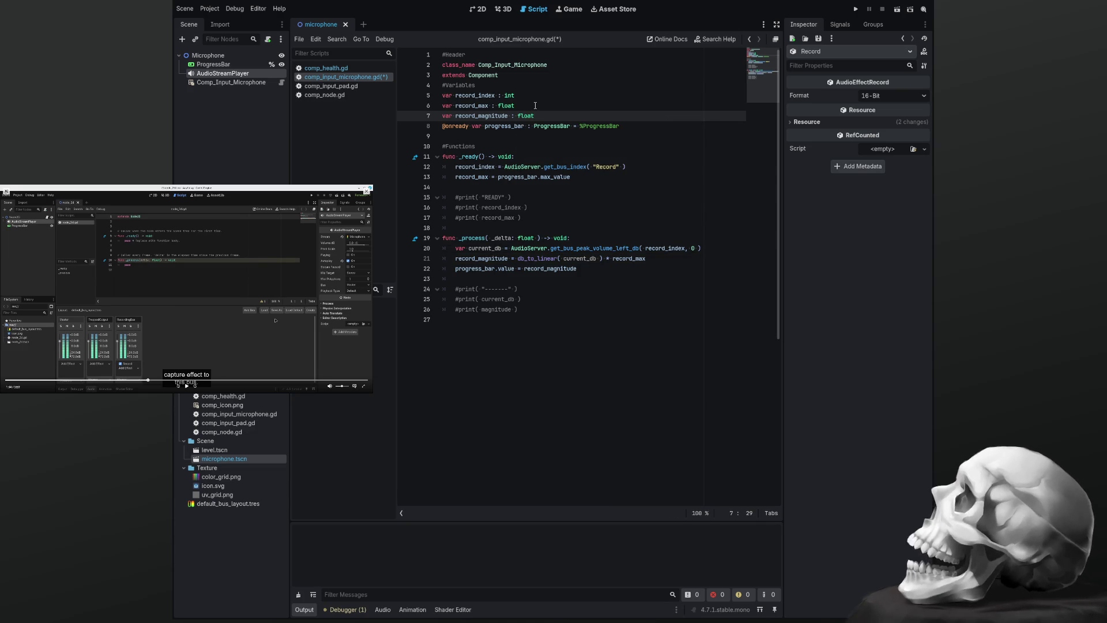
key("ctrl+s")
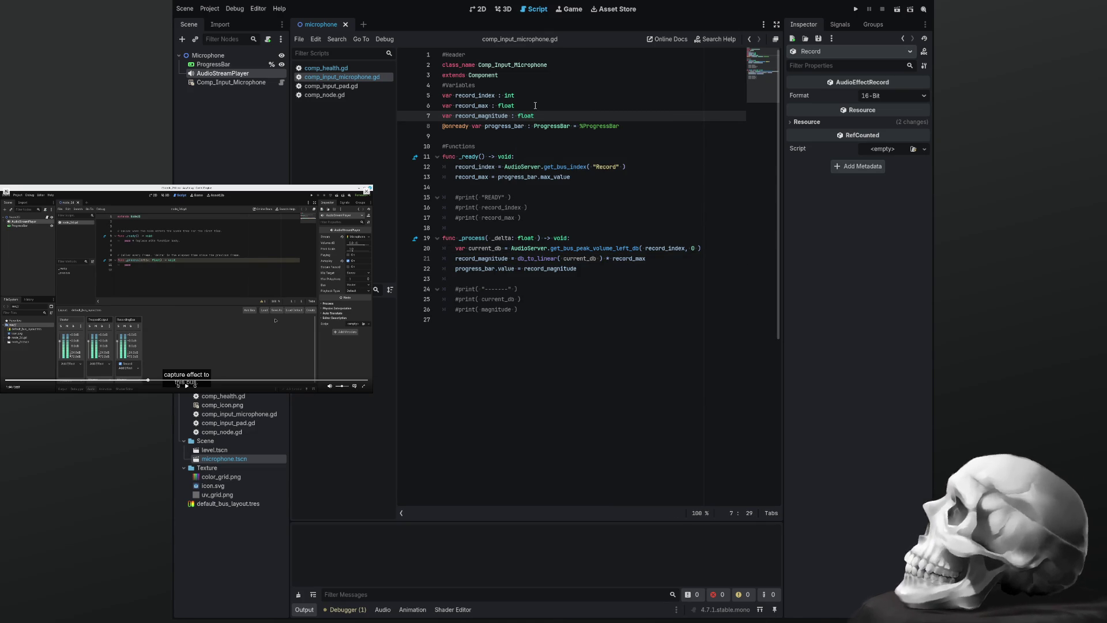
key("F5")
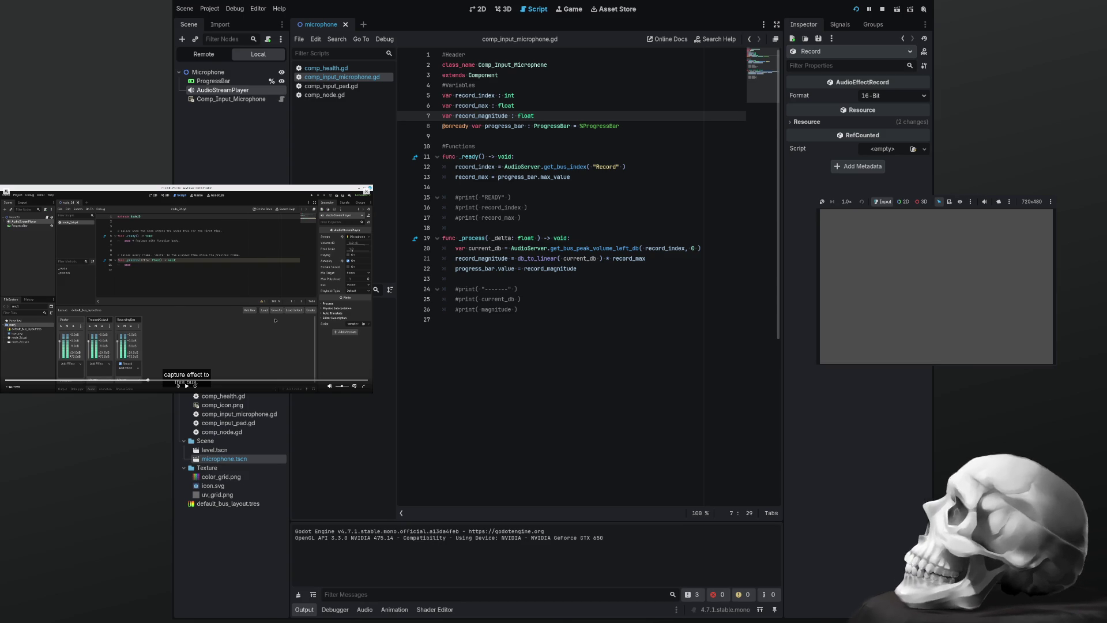
Stop the running microphone test and place the caret at the end of line 22
key("F8")
left_click(594, 269)
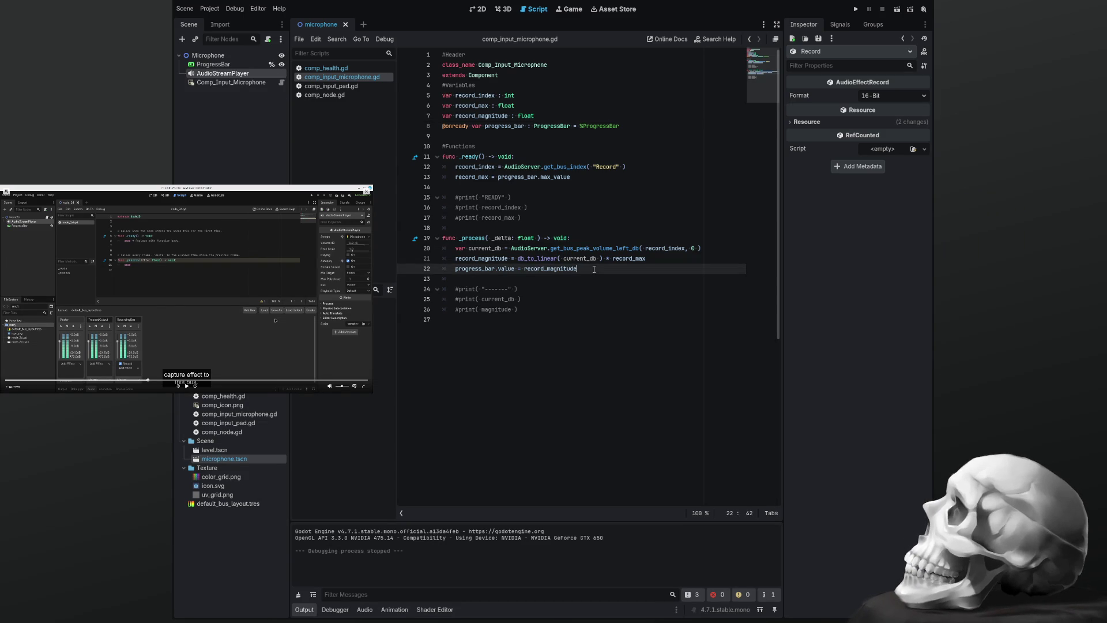
Add 'if record_magnitude > 3:' printing "SPEAK", with an else branch printing "...."
key("Return")
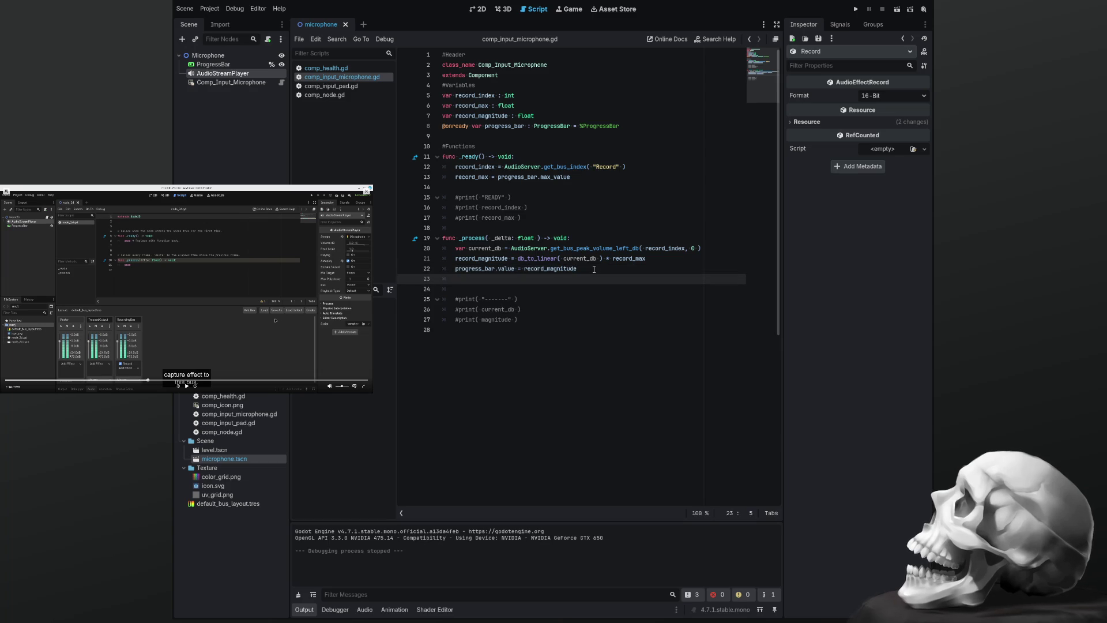
type("if ")
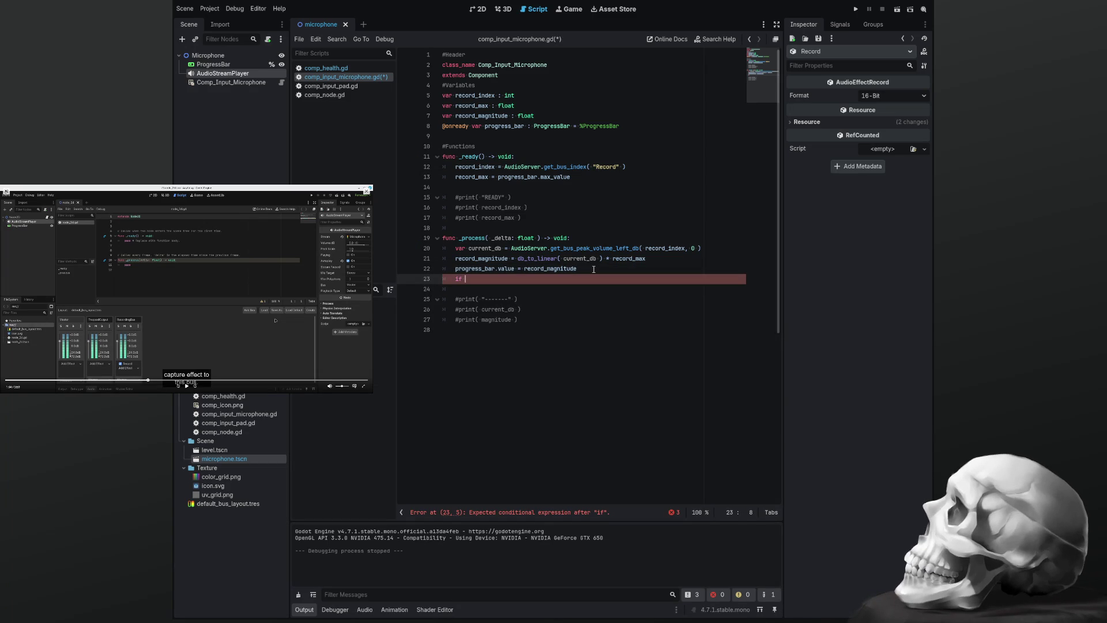
type("recor")
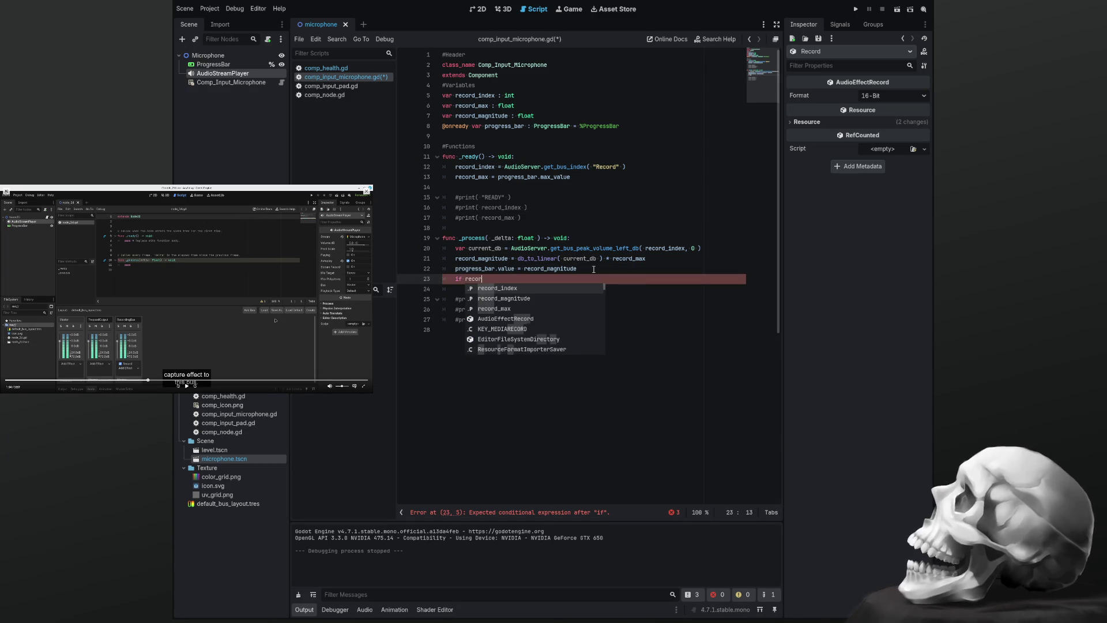
type("d_")
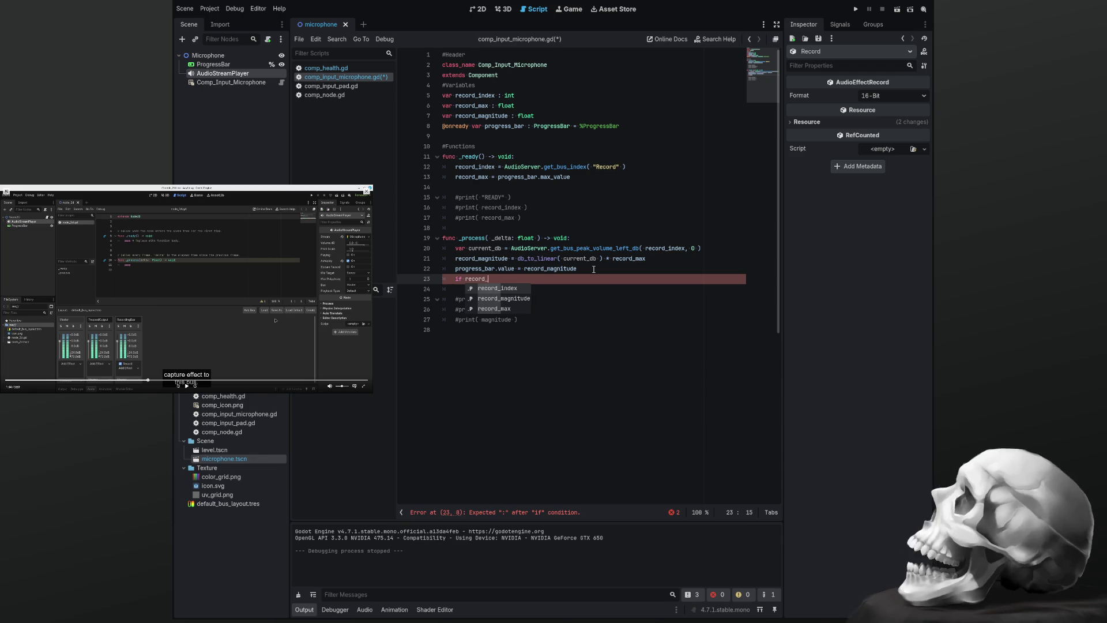
type("magnitude")
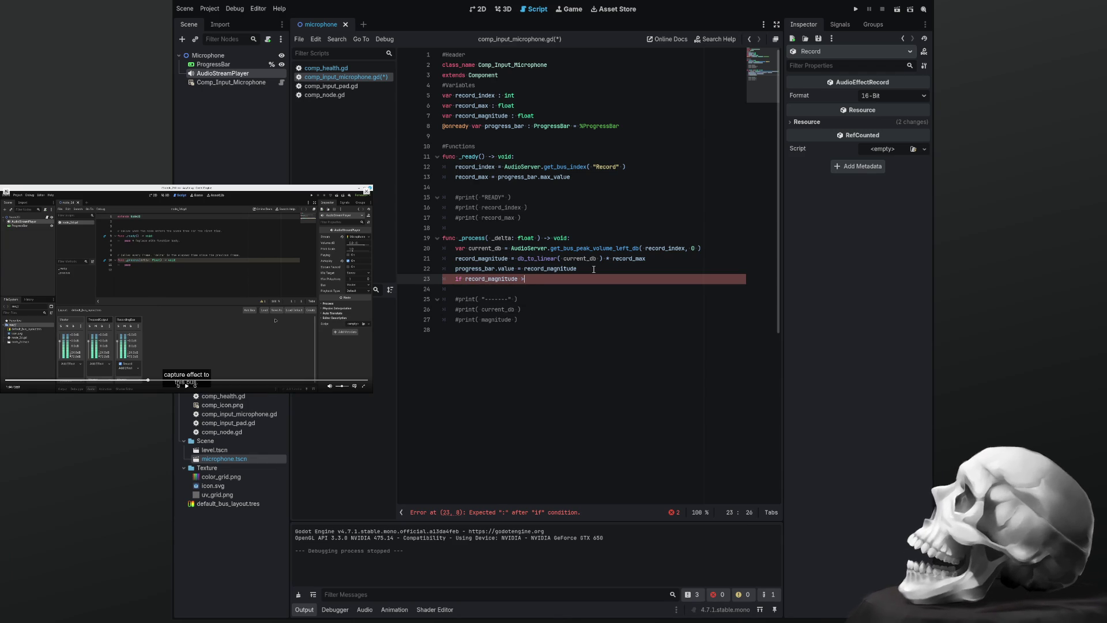
type(" > 3")
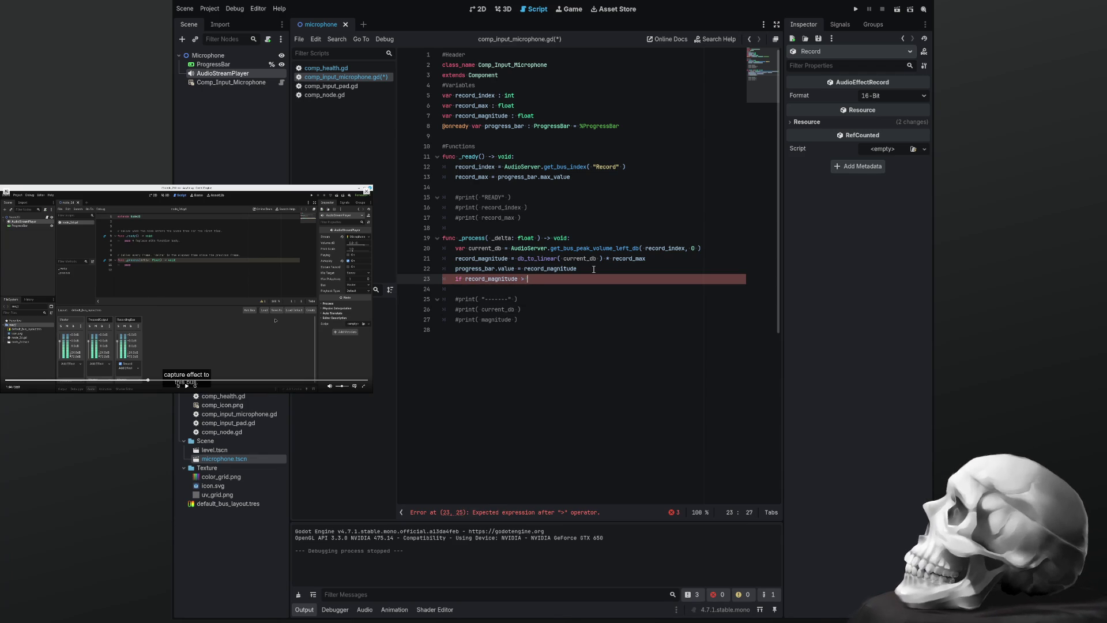
type(":")
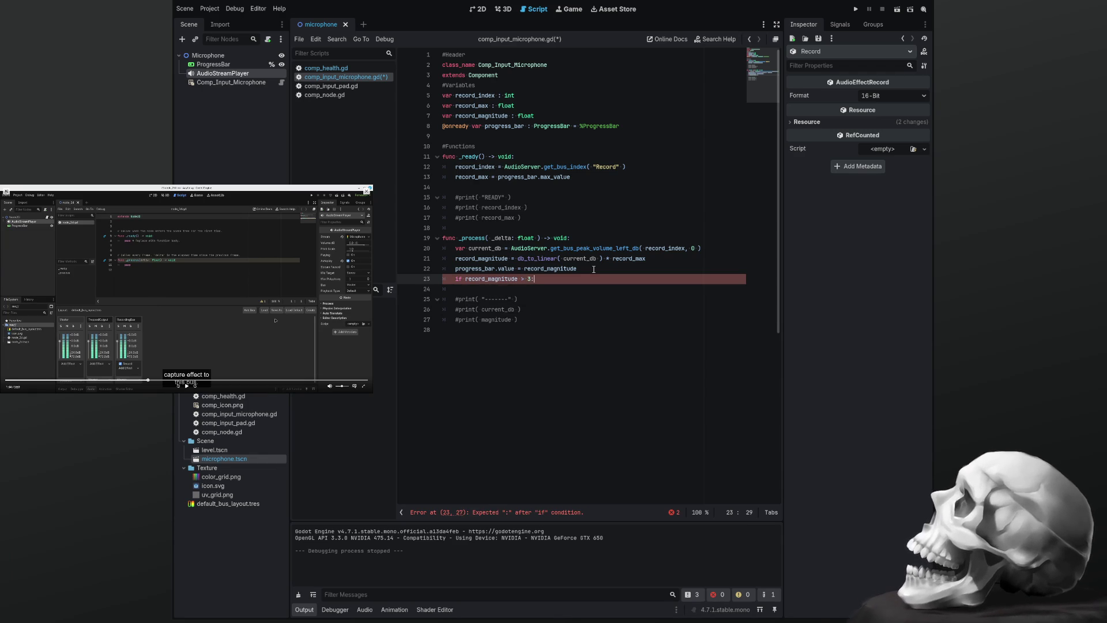
key("Return")
type("print")
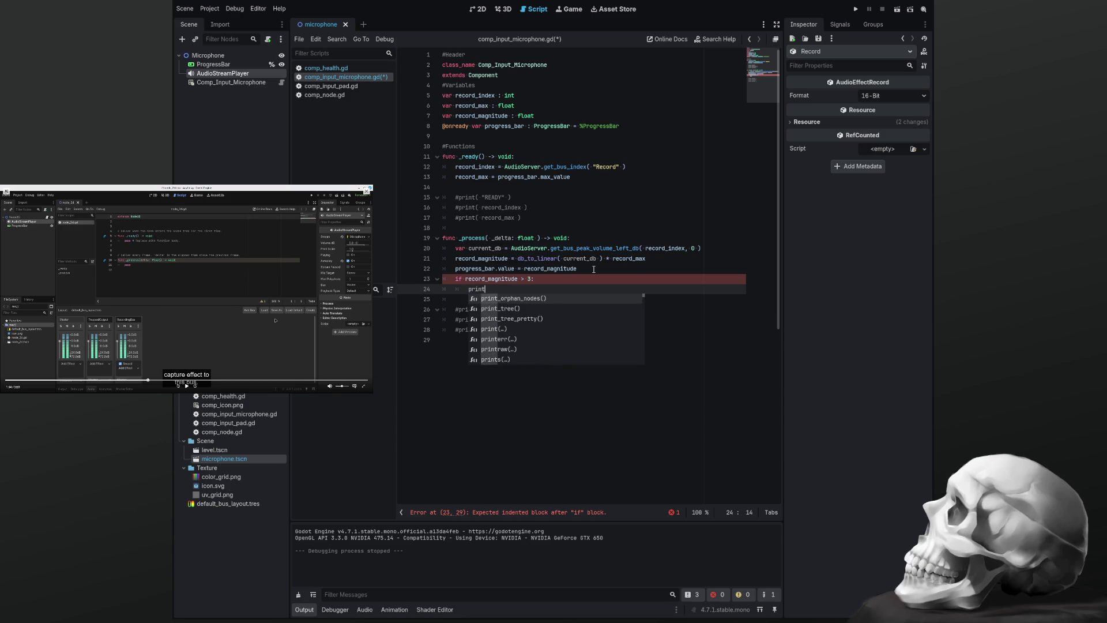
type("( spead")
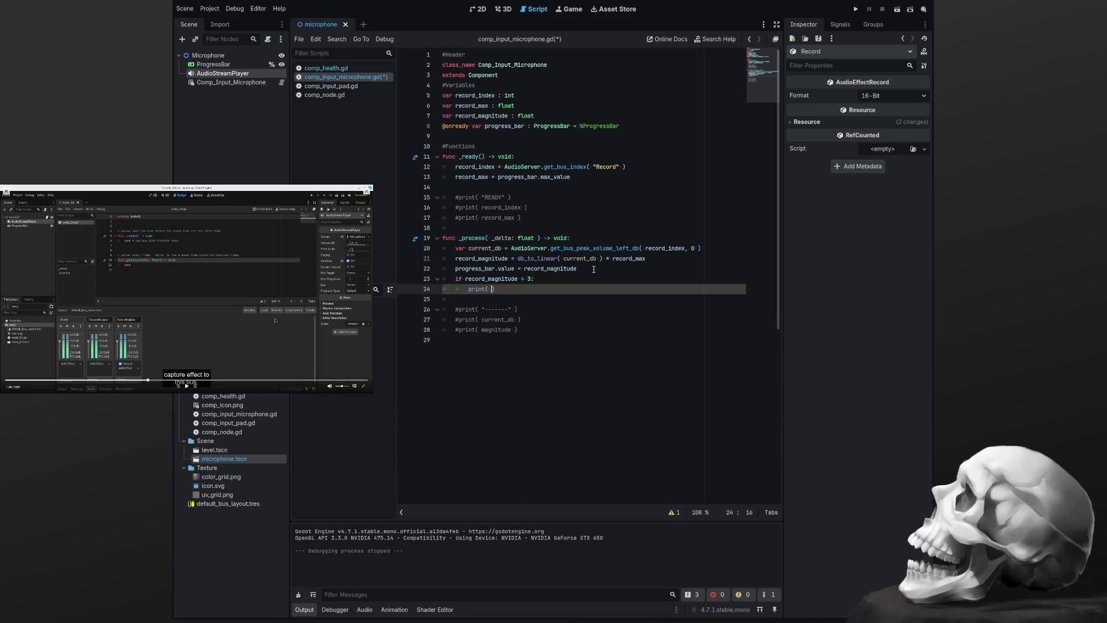
key("BackSpace")
key("BackSpace")
key("BackSpace")
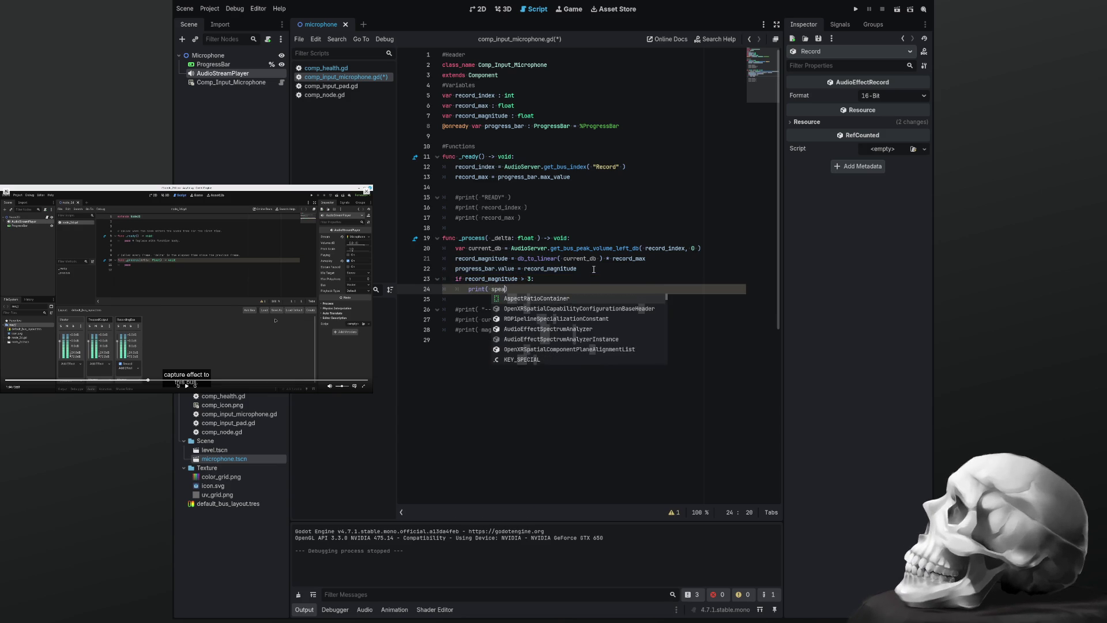
type("\"SPEAK")
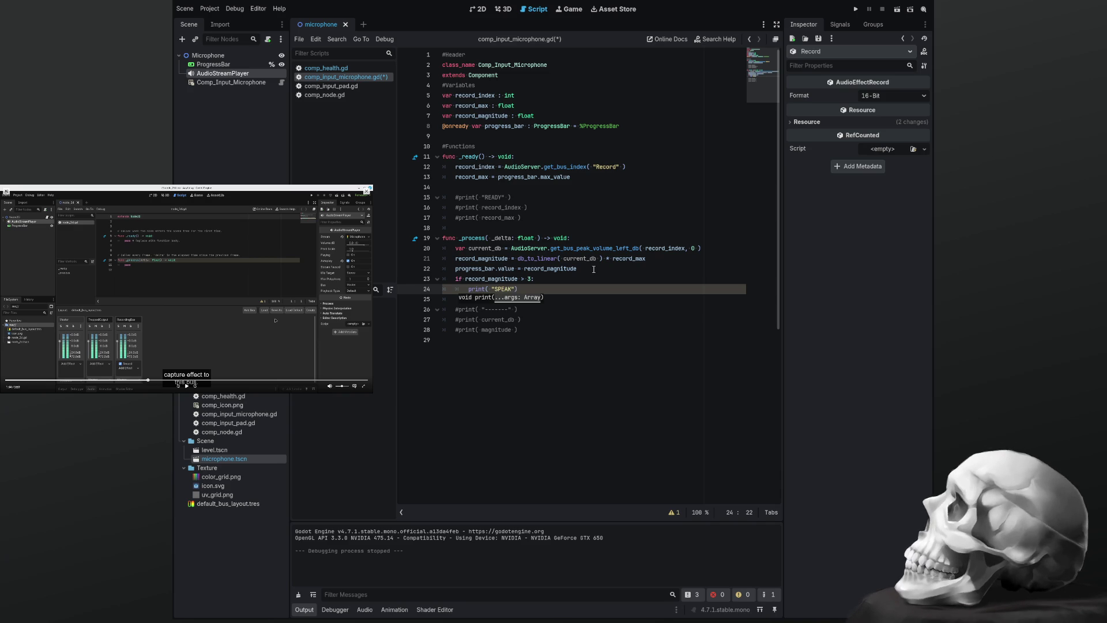
key("End")
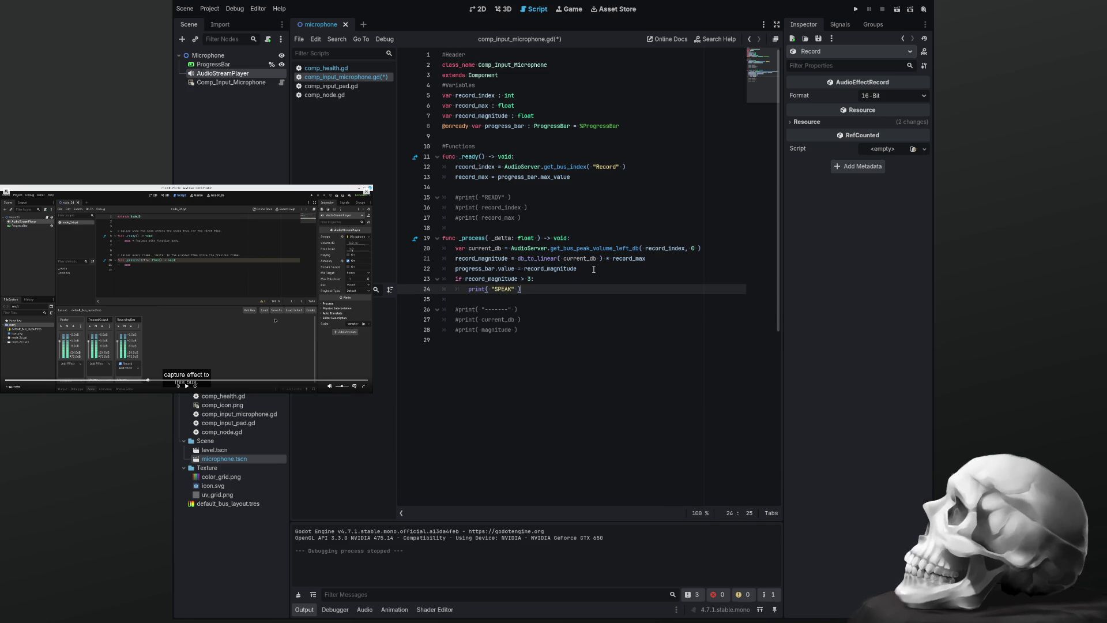
key("Return")
type("else:")
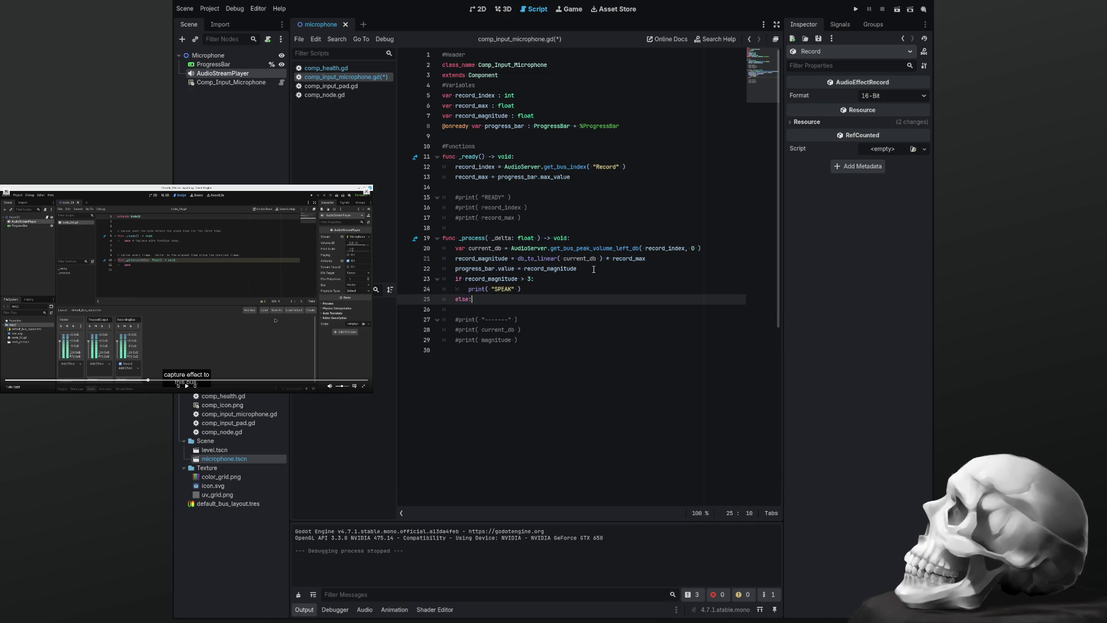
key("Return")
type("int")
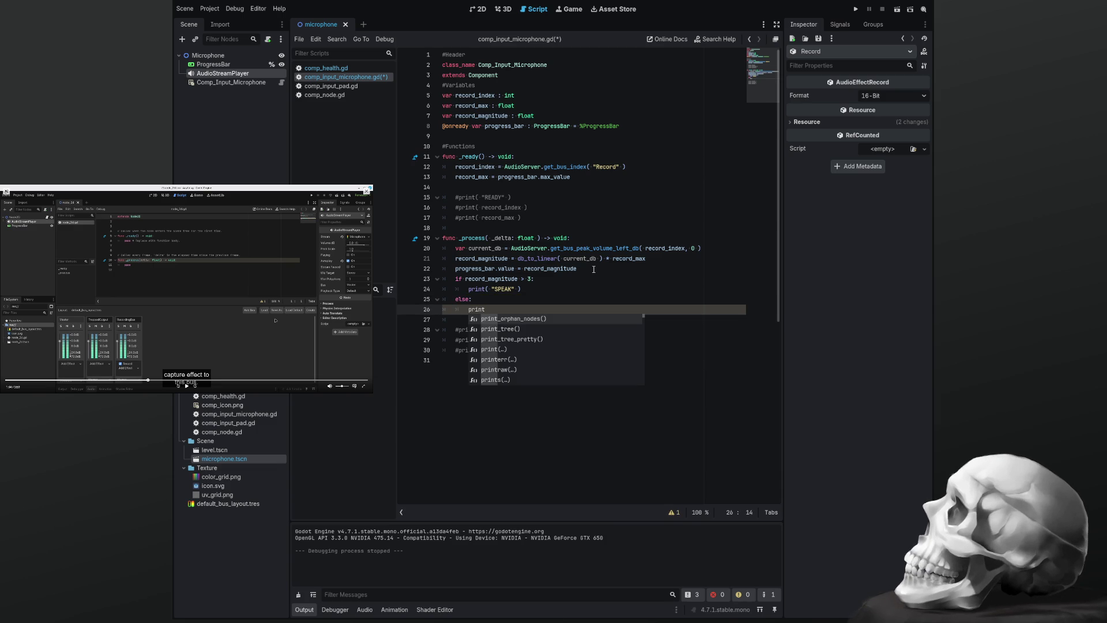
type("( \"")
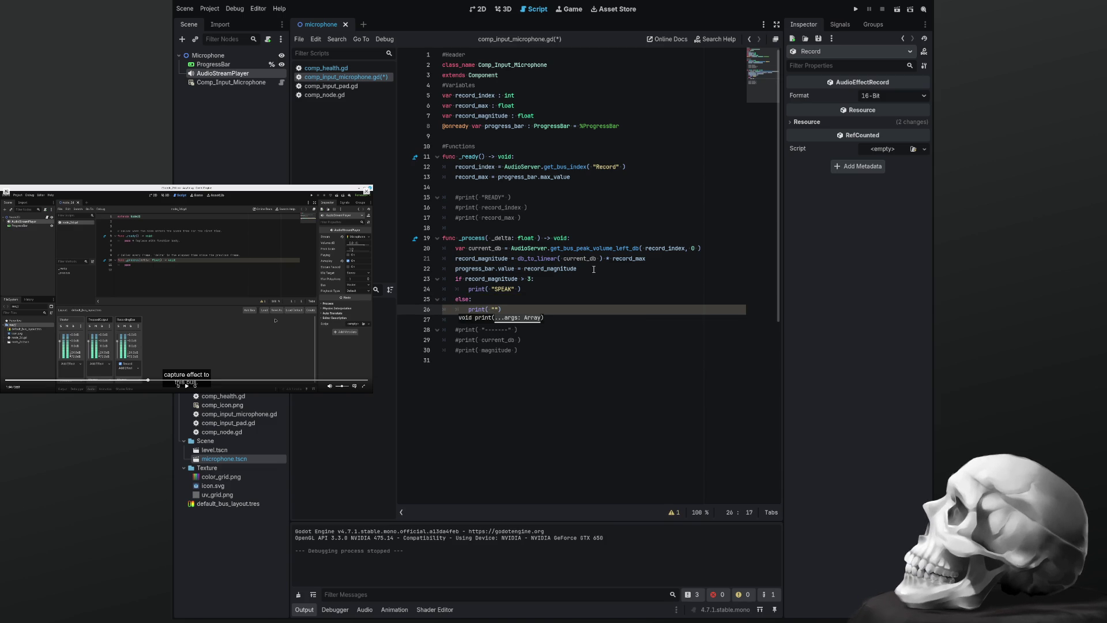
type("....")
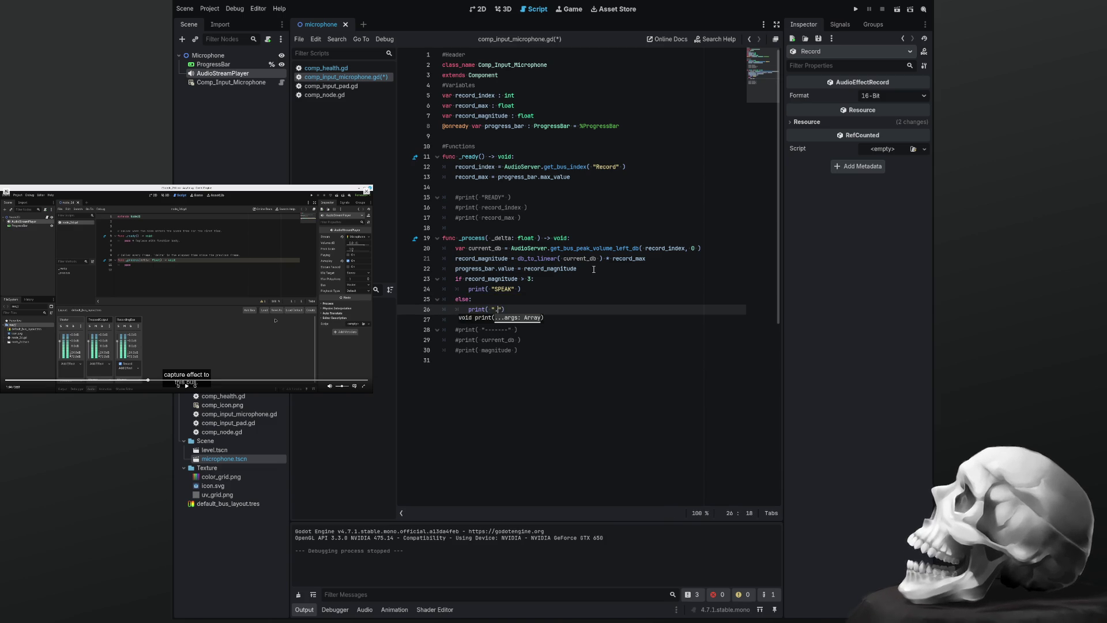
Join each print onto its if/else line, tab-align them, save, and run the project
key("Up")
key("Up")
key("Up")
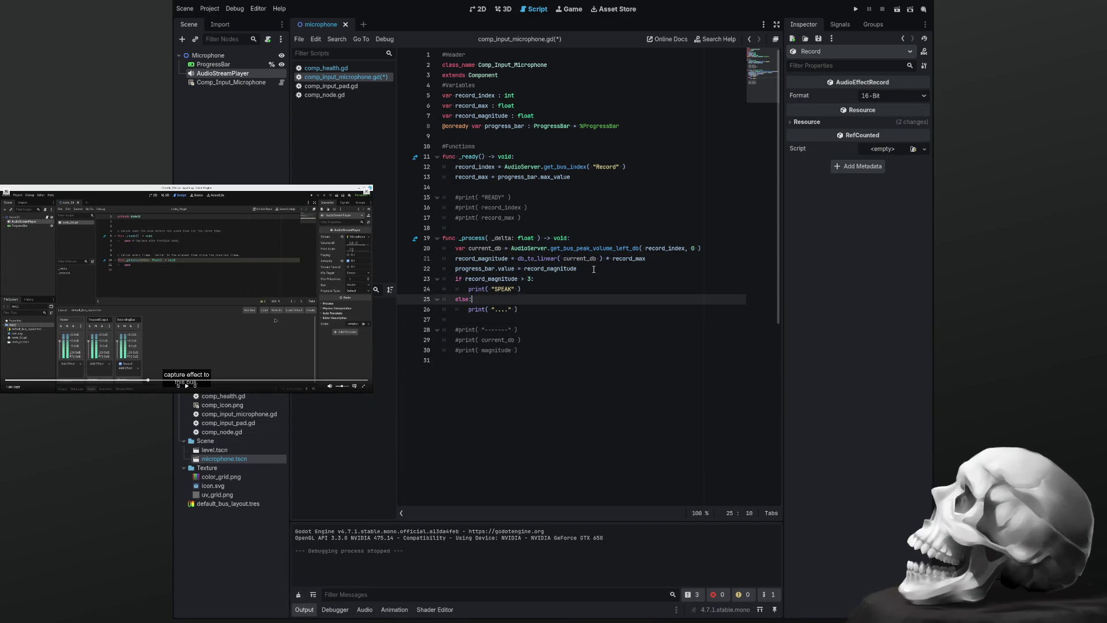
key("Delete")
key("Down")
key("shift+Down")
key("Left")
key("Delete")
key("Tab")
key("Tab")
key("Tab")
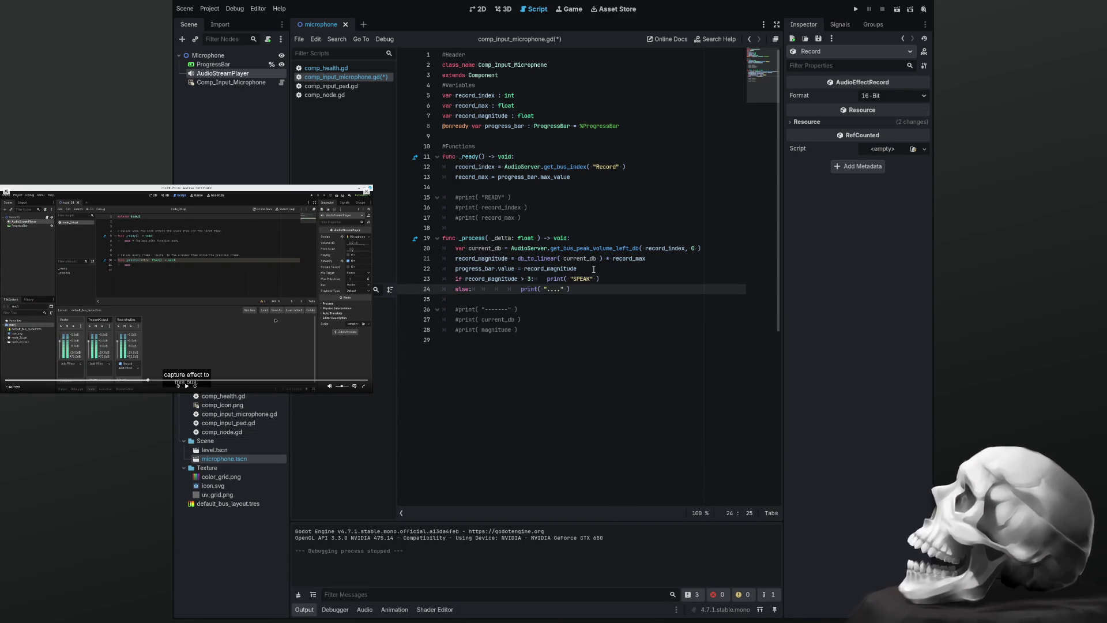
key("ctrl+s")
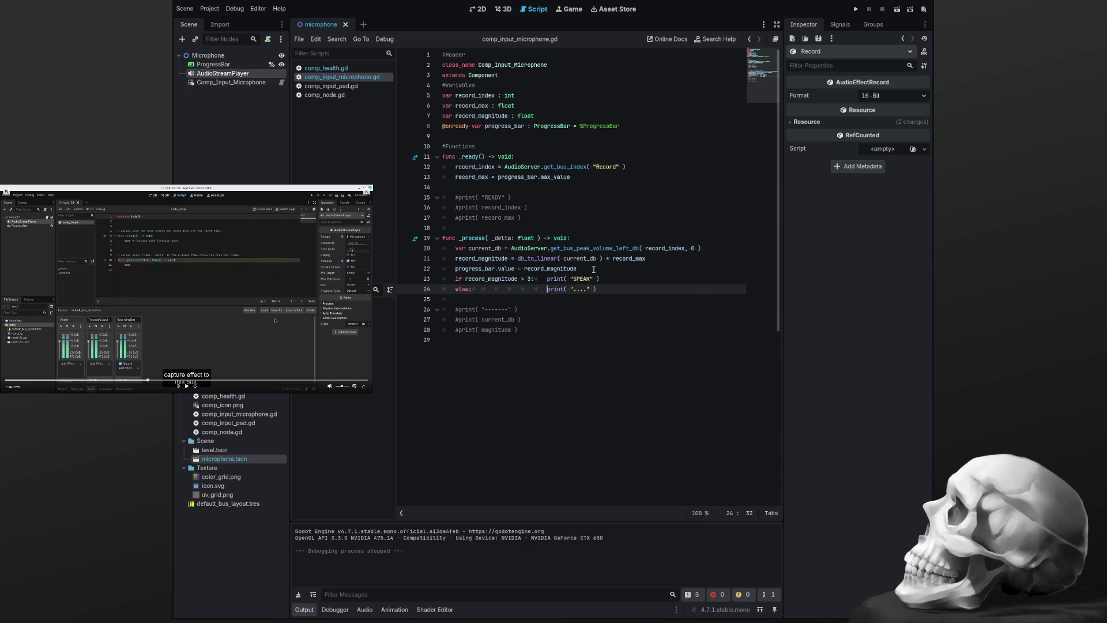
key("F5")
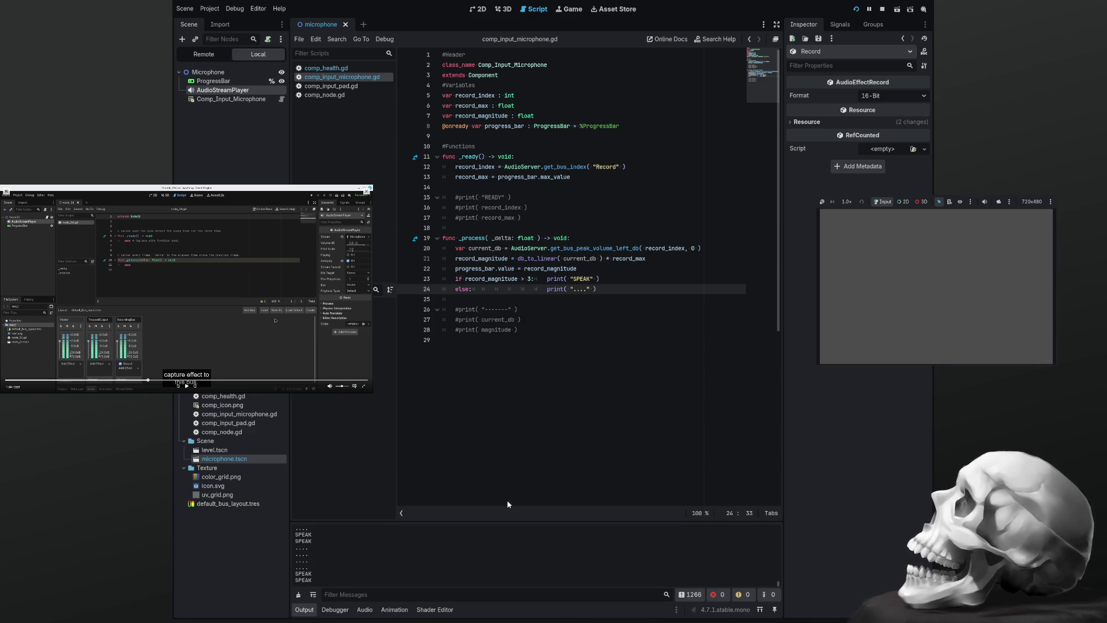
Enlarge the Output panel to watch the SPEAK and dot lines, then stop the run
left_click_drag(511, 520, 520, 391)
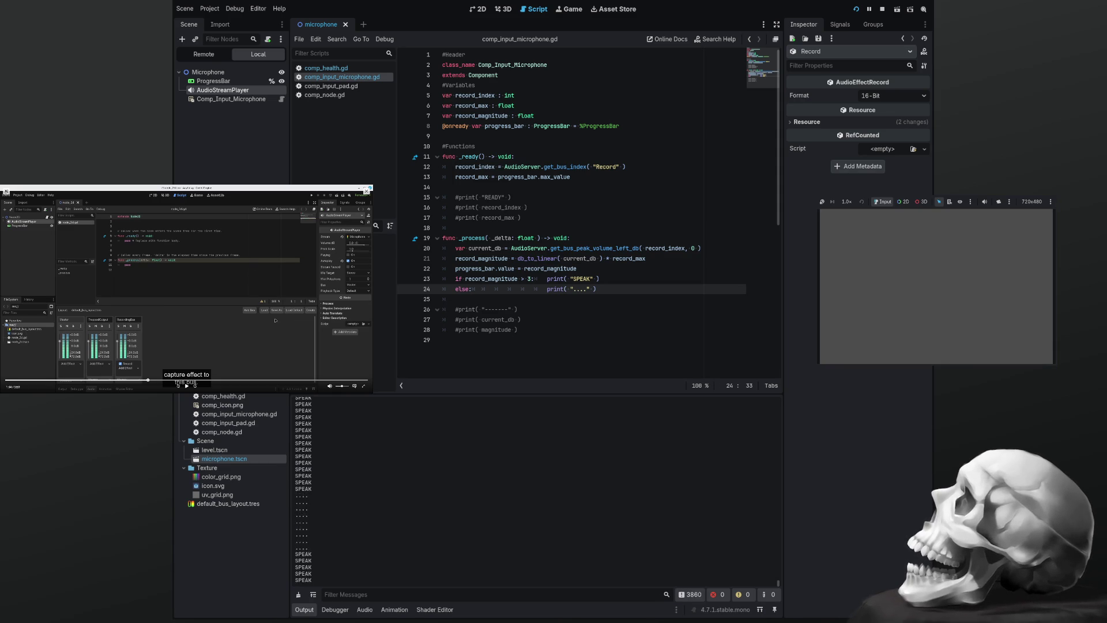
key("F8")
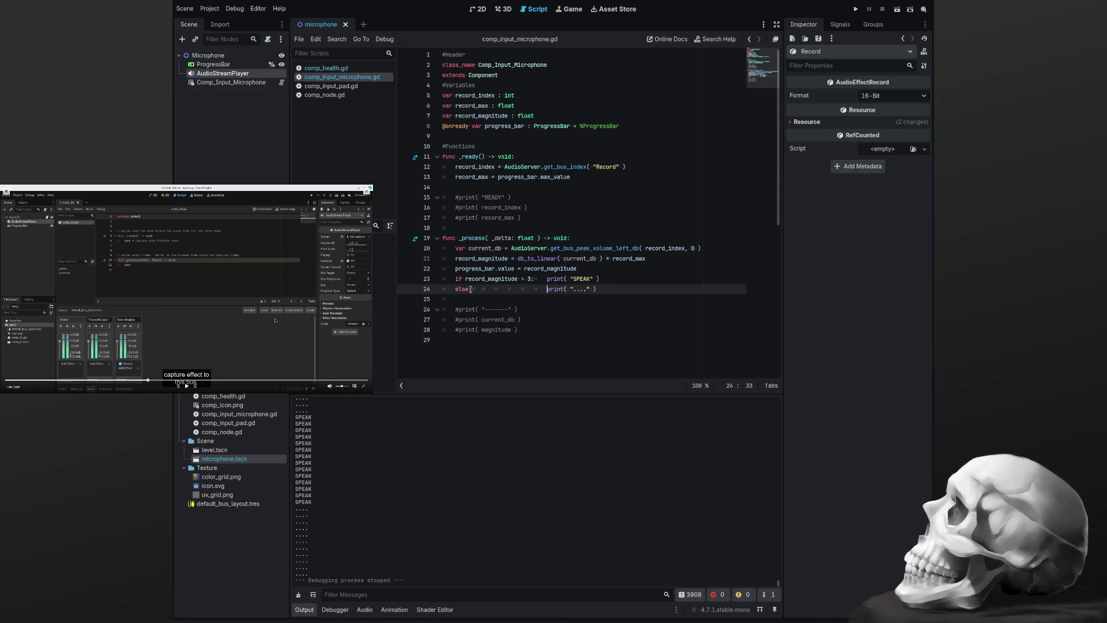
Uncomment the READY, record_index and record_max prints, clear Output, rerun, stop, and scroll the log up
mouse_move(522, 218)
left_mouse_down()
mouse_move(496, 218)
mouse_move(482, 198)
left_mouse_up()
key("ctrl+k")
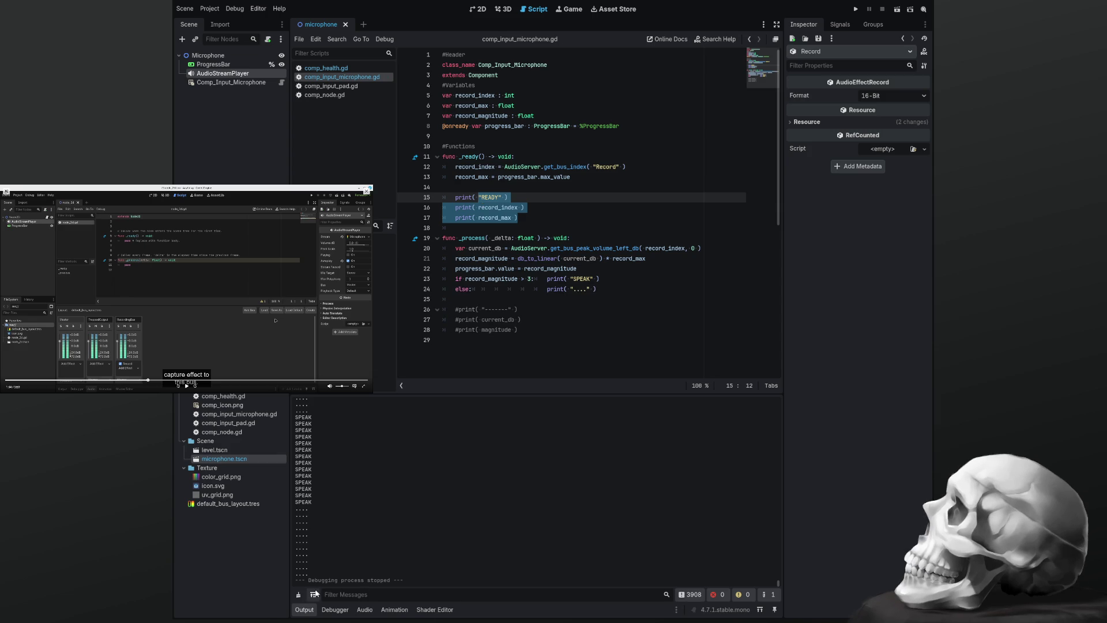
left_click(298, 594)
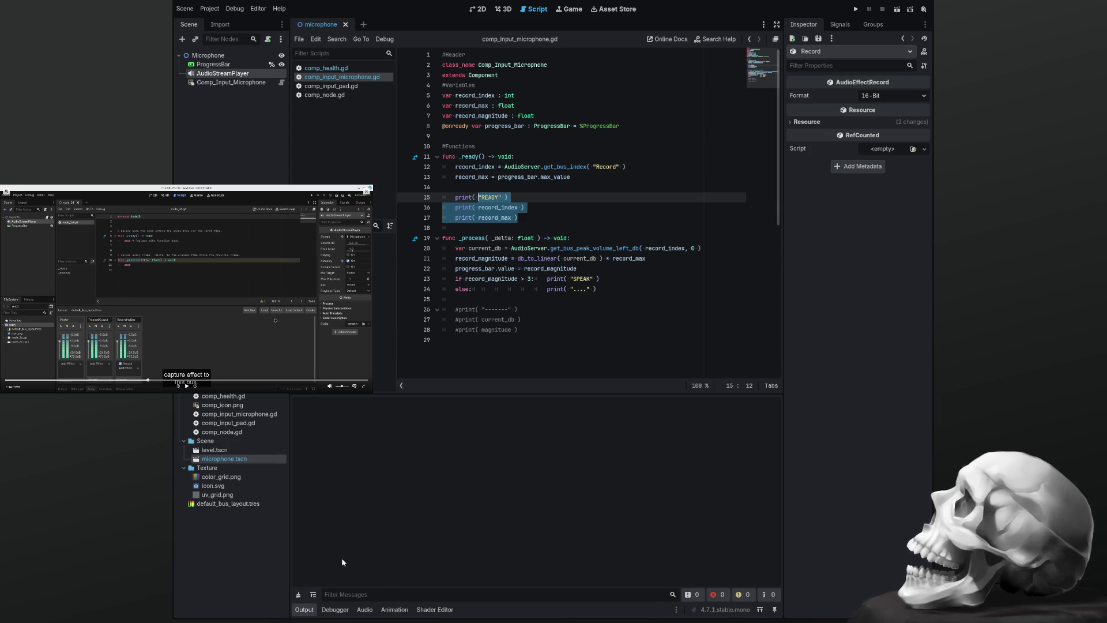
left_click(566, 214)
key("F5")
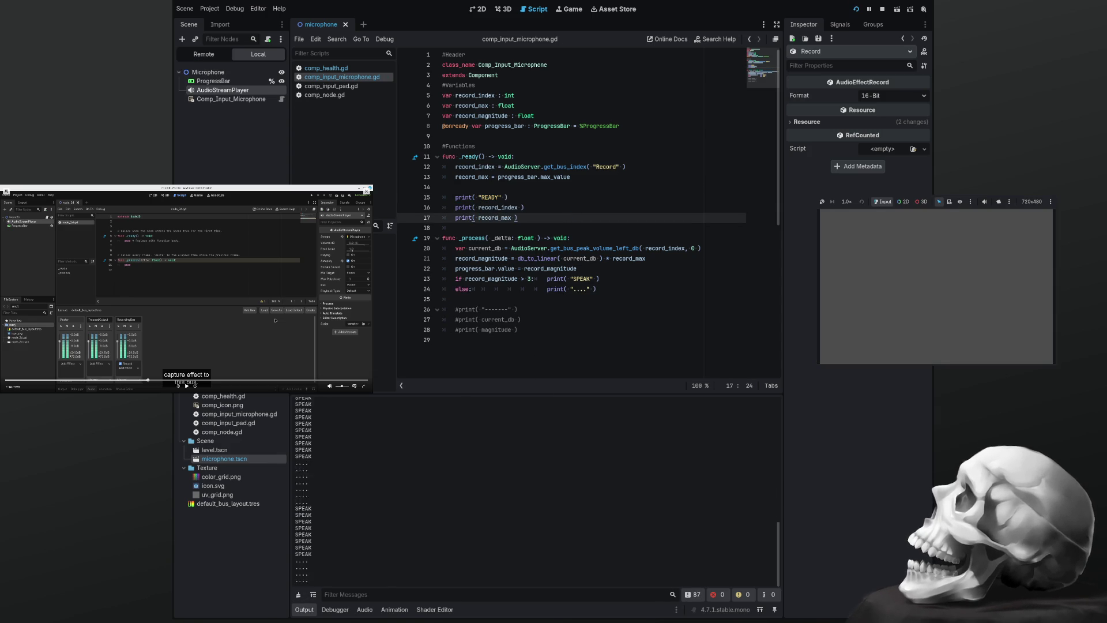
key("F8")
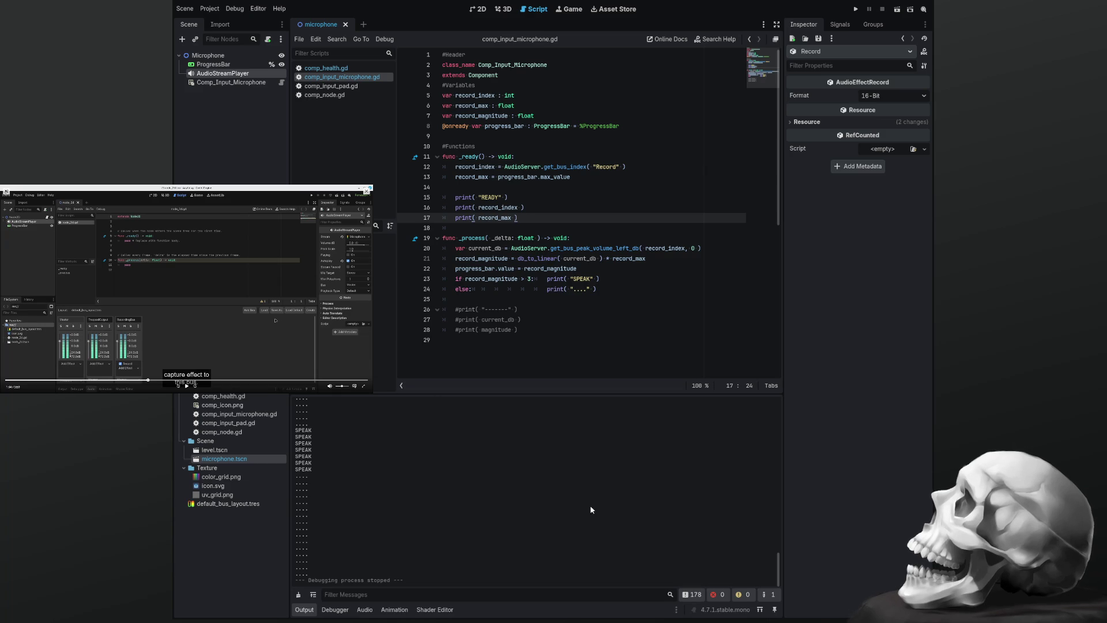
left_click_drag(774, 574, 774, 409)
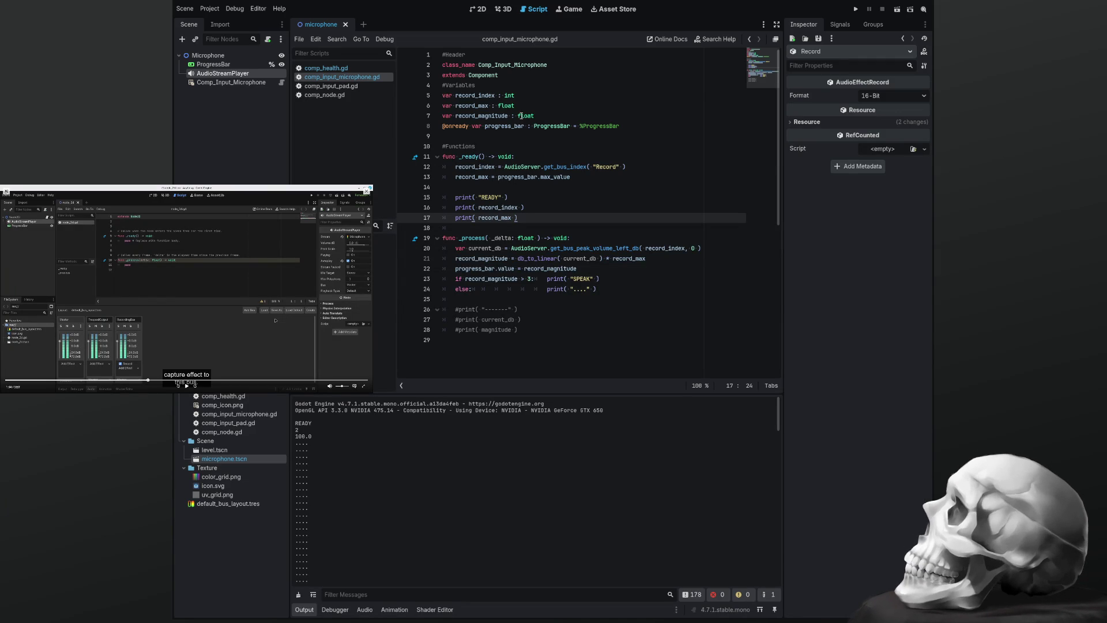
double_click(480, 107)
double_click(506, 106)
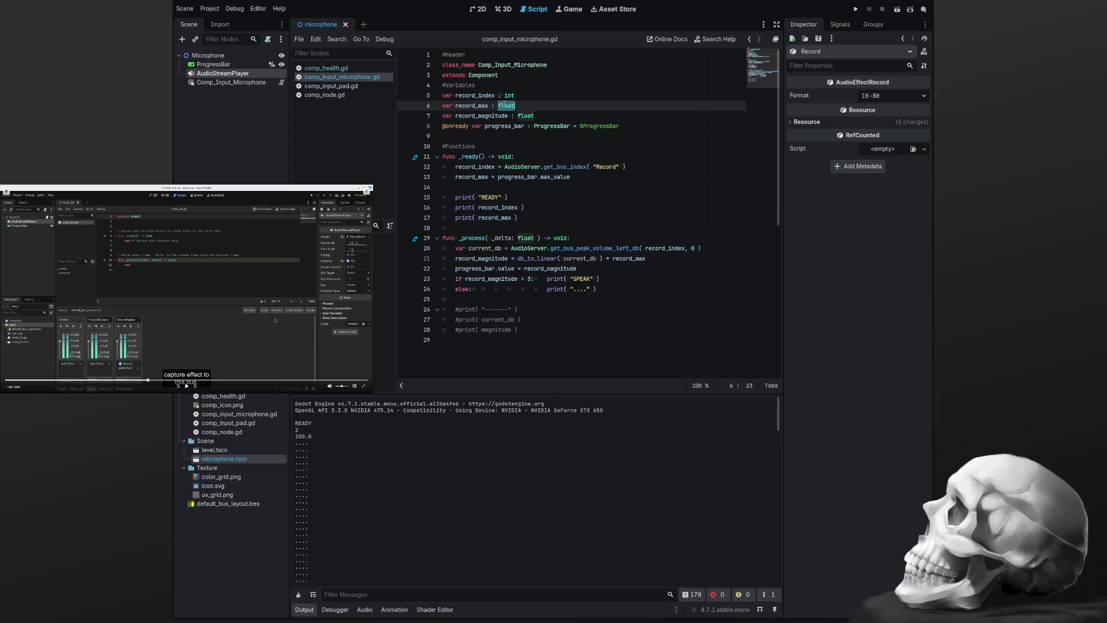
double_click(489, 116)
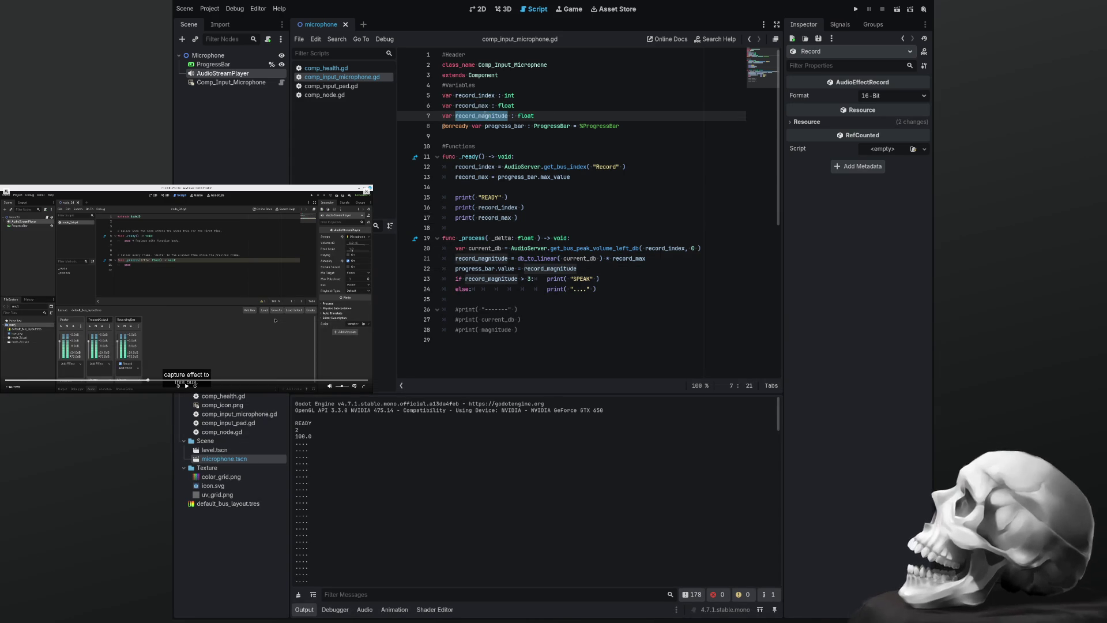
double_click(478, 95)
double_click(480, 106)
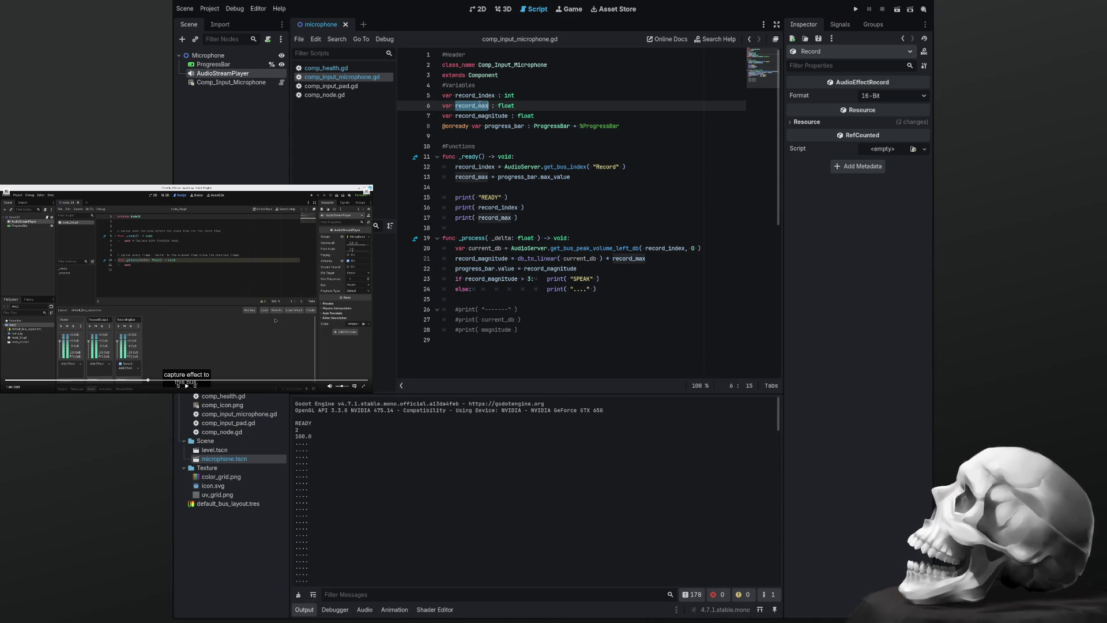
double_click(487, 116)
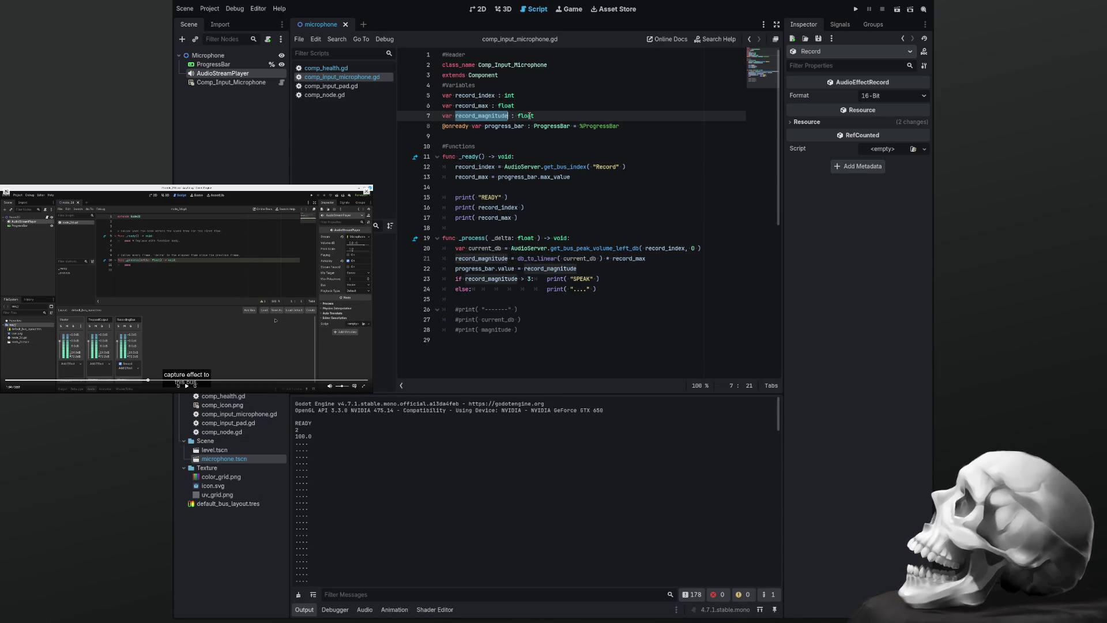
double_click(528, 116)
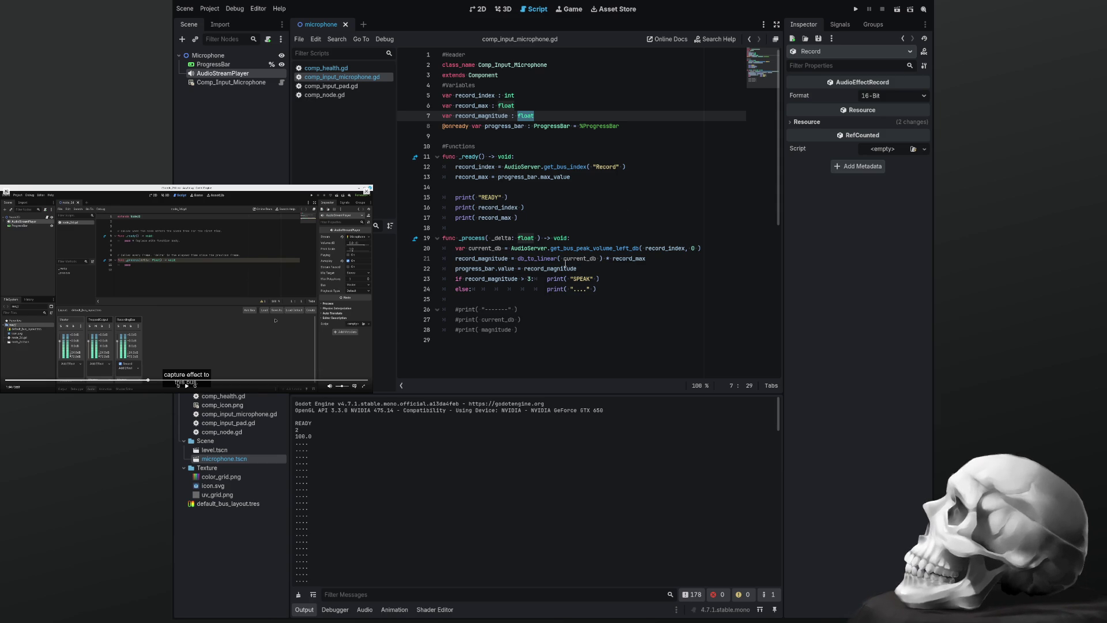
double_click(546, 269)
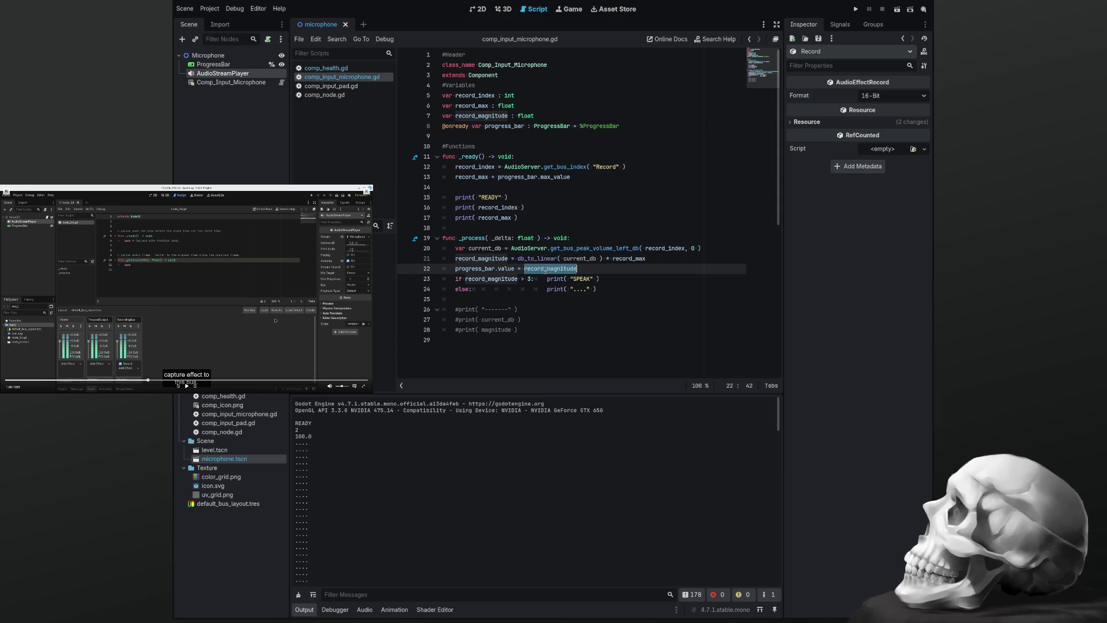
double_click(475, 269)
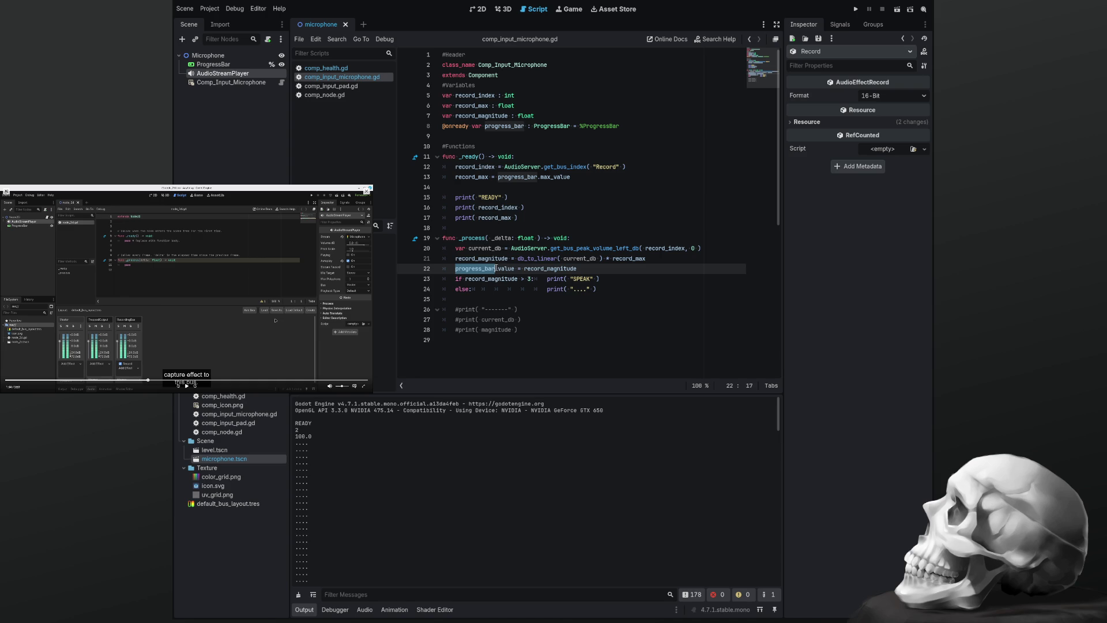
double_click(539, 268)
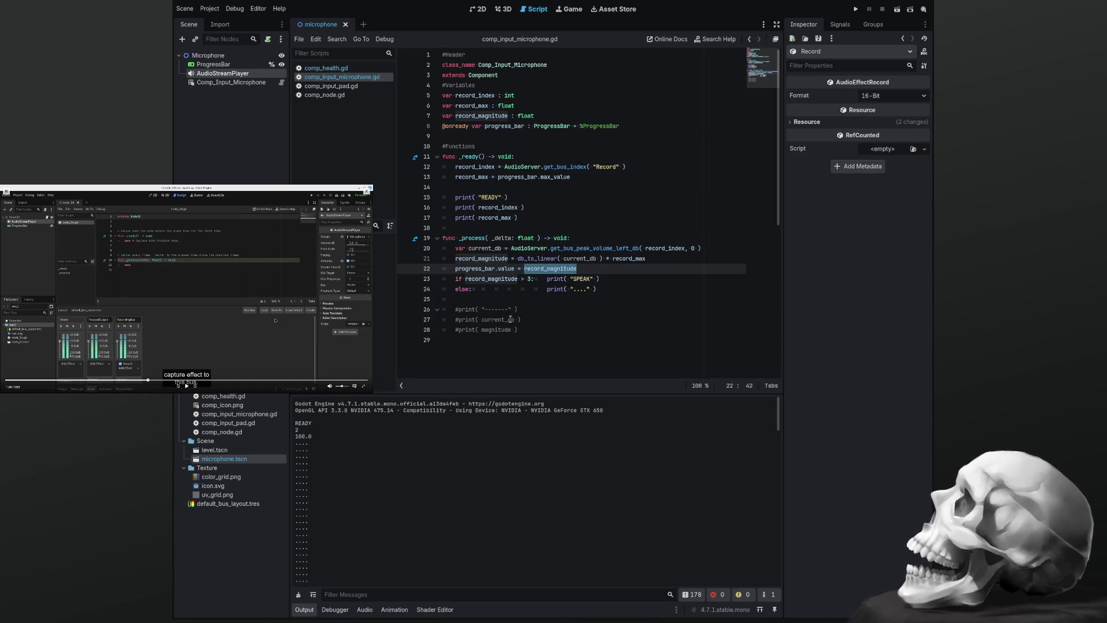
left_click(591, 278)
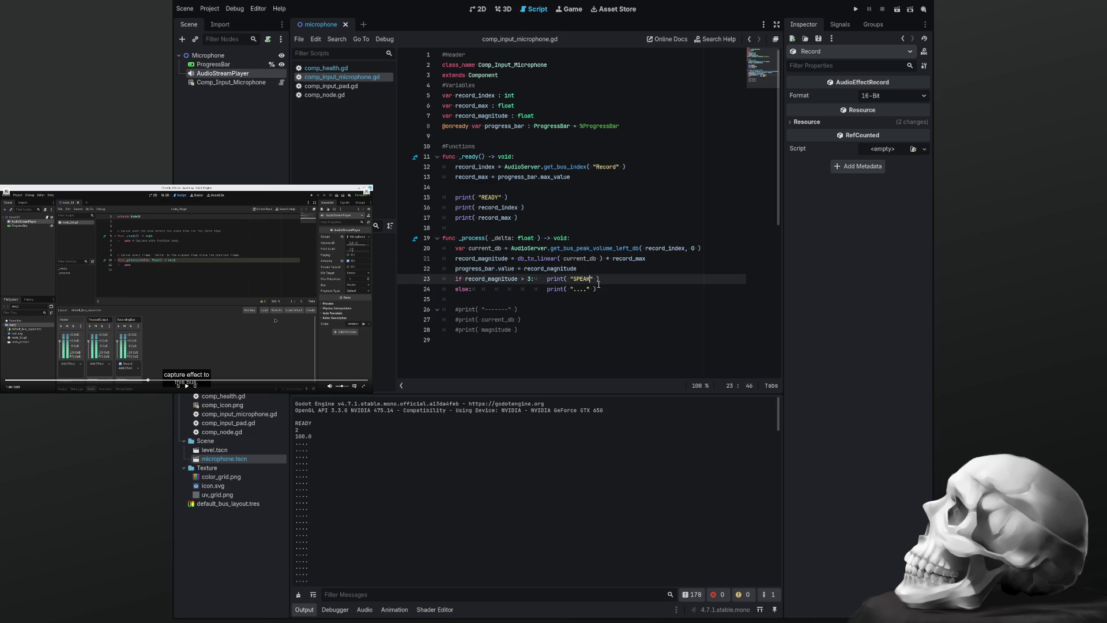
Make the SPEAK print an f-string with {current_db} and { record_magnitude } placeholders, save, and clear Output
key("Left")
key("Left")
type("f")
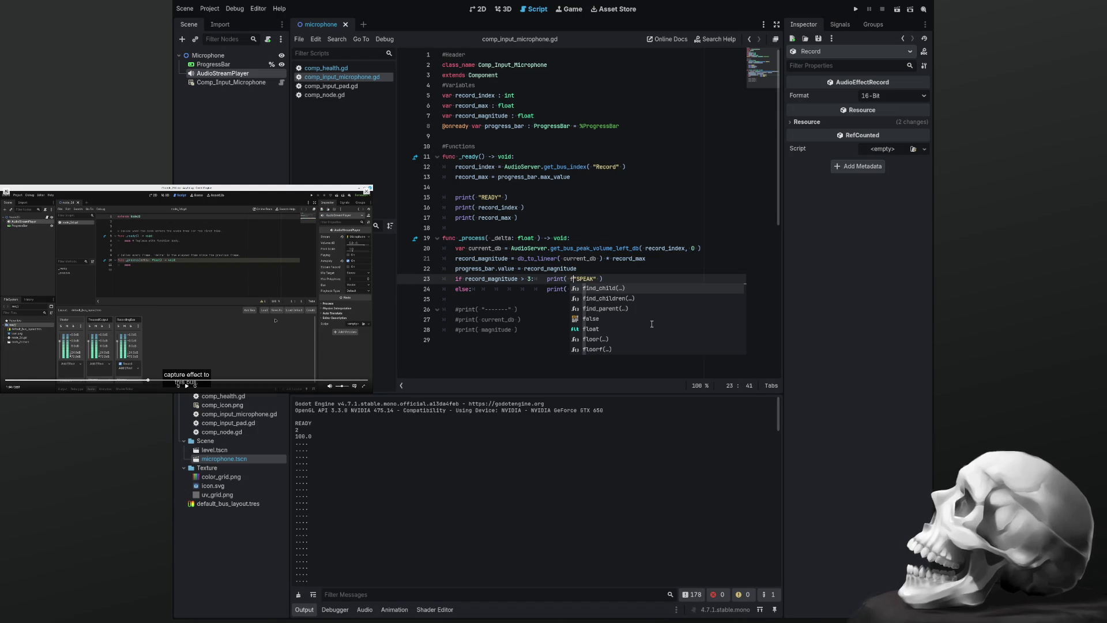
key("Right")
key("Right")
key("Right")
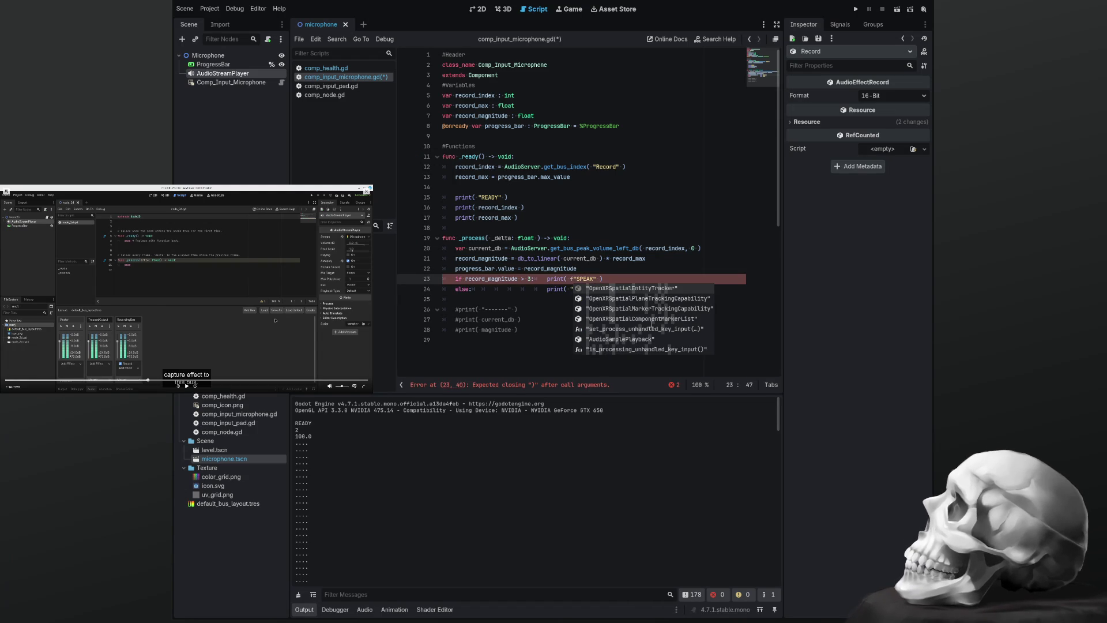
type("{} ")
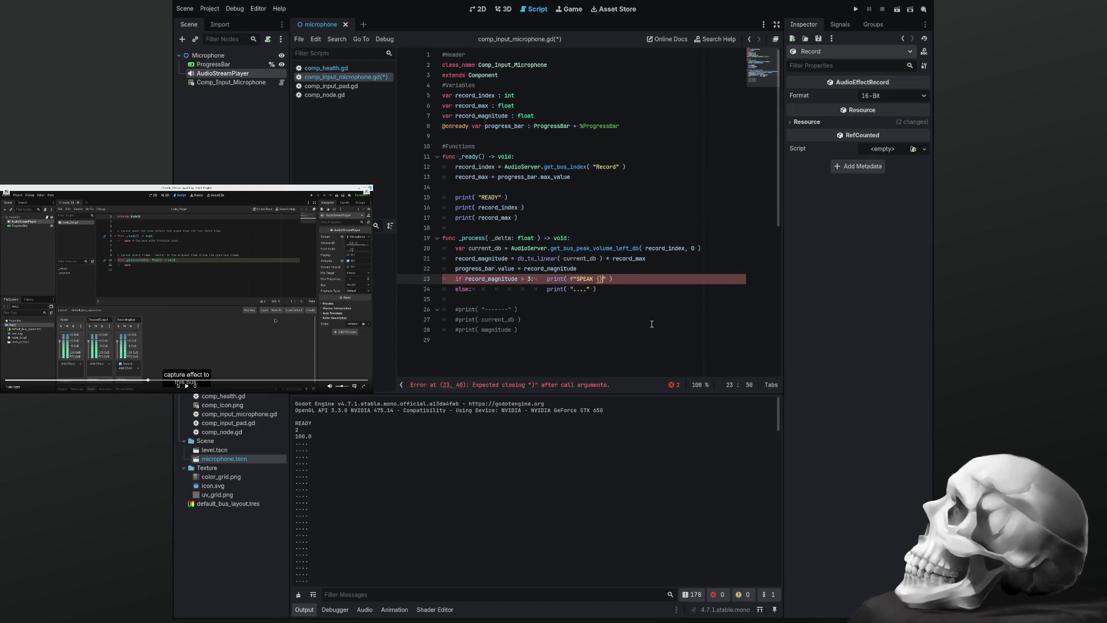
type("{}")
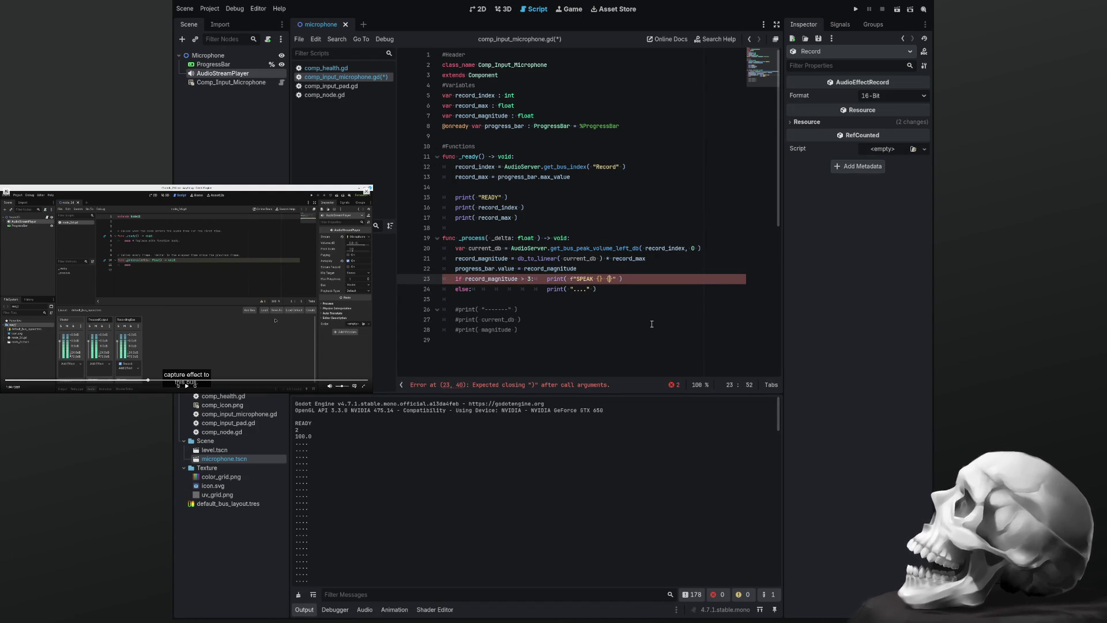
key("Left")
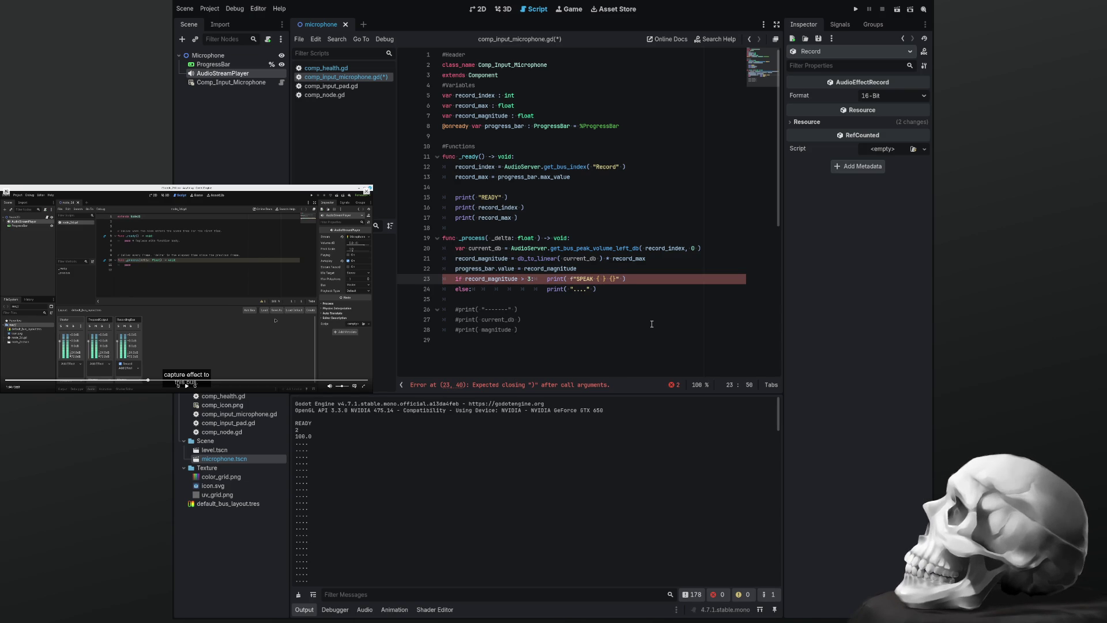
type("current_")
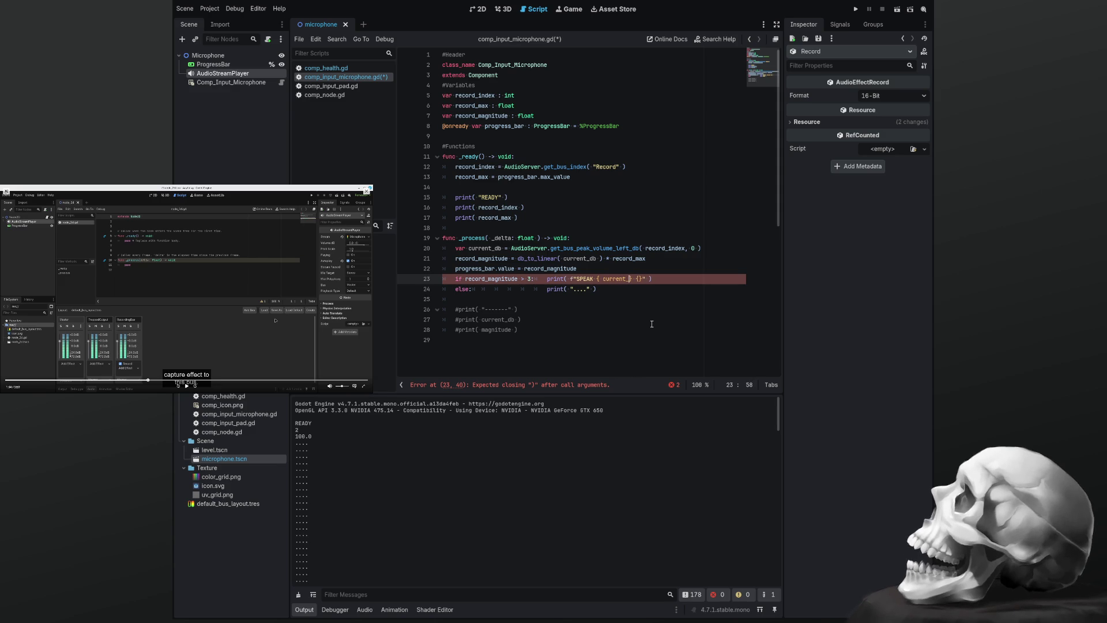
type("db")
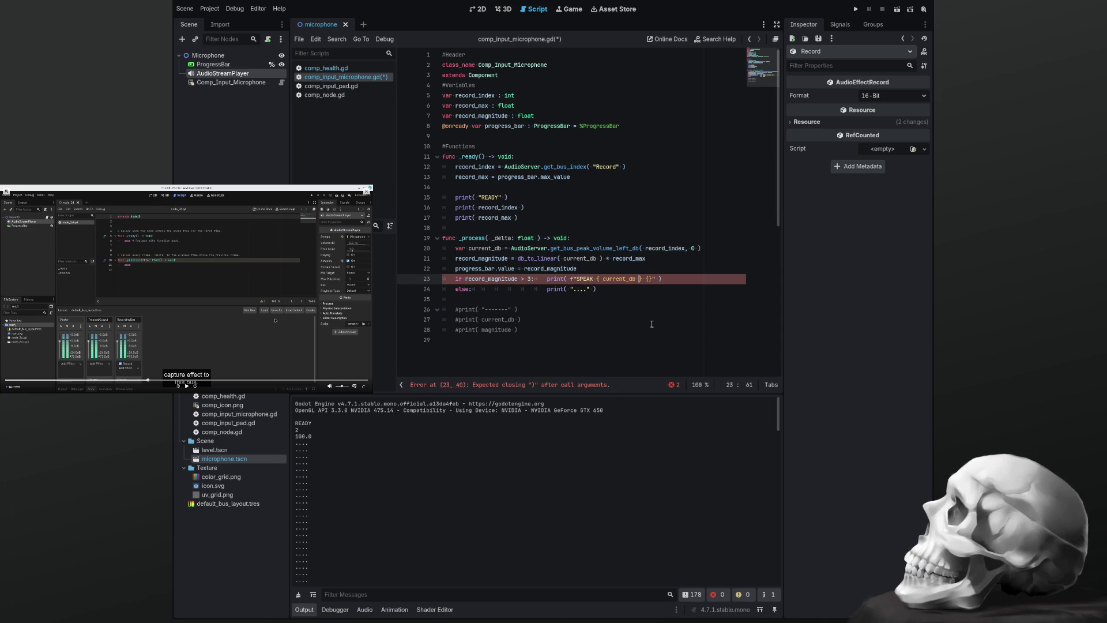
type("} { ")
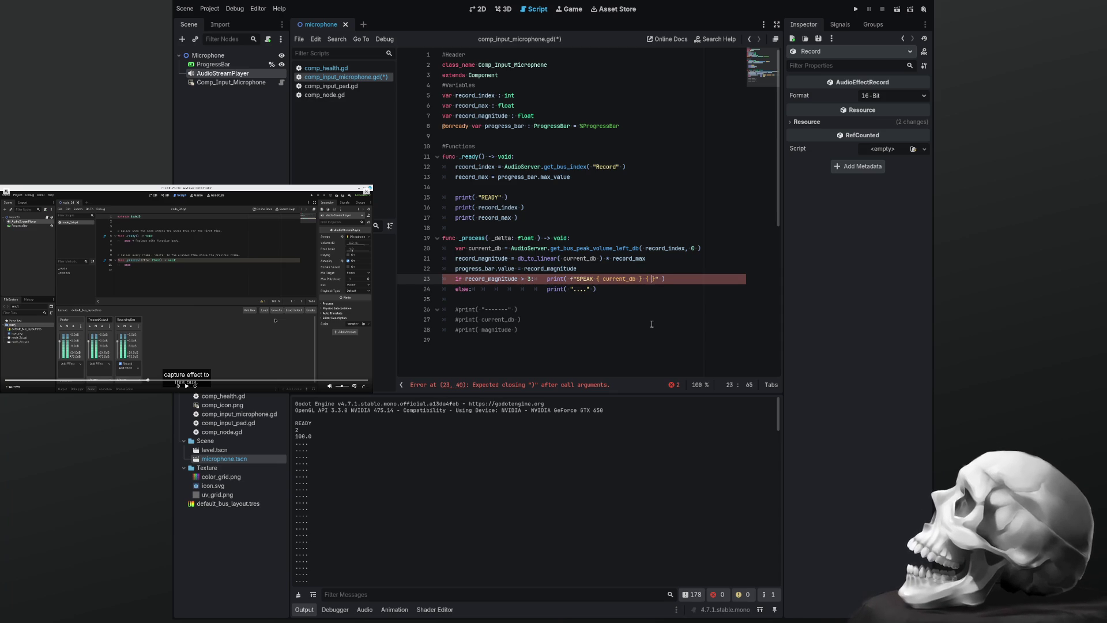
type("record_")
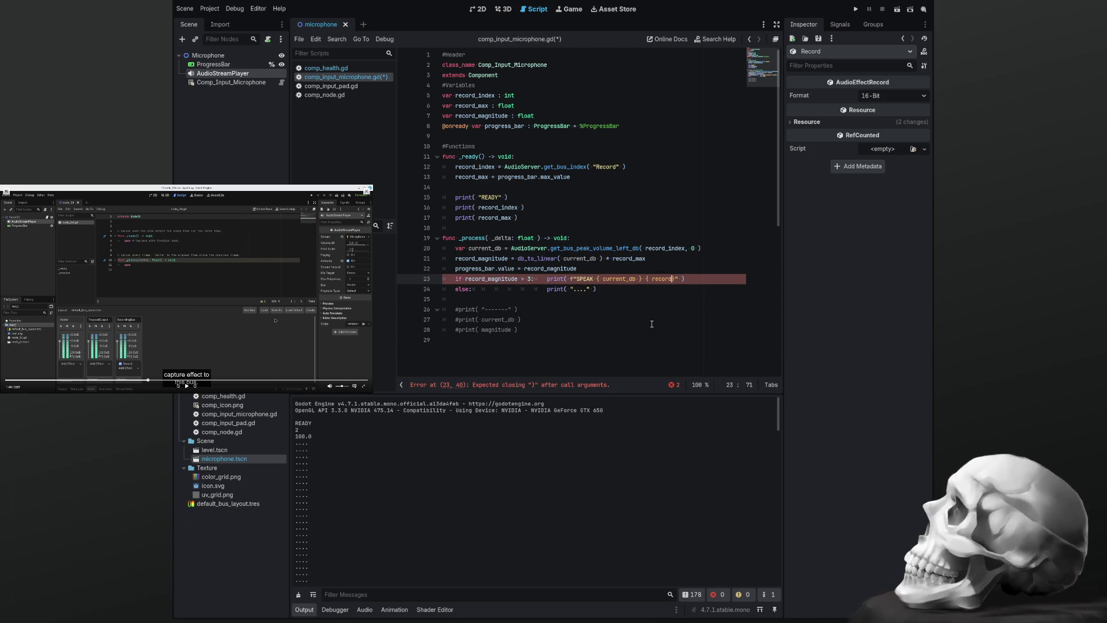
type("magni")
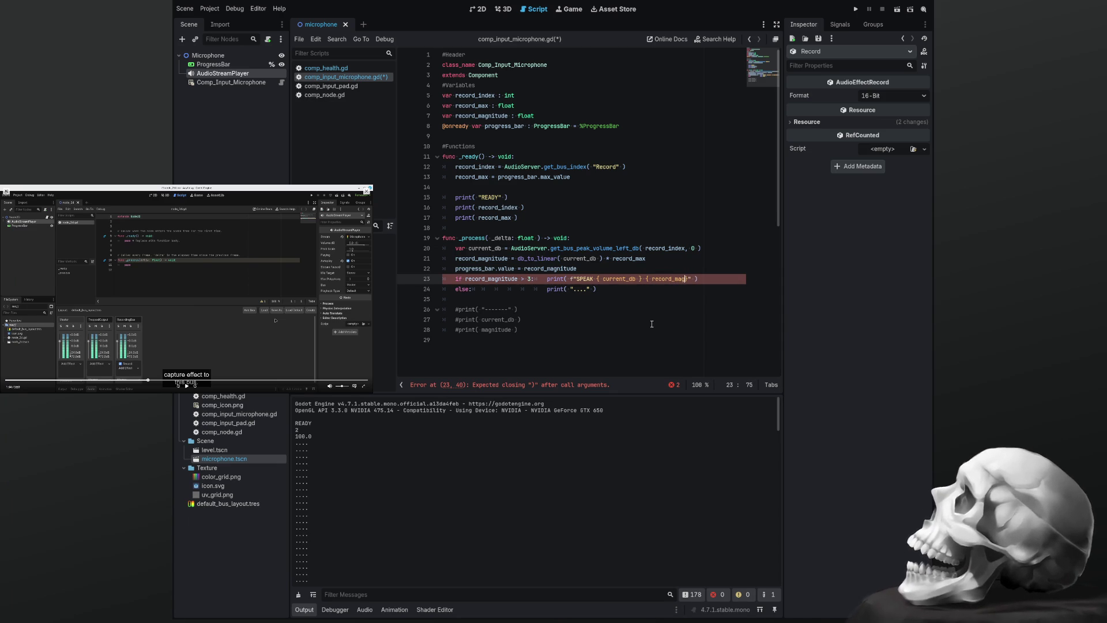
type("tude")
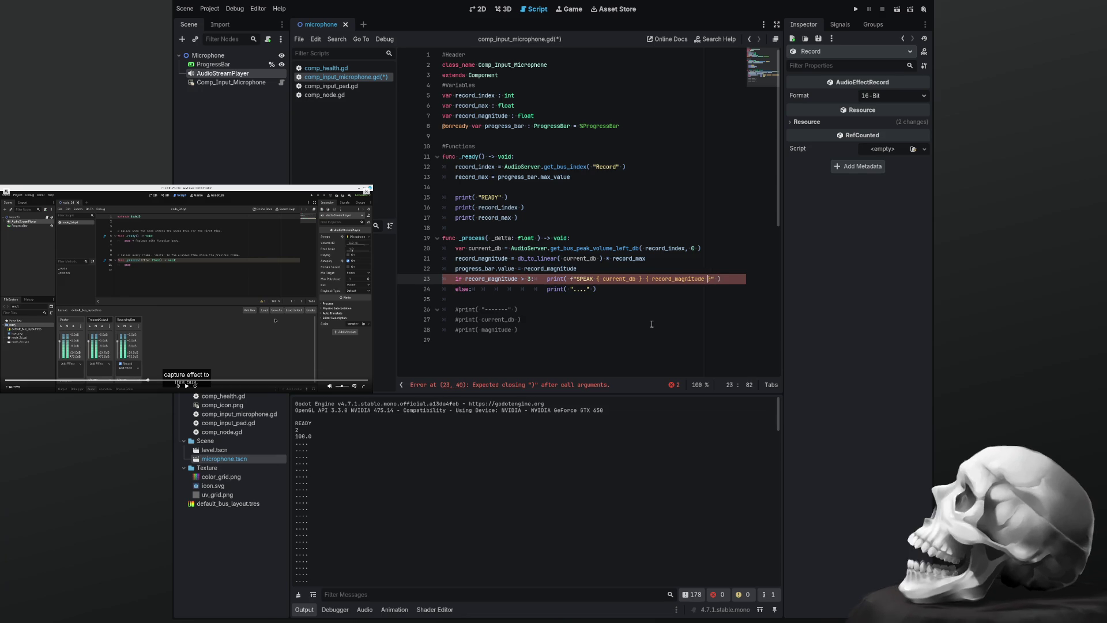
key("ctrl+s")
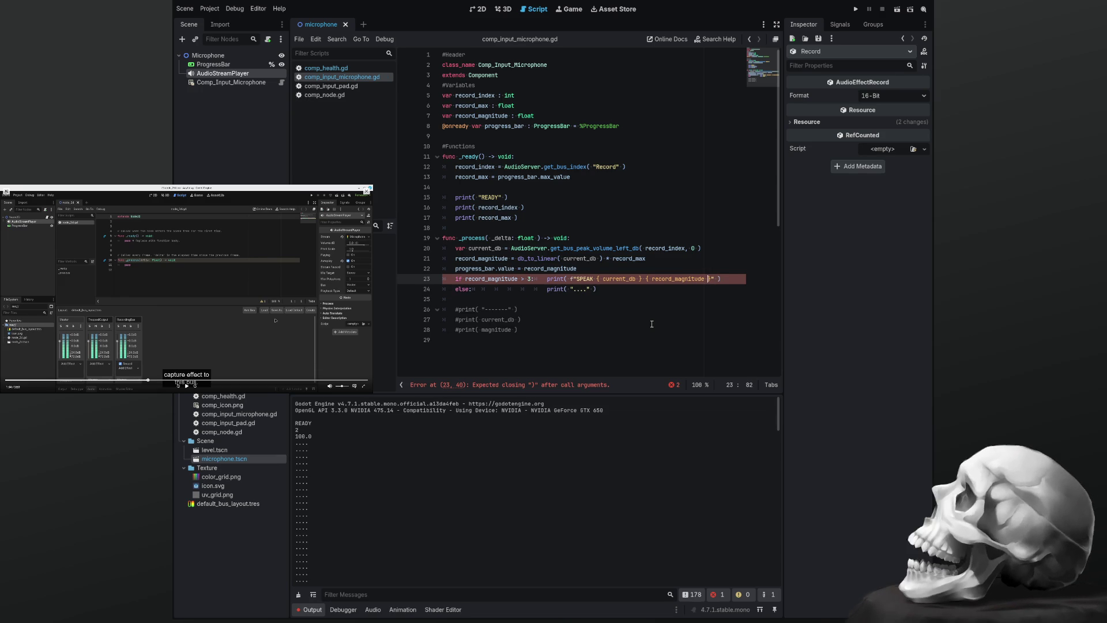
left_click(298, 594)
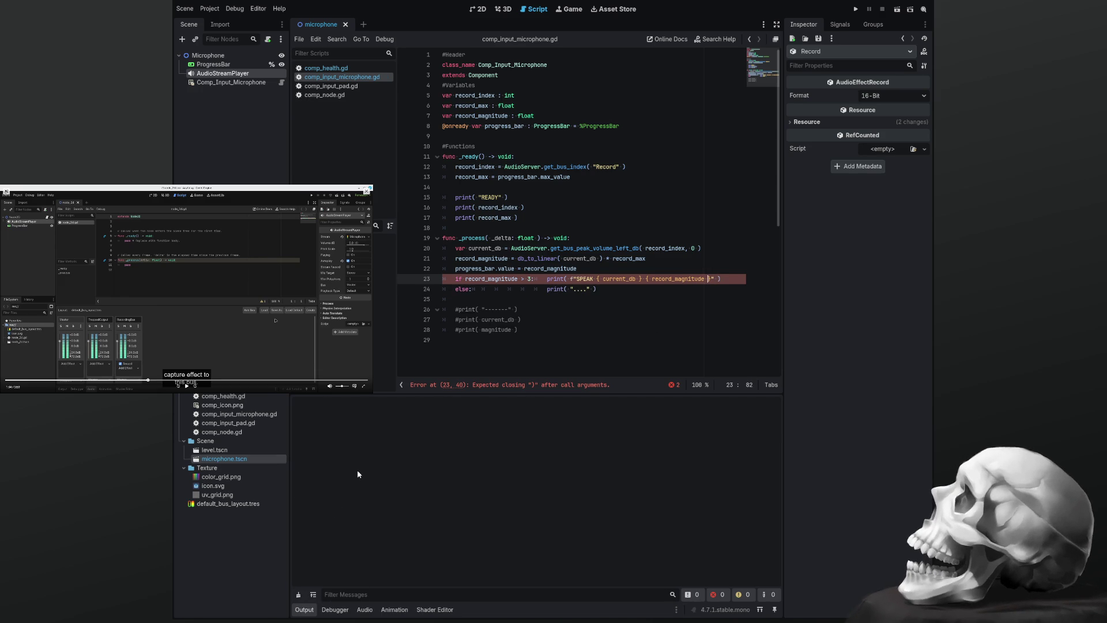
Move the SPEAK and dots prints onto their own indented lines under if and else
double_click(673, 280)
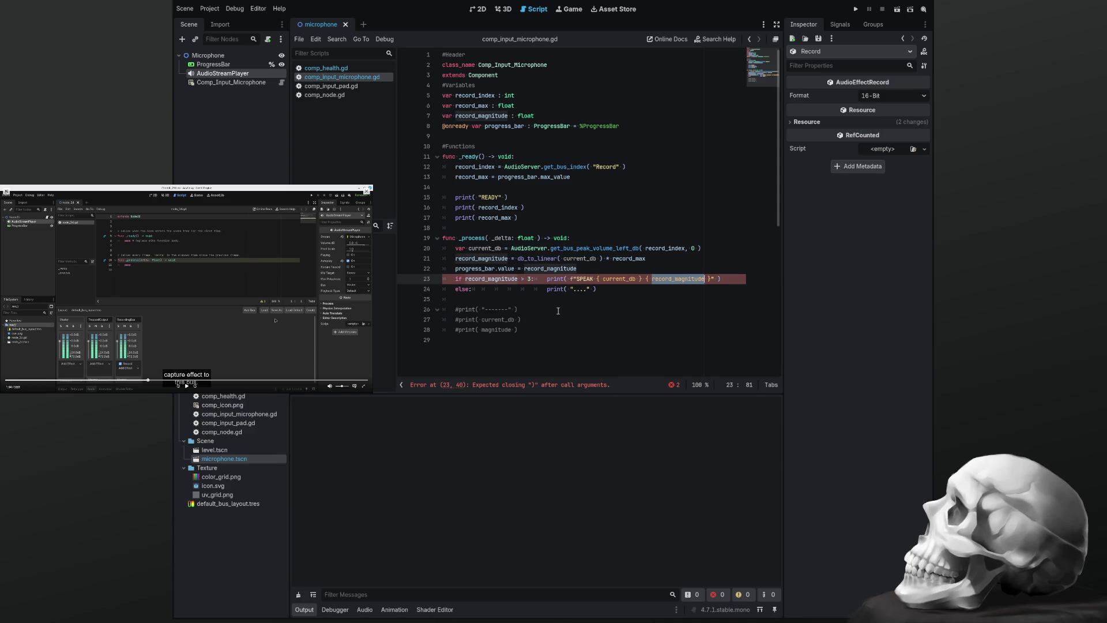
double_click(555, 279)
key("Left")
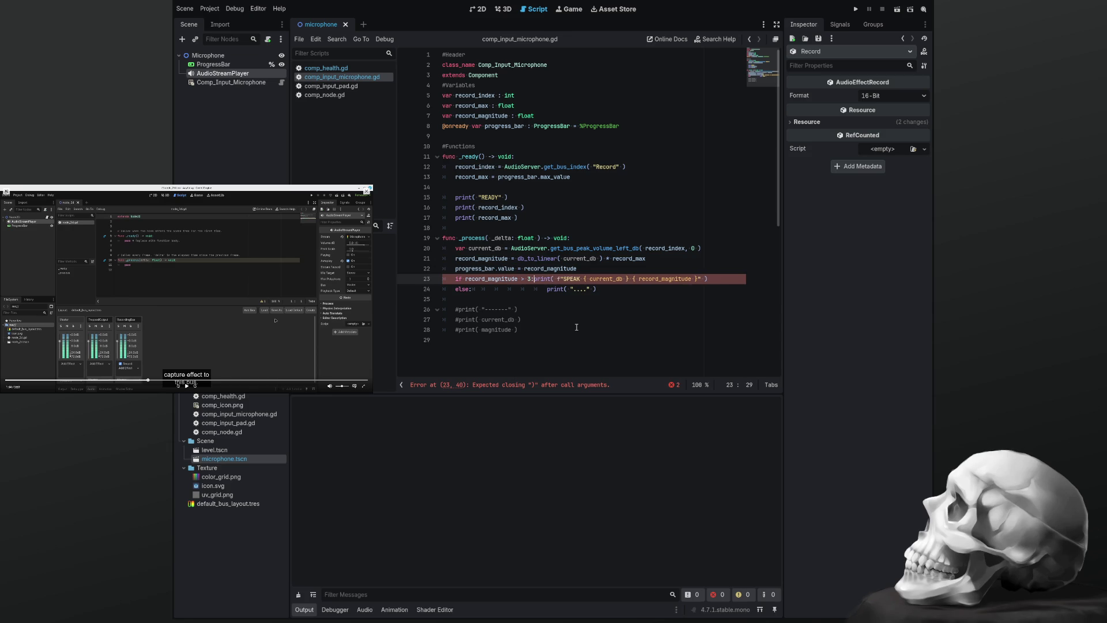
key("Return")
key("Down")
key("Right")
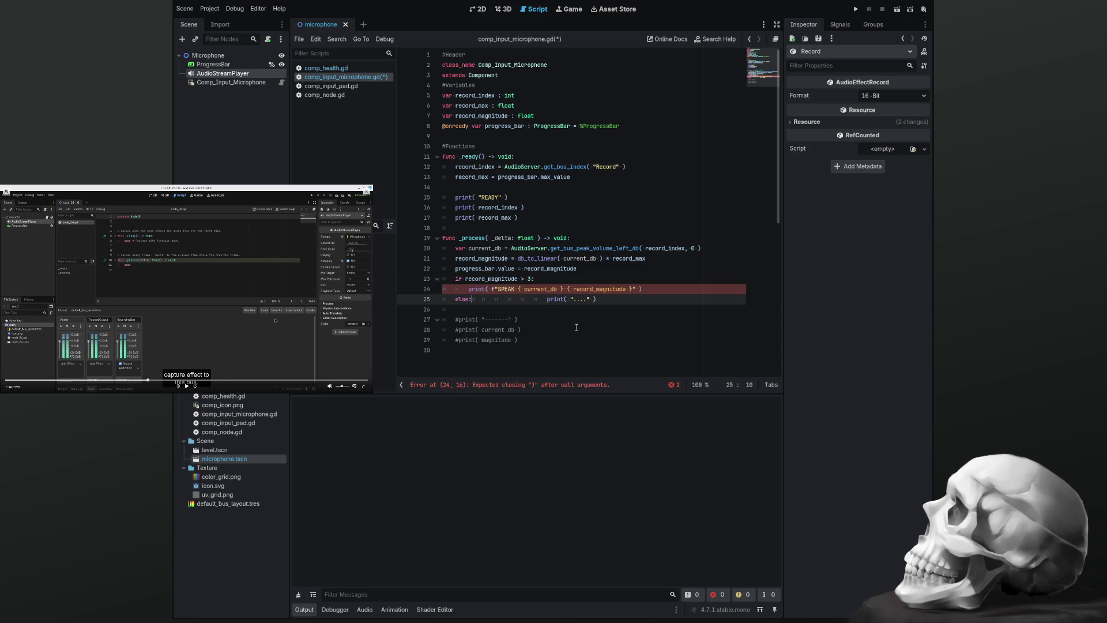
key("Delete")
key("Delete")
key("Delete")
key("Return")
key("Up")
key("Up")
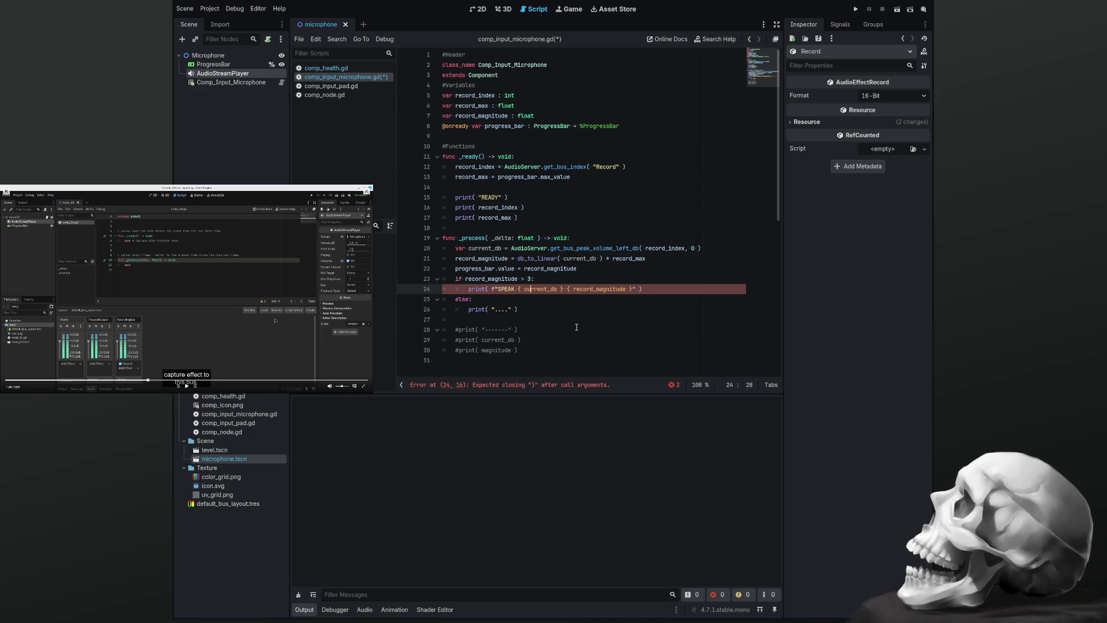
type("=")
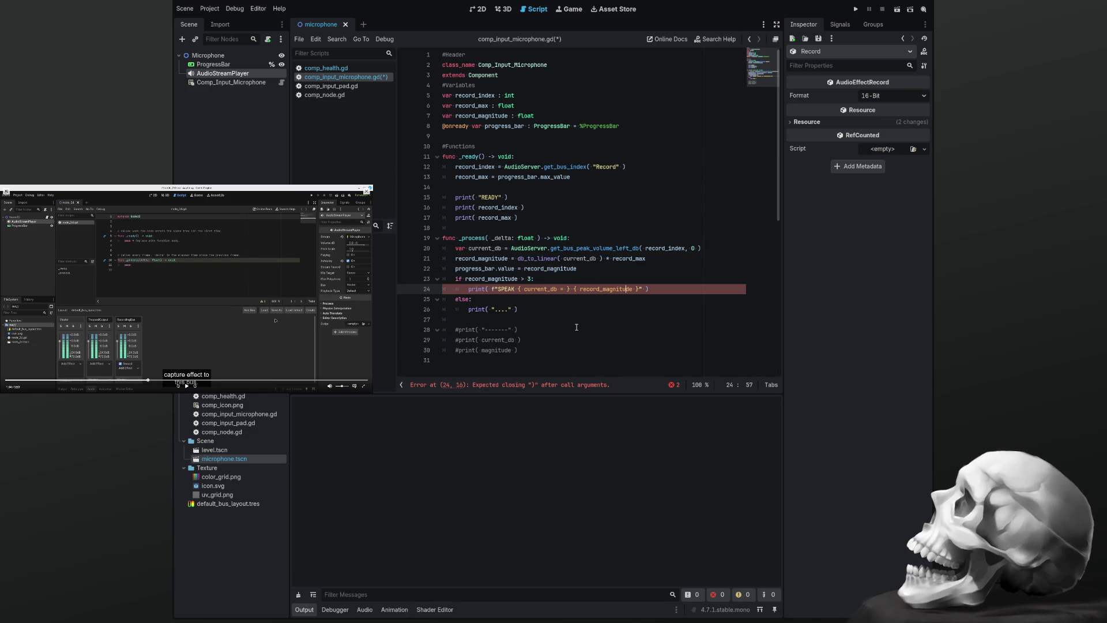
type(" =")
Remove the stray characters on line 24 and start joining the SPEAK text to current_db with a plus
key("shift+Left")
key("shift+Left")
key("shift+Left")
key("Left")
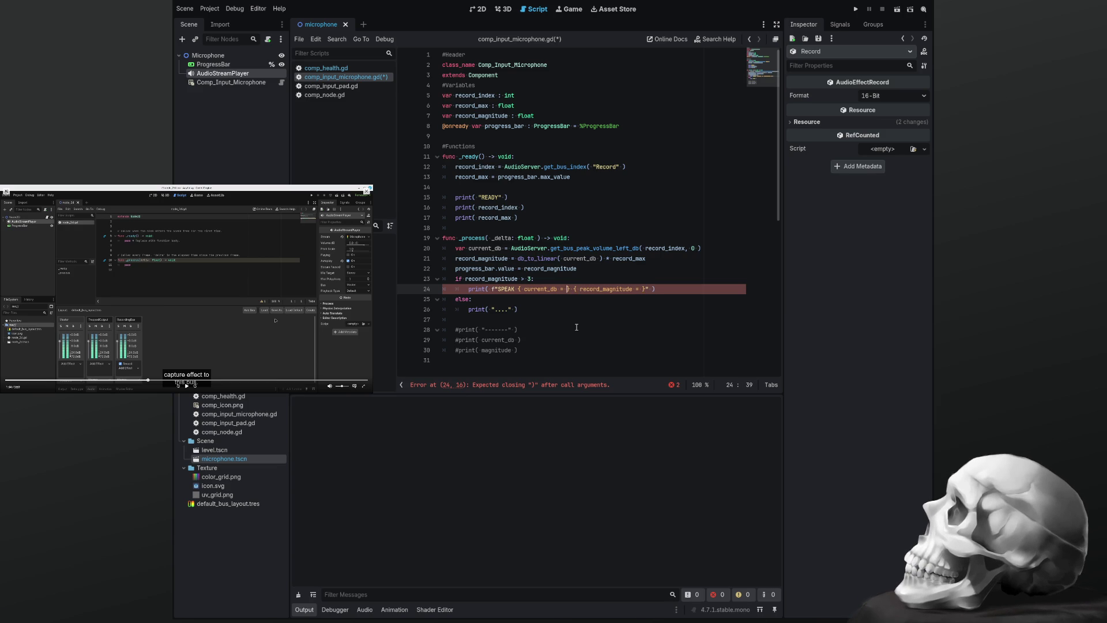
key("Delete")
key("Delete")
key("BackSpace")
key("BackSpace")
key("BackSpace")
key("BackSpace")
key("BackSpace")
type("{ ")
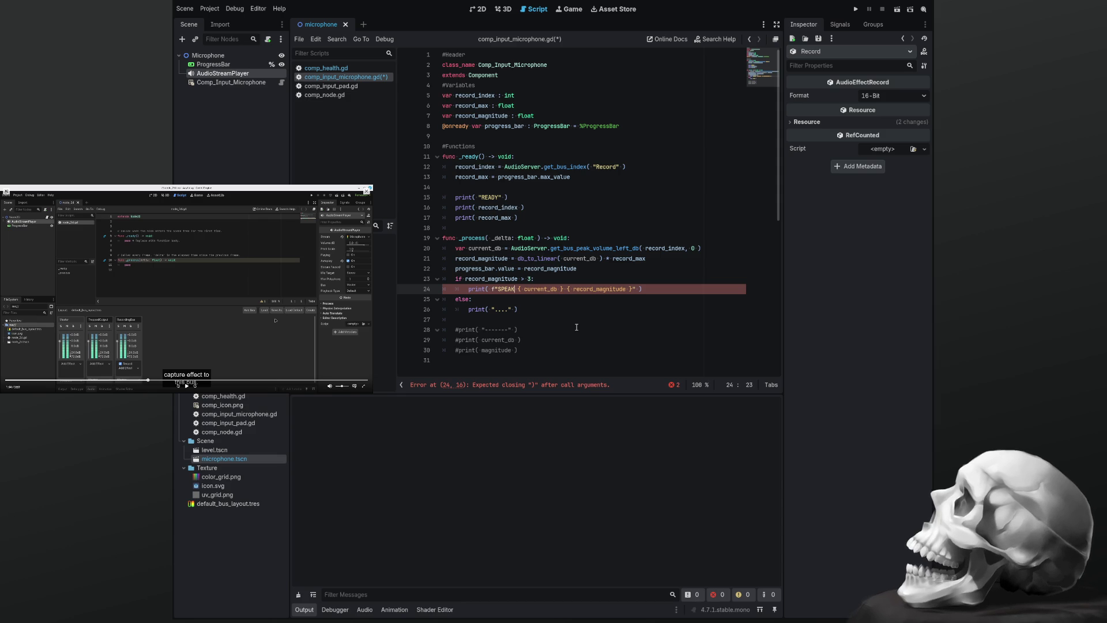
type("\" +")
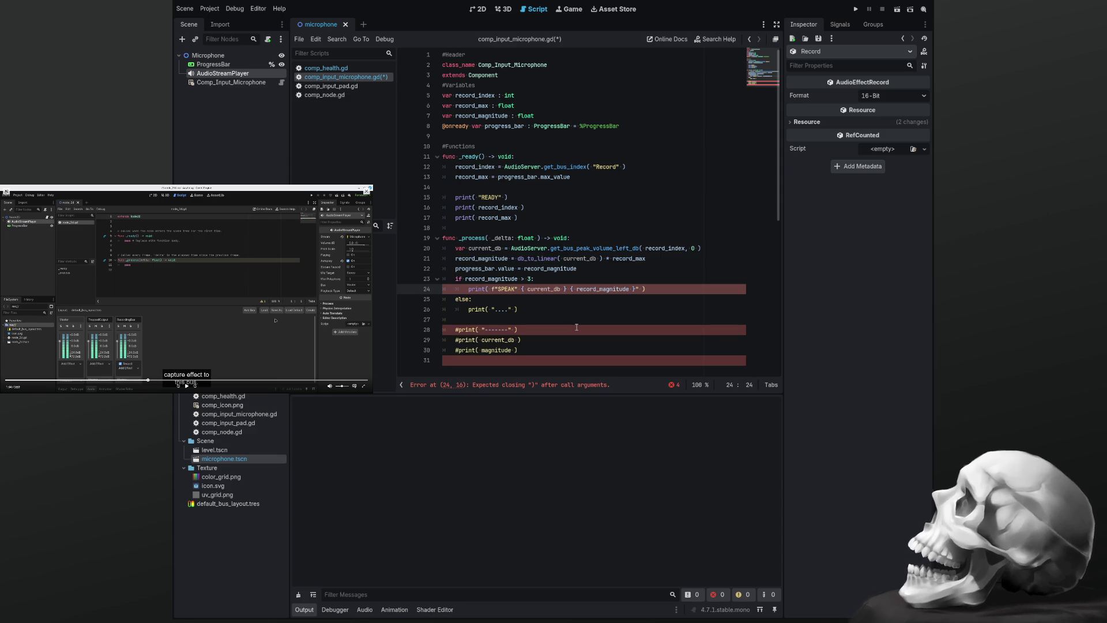
Replace the braces between current_db and record_magnitude with + " " +, save, and remove the f prefix
key("Delete")
key("Delete")
key("Right")
key("Right")
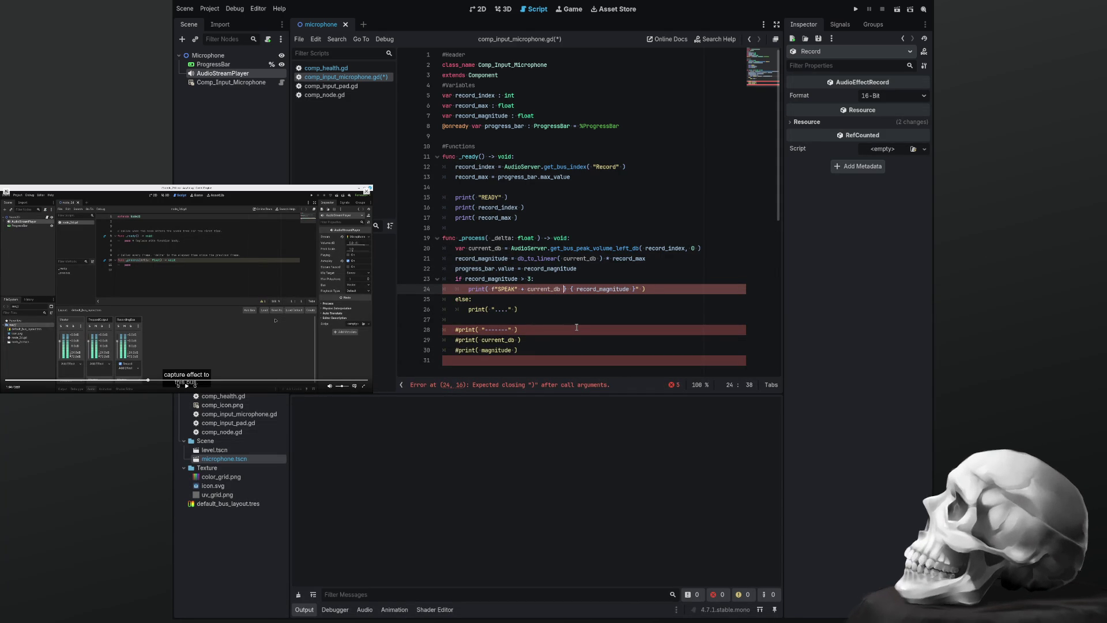
key("Delete")
key("Delete")
key("Delete")
key("Delete")
key("Right")
key("Right")
key("Right")
key("Delete")
key("BackSpace")
key("BackSpace")
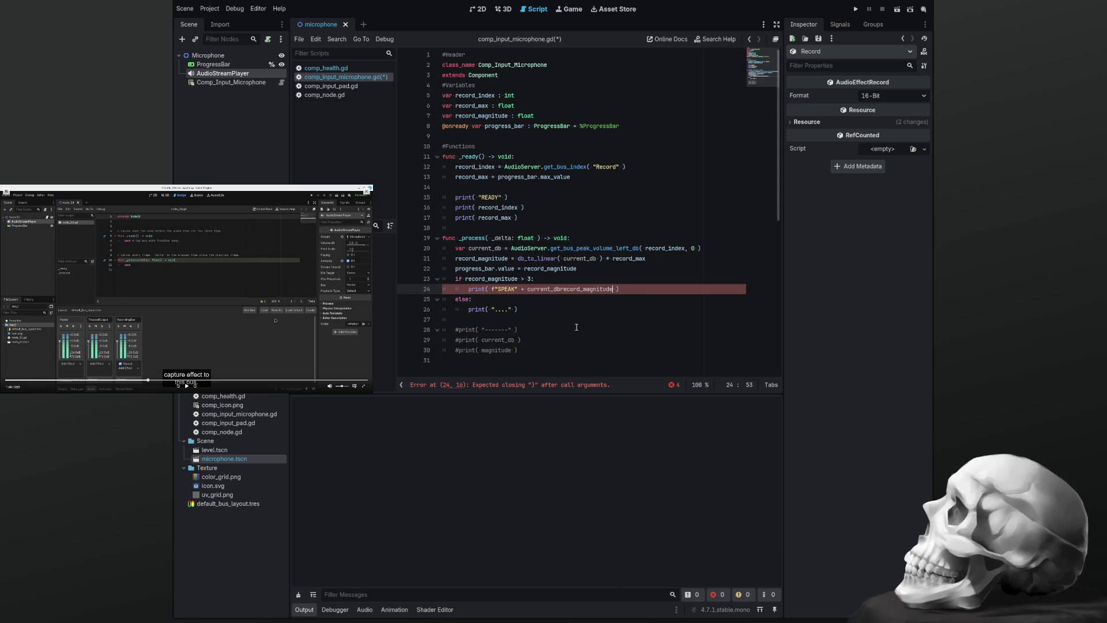
key("Left")
key("Left")
key("Left")
type("+ \" \" +")
key("ctrl+s")
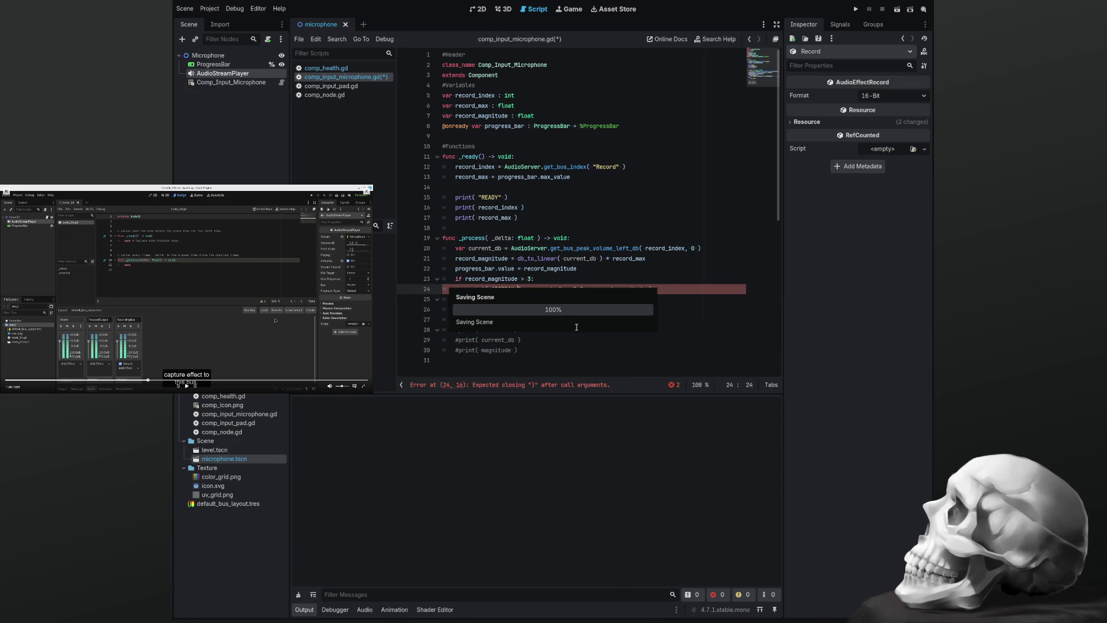
key("Delete")
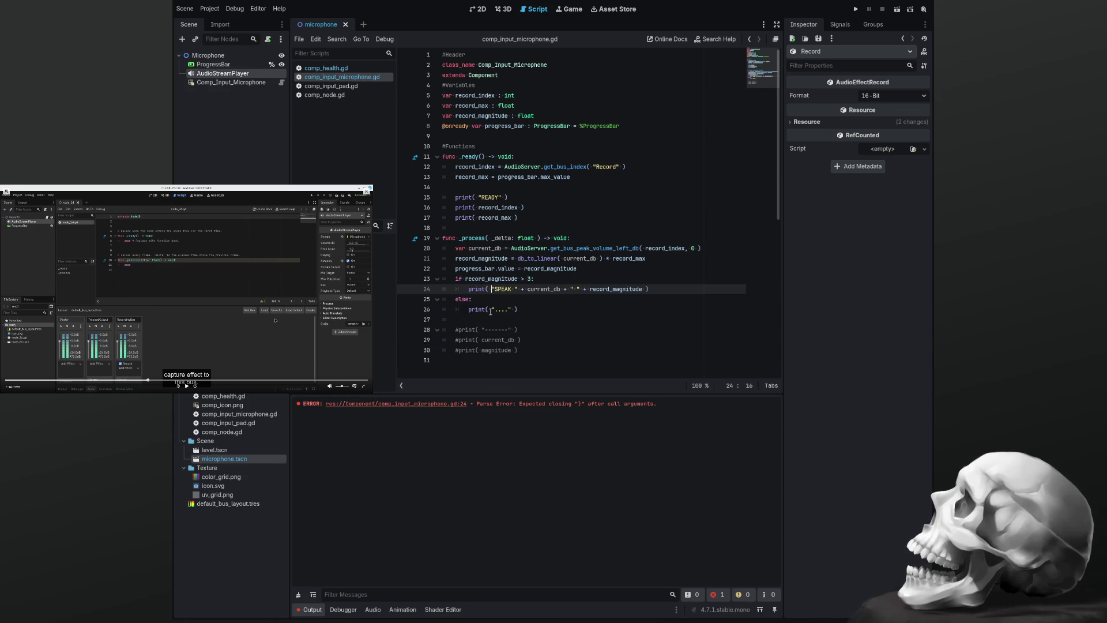
Clear the Output and run the project, which fails on line 24 with a String-plus-float error, then stop it
left_click(299, 594)
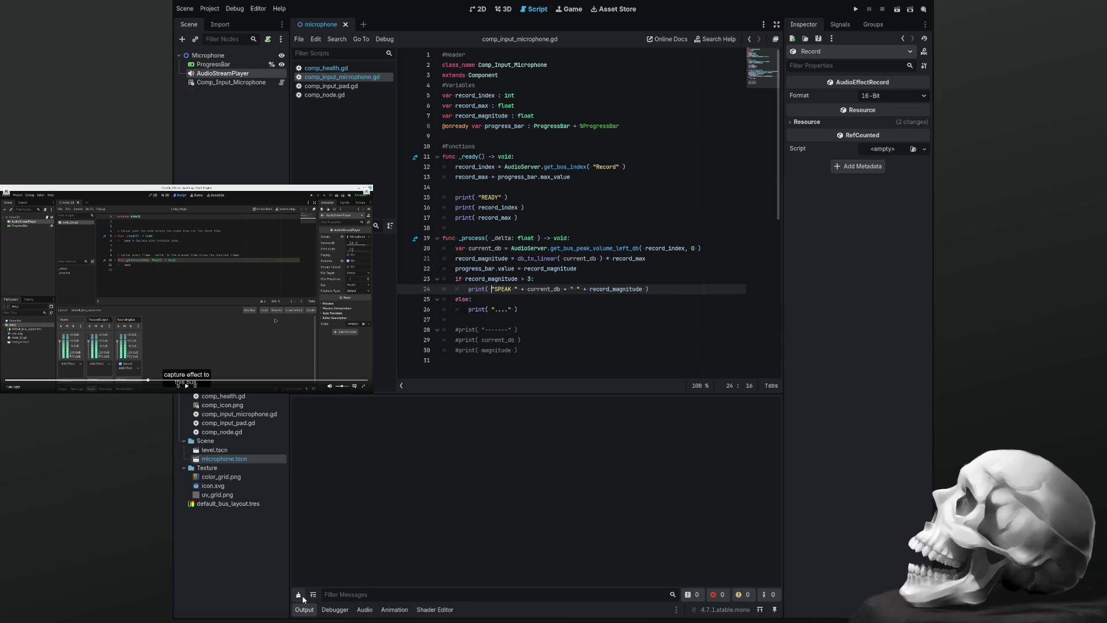
left_click(584, 321)
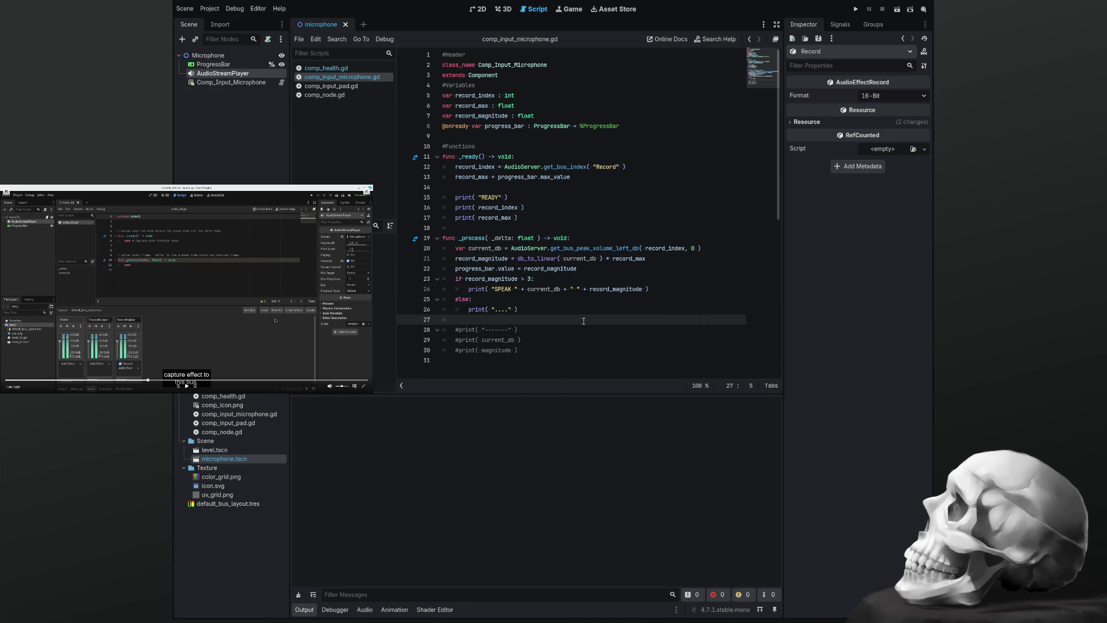
key("F5")
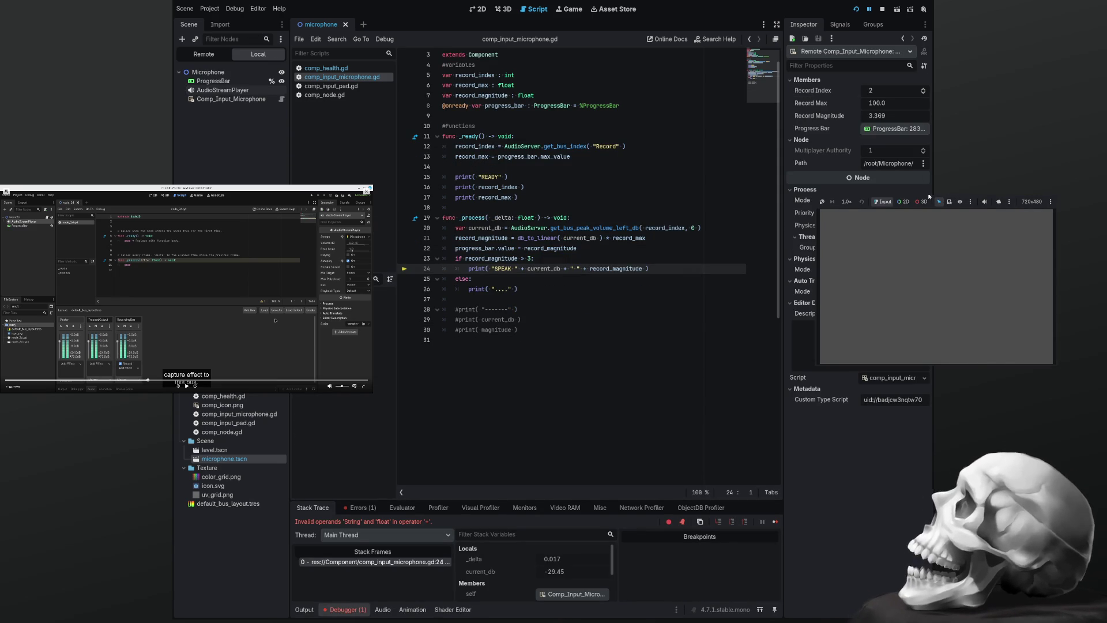
left_click(1056, 197)
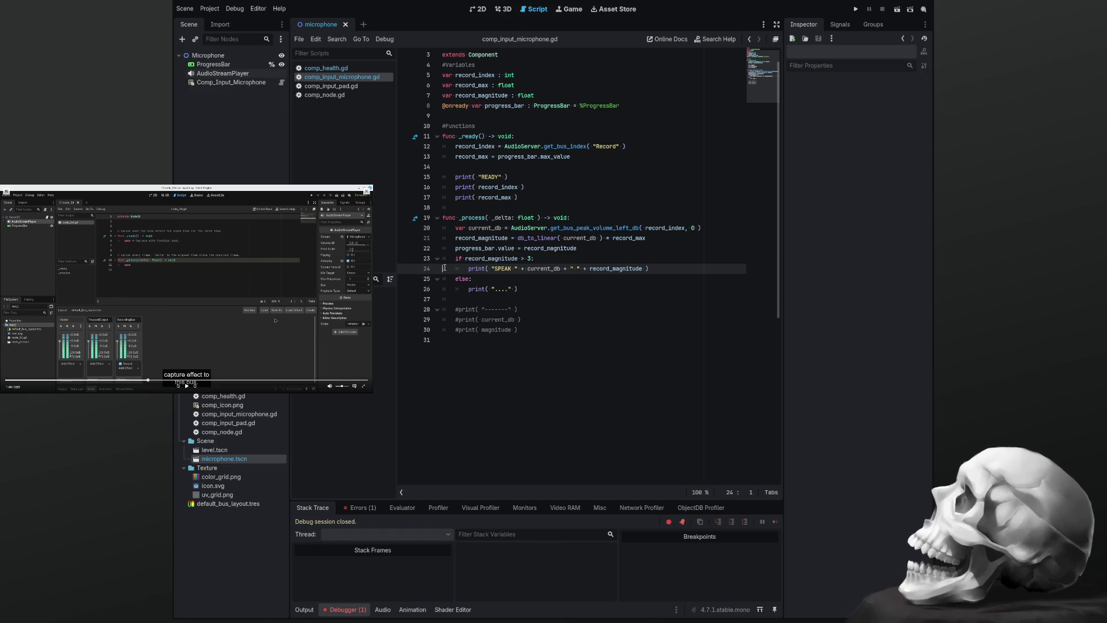
left_click(549, 283)
Restore the f-string SPEAK print with {current_db} {record_magnitude} placeholders on line 24
key("Up")
type("f")
key("Delete")
type("{ current_db } { record_magnitude }\"")
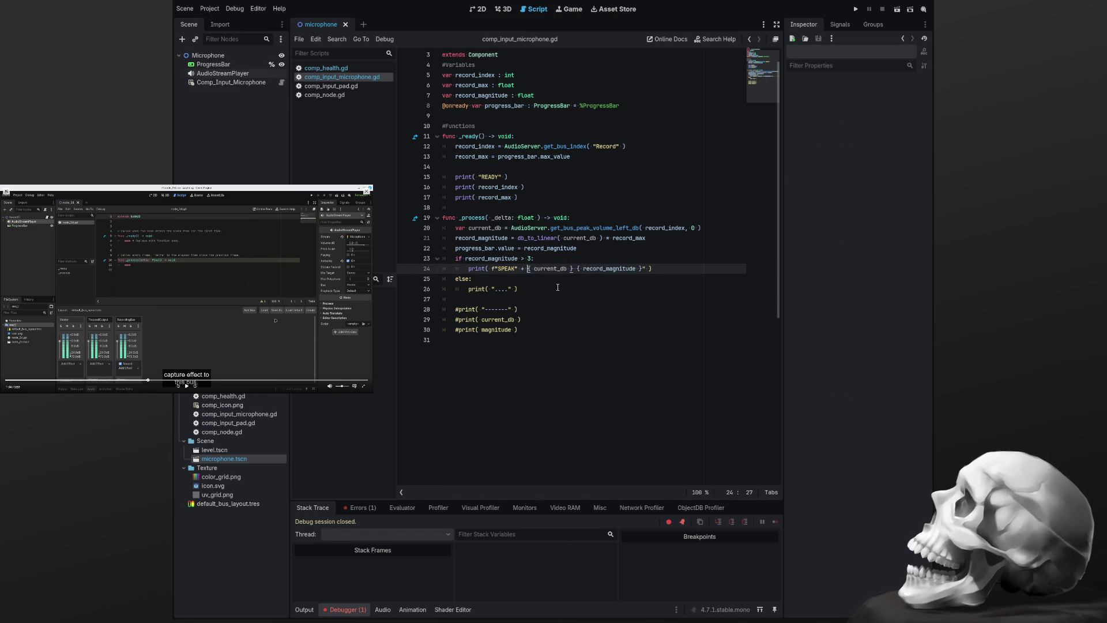
key("BackSpace")
key("BackSpace")
key("BackSpace")
key("End")
key("Left")
key("Left")
key("Left")
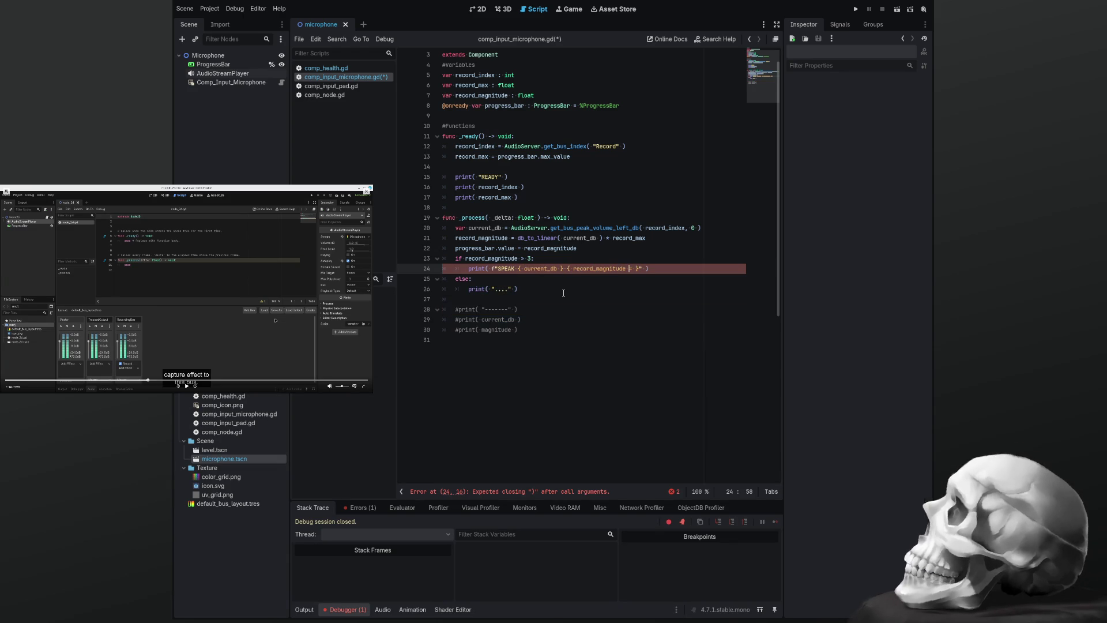
key("BackSpace")
Wrap current_db and record_magnitude each in str() and save
key("ctrl+Left")
key("ctrl+Left")
key("ctrl+Left")
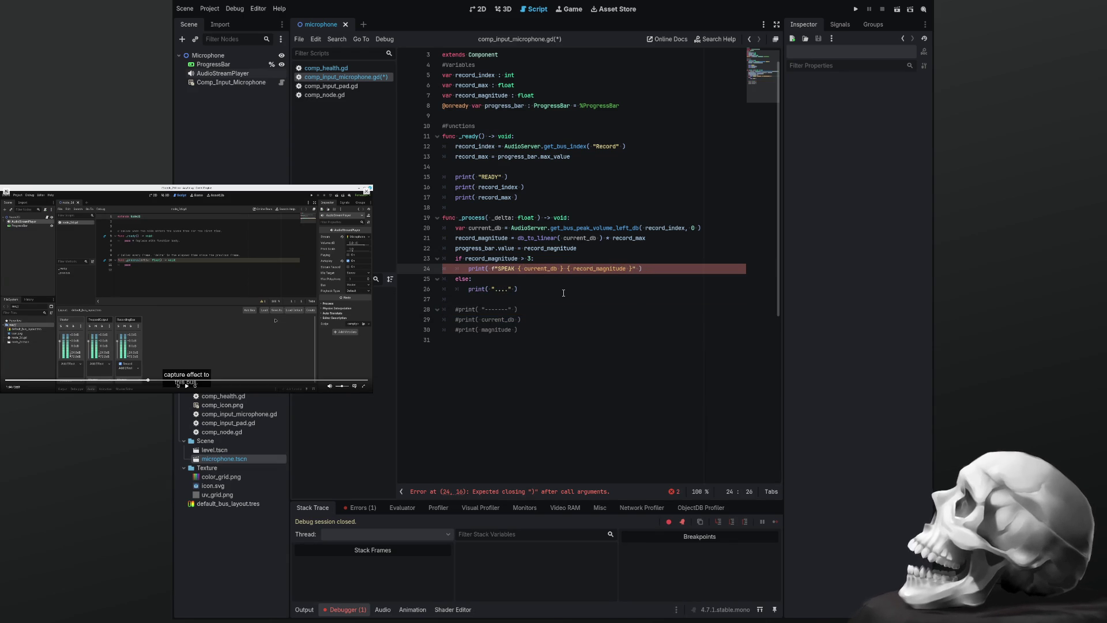
type("str( ")
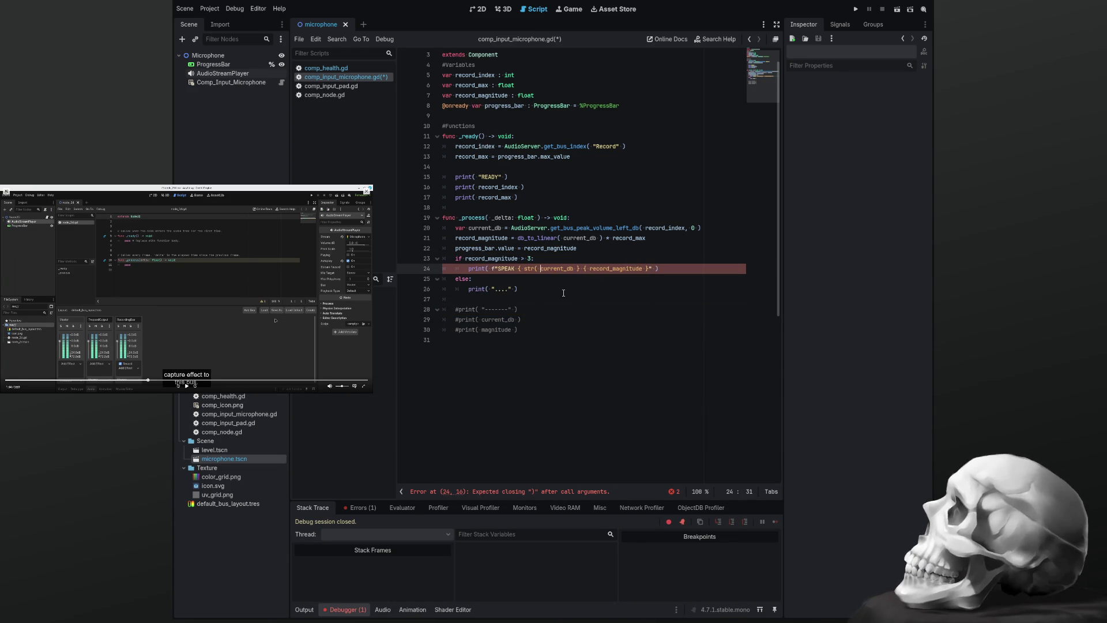
type(" )")
key("Right")
key("Right")
key("Right")
type("str( ")
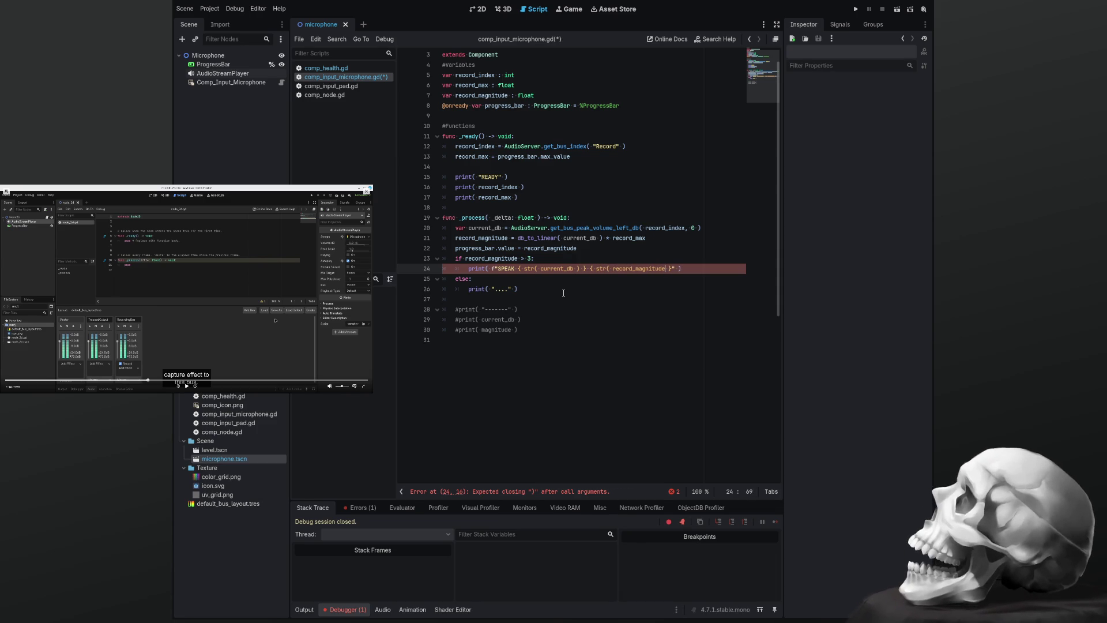
type(" )")
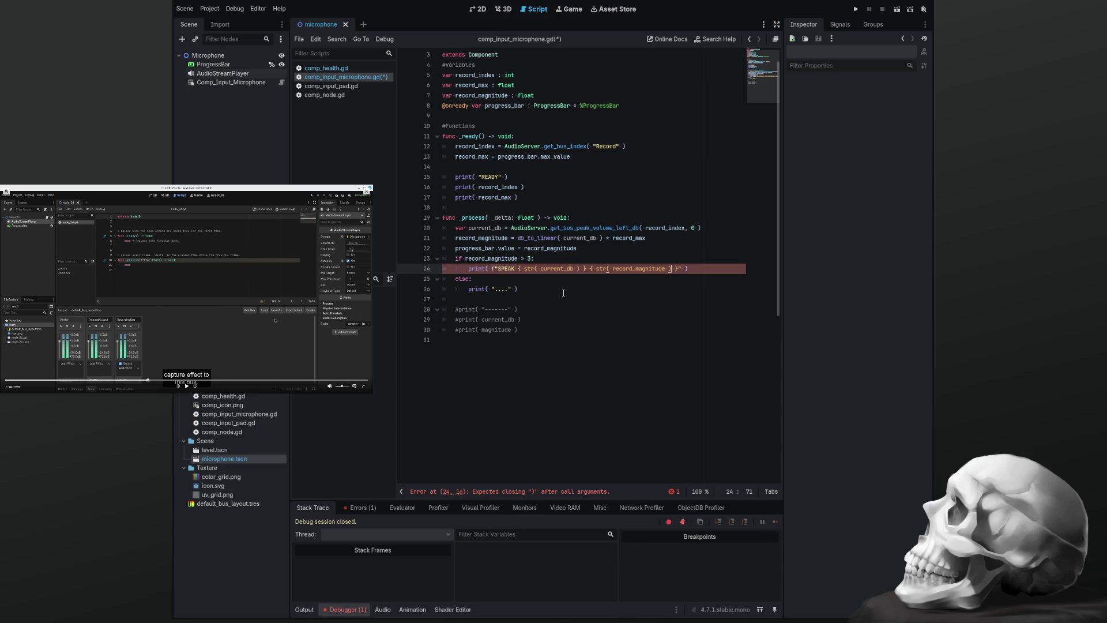
key("ctrl+s")
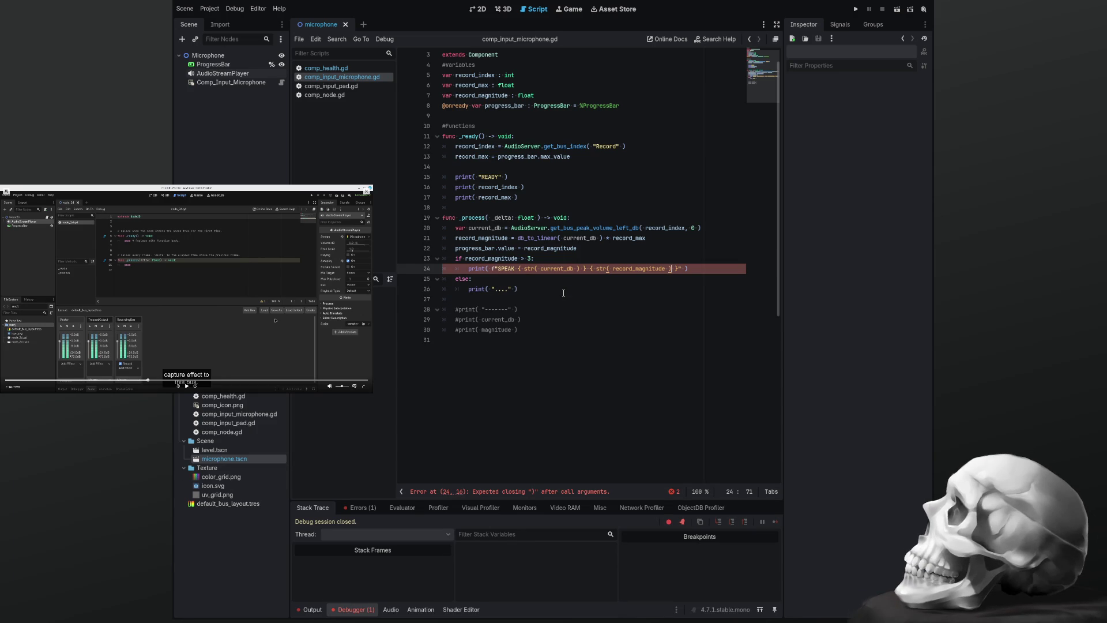
Fix the quotes and replace the braces with + joins between "SPEAK " and both str() calls, dropping the leading f
type(") }")
type("\"")
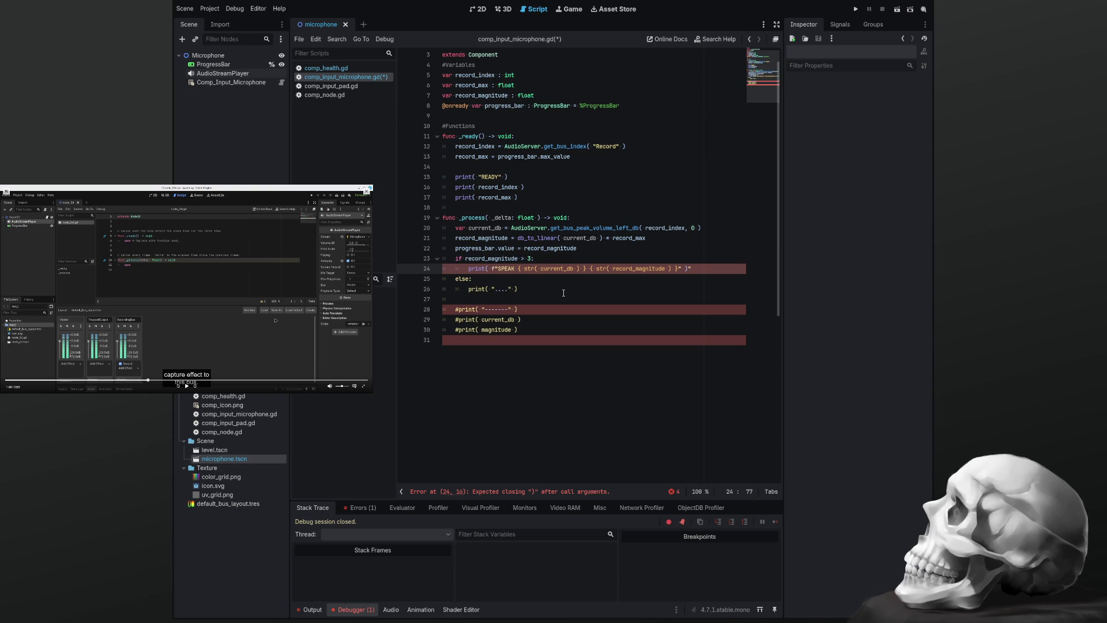
key("BackSpace")
type("}")
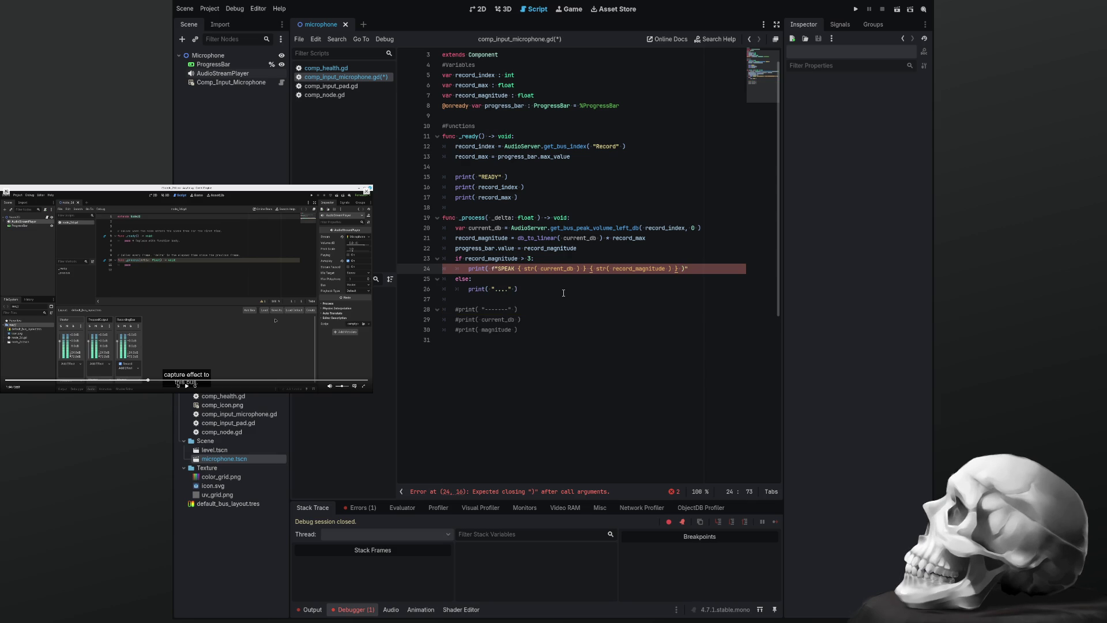
key("BackSpace")
key("BackSpace")
key("BackSpace")
type("\" )")
key("Left")
key("Left")
key("Left")
key("BackSpace")
key("BackSpace")
key("BackSpace")
key("BackSpace")
key("BackSpace")
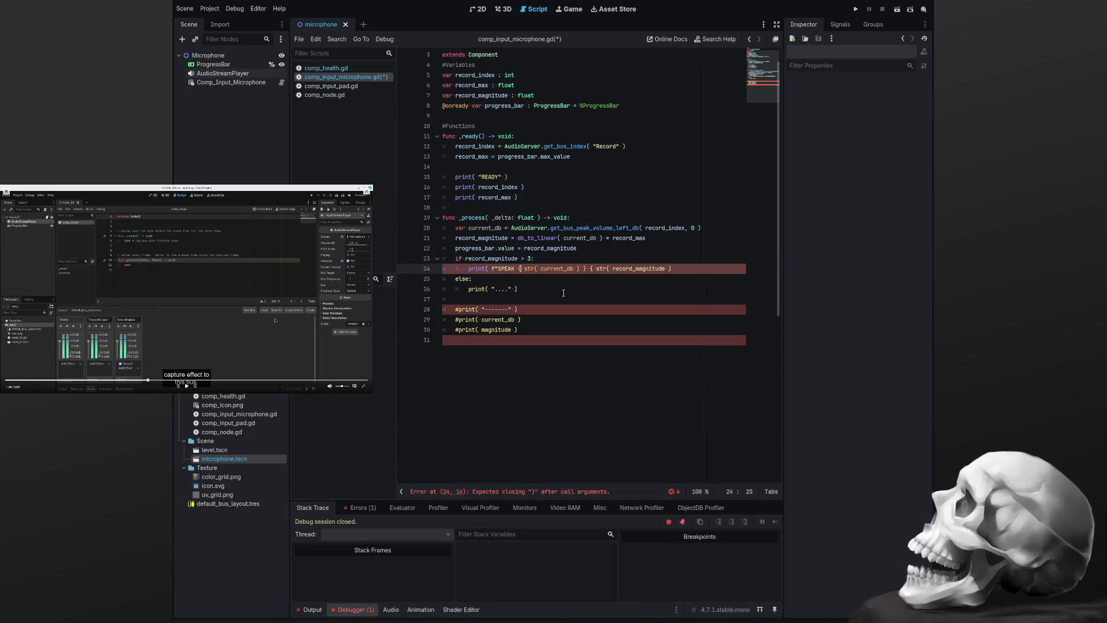
type("\"")
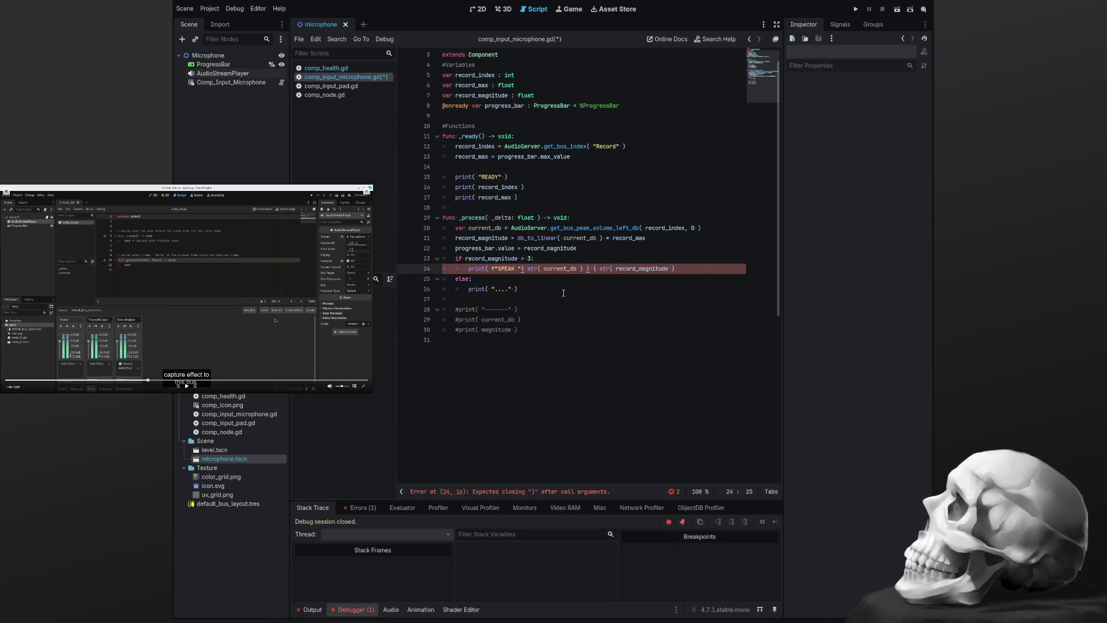
type("+")
key("Delete")
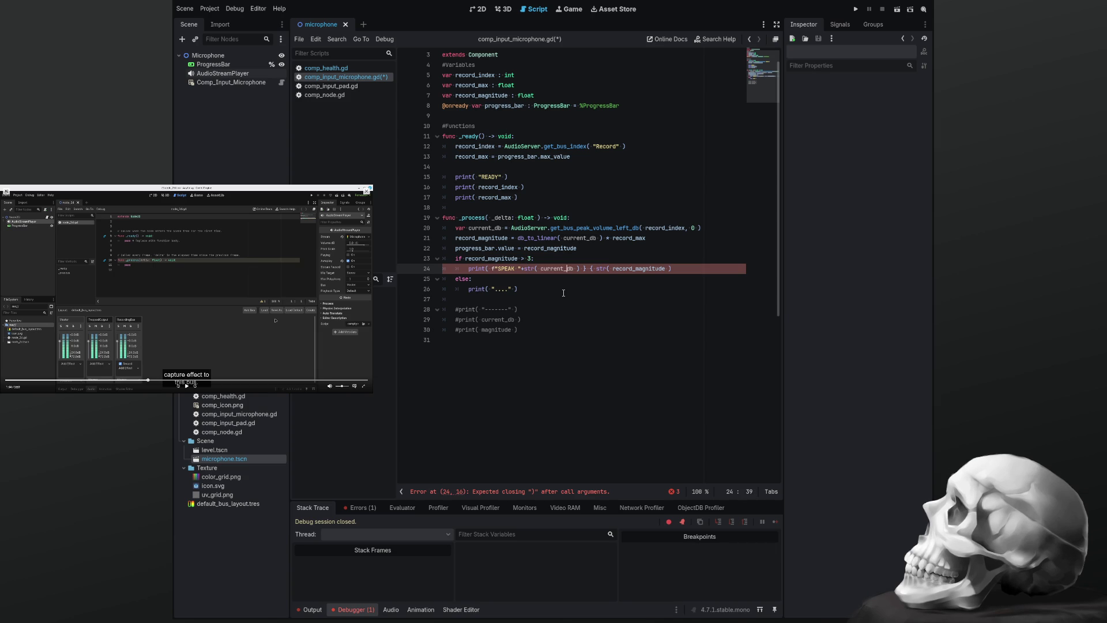
key("Delete")
key("Delete")
key("Delete")
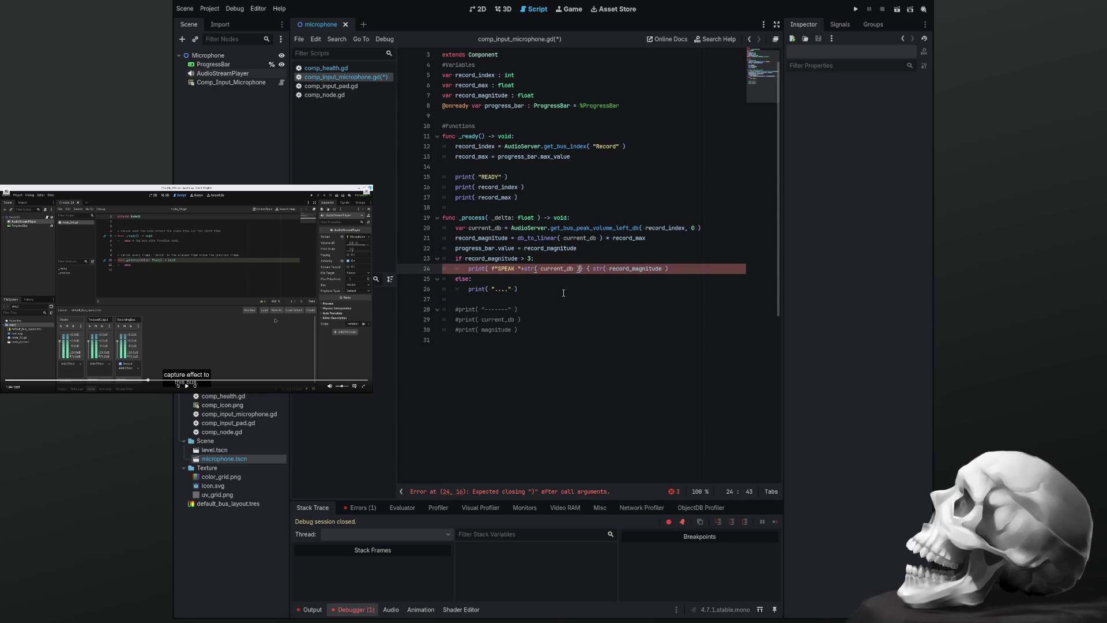
type("++ ")
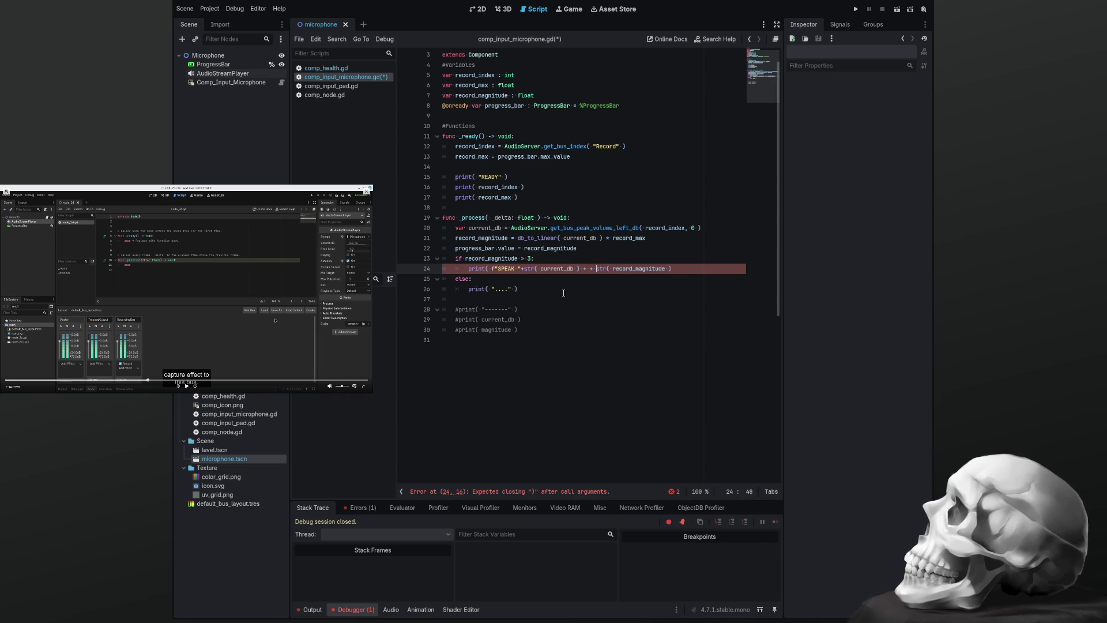
type("\" |")
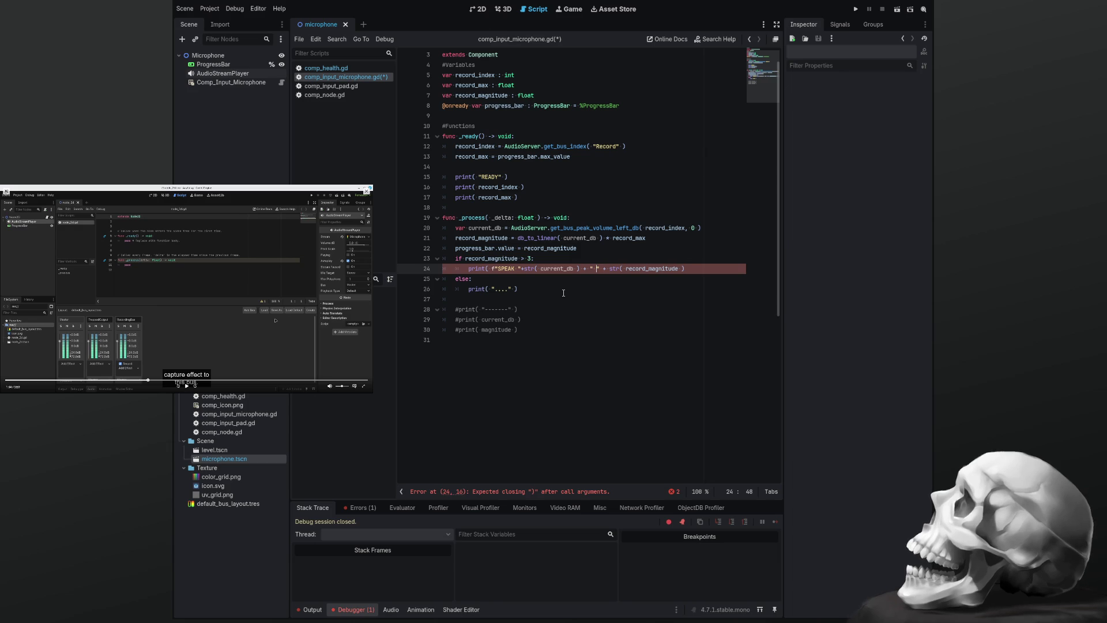
key("Right")
key("Right")
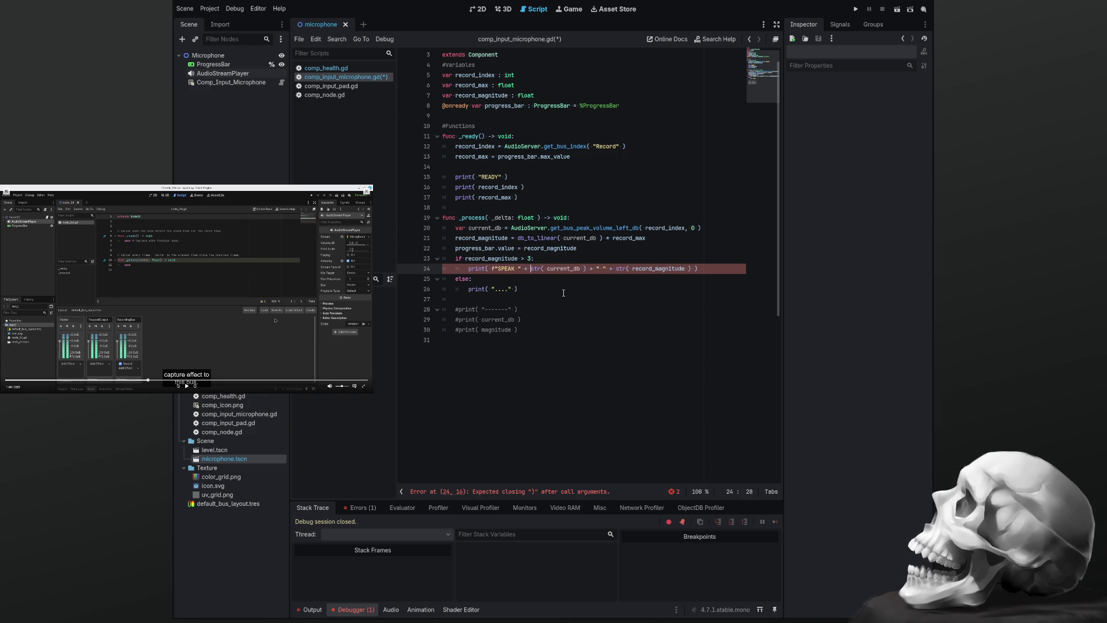
key("Delete")
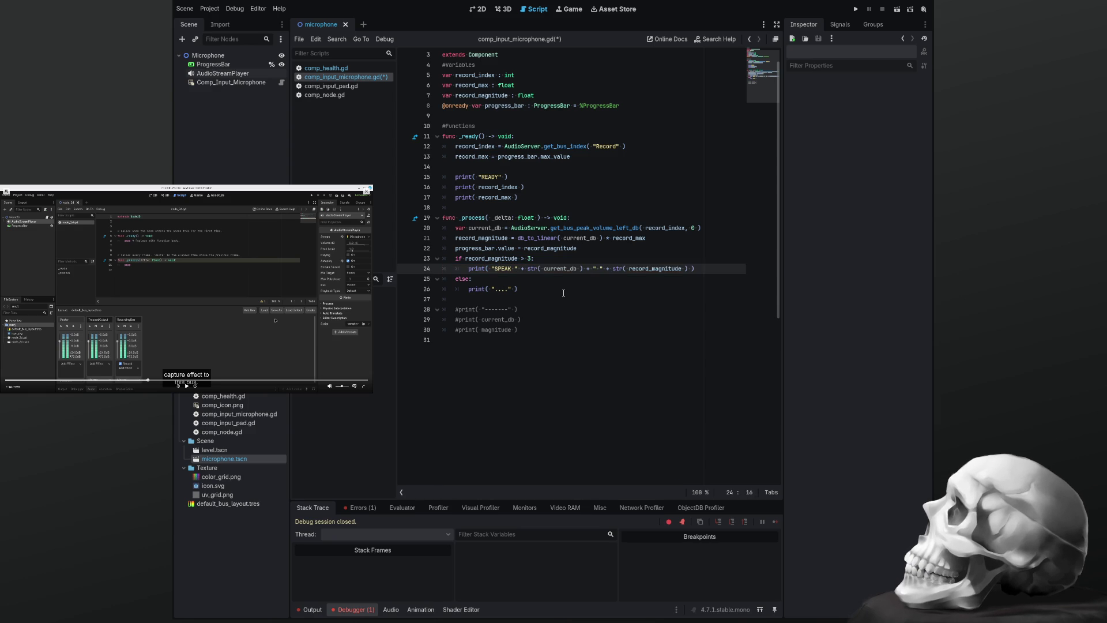
Save the script, clear the old error from the Debugger's Errors list, and start a new test run
key("ctrl+s")
left_click(365, 508)
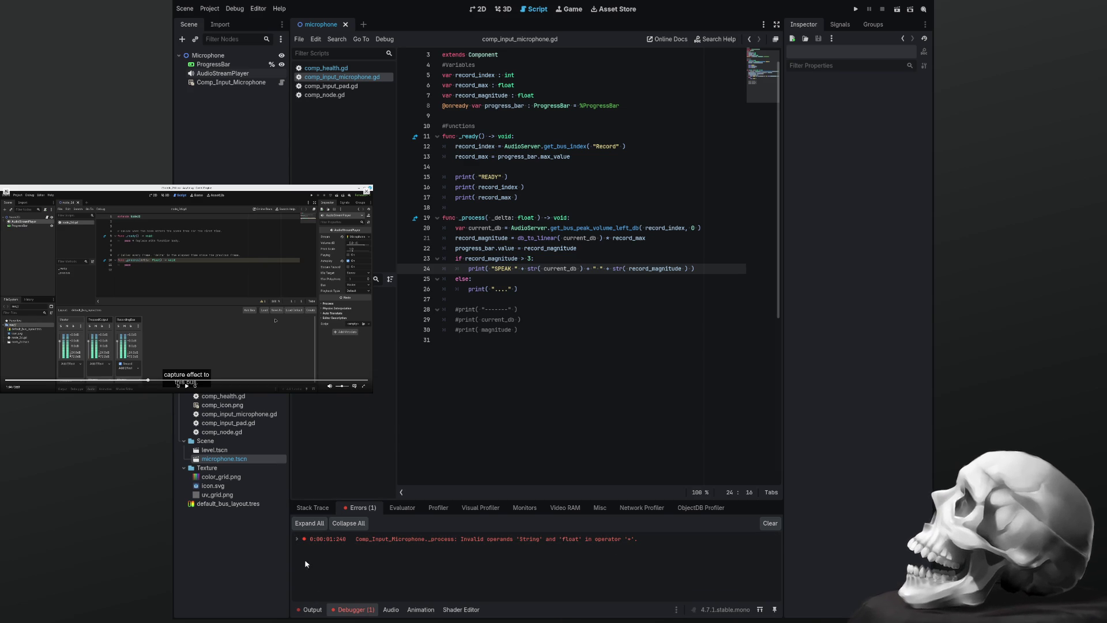
left_click(770, 525)
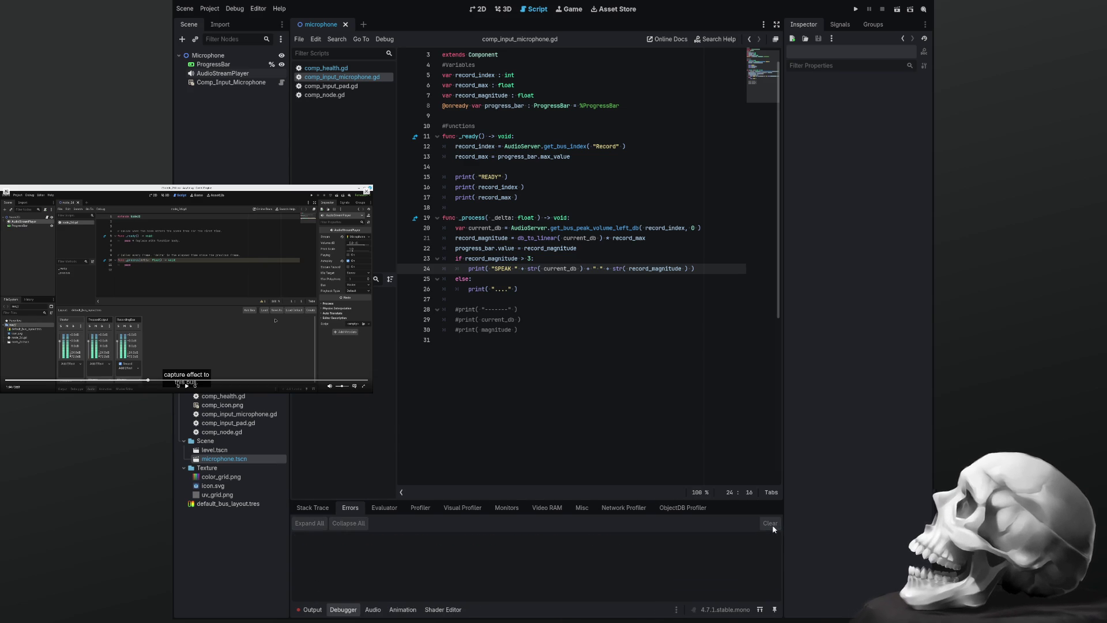
left_click(671, 445)
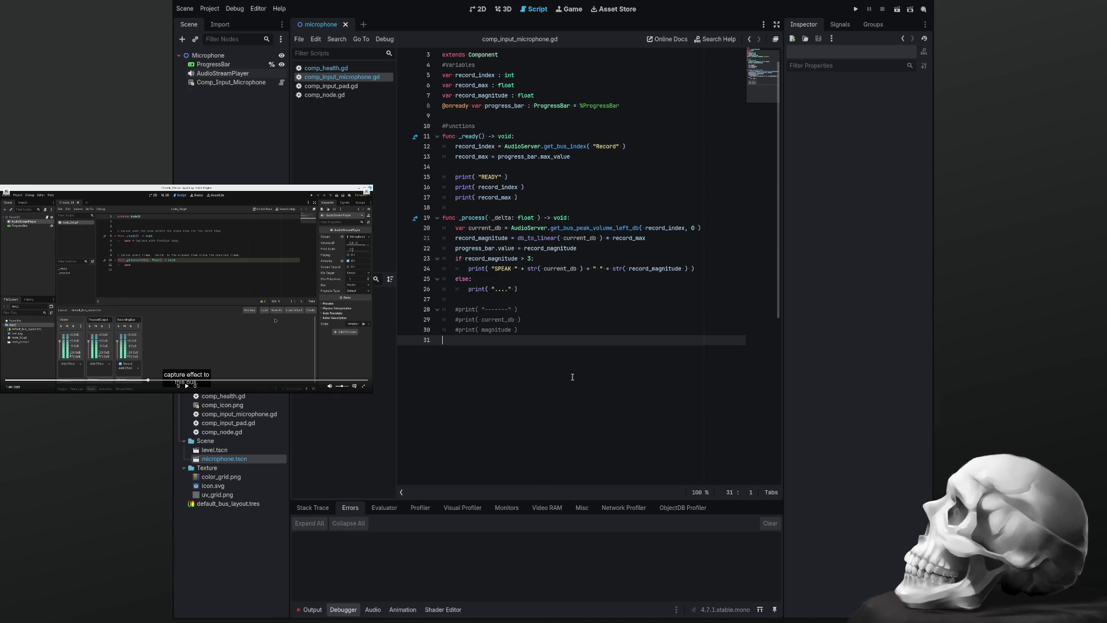
key("F5")
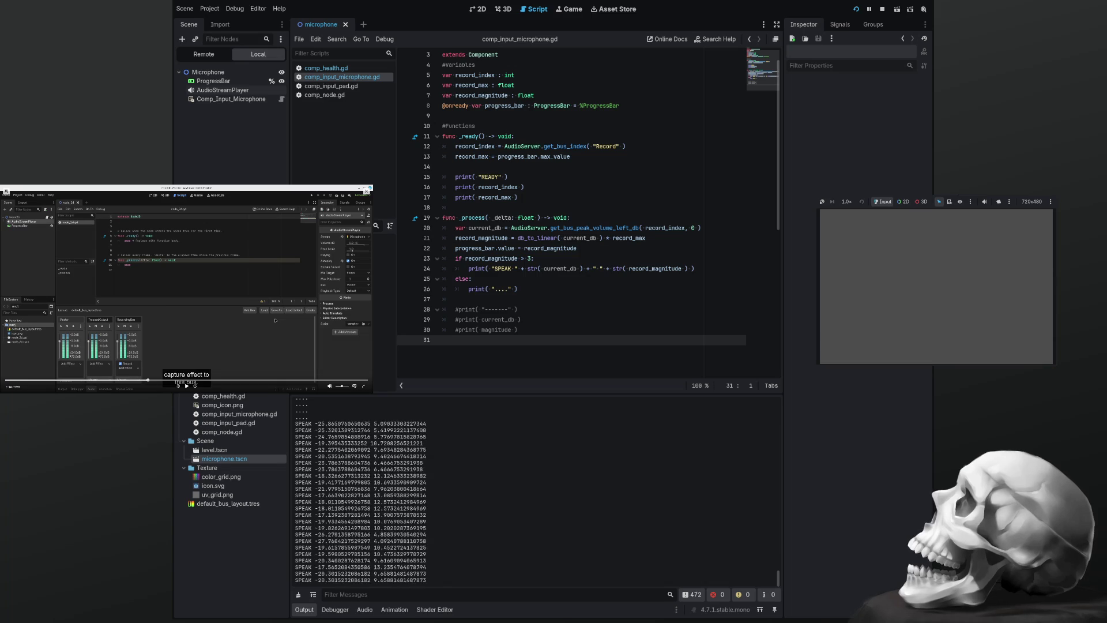
Stop the run and scroll back through the Output's SPEAK readings, such as -25.87 dB with magnitude 5.10
key("F8")
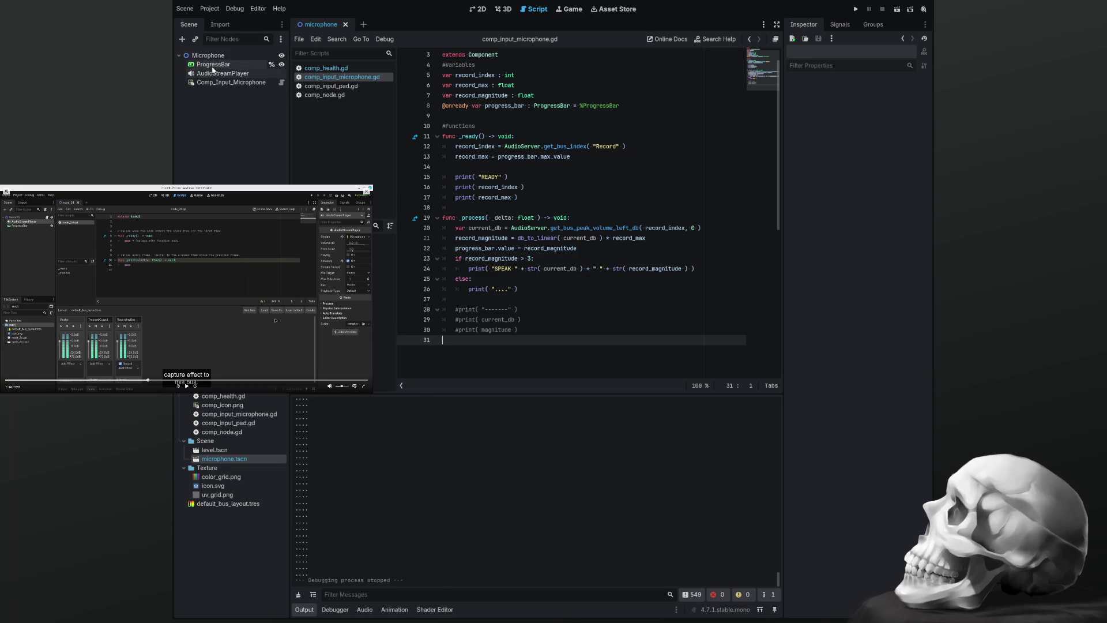
scroll(460, 525, "up", 1)
scroll(460, 524, "up", 5)
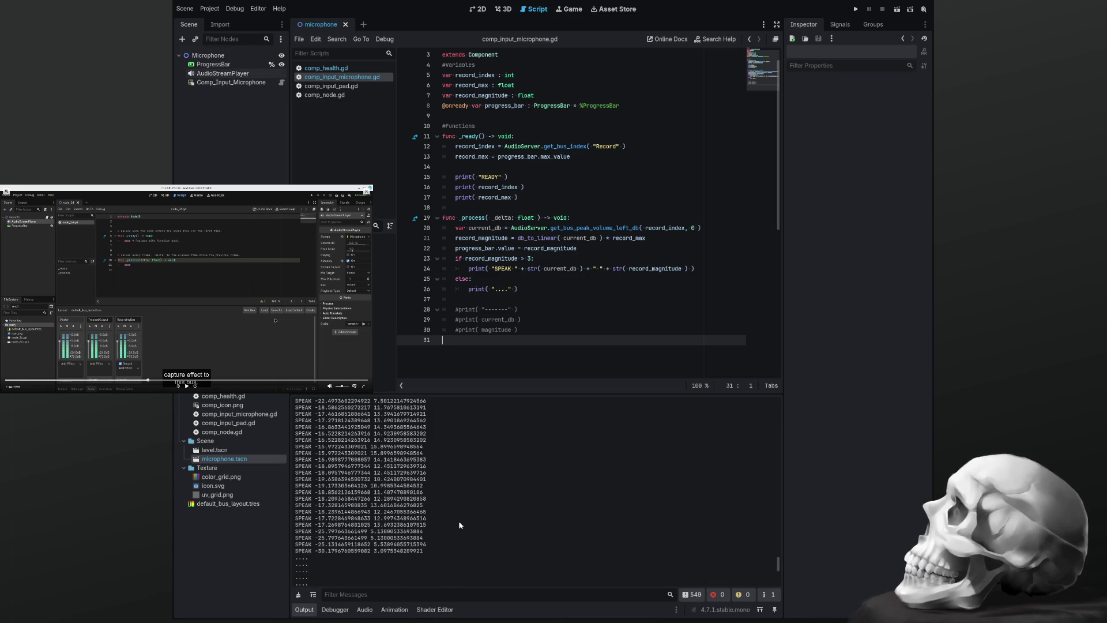
scroll(373, 548, "up", 2)
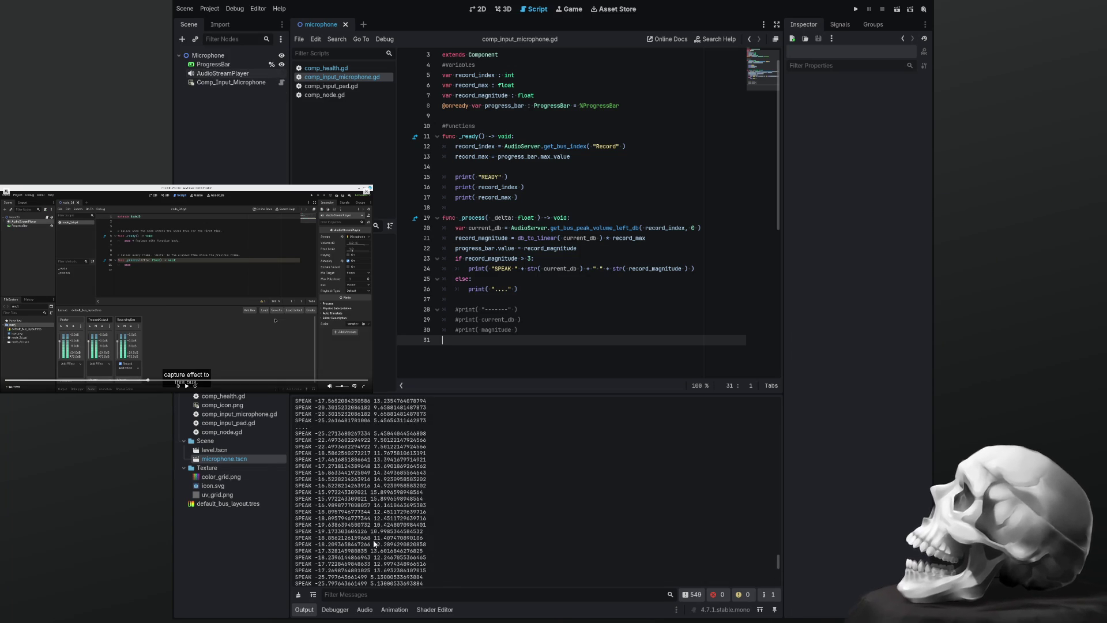
scroll(376, 489, "up", 3)
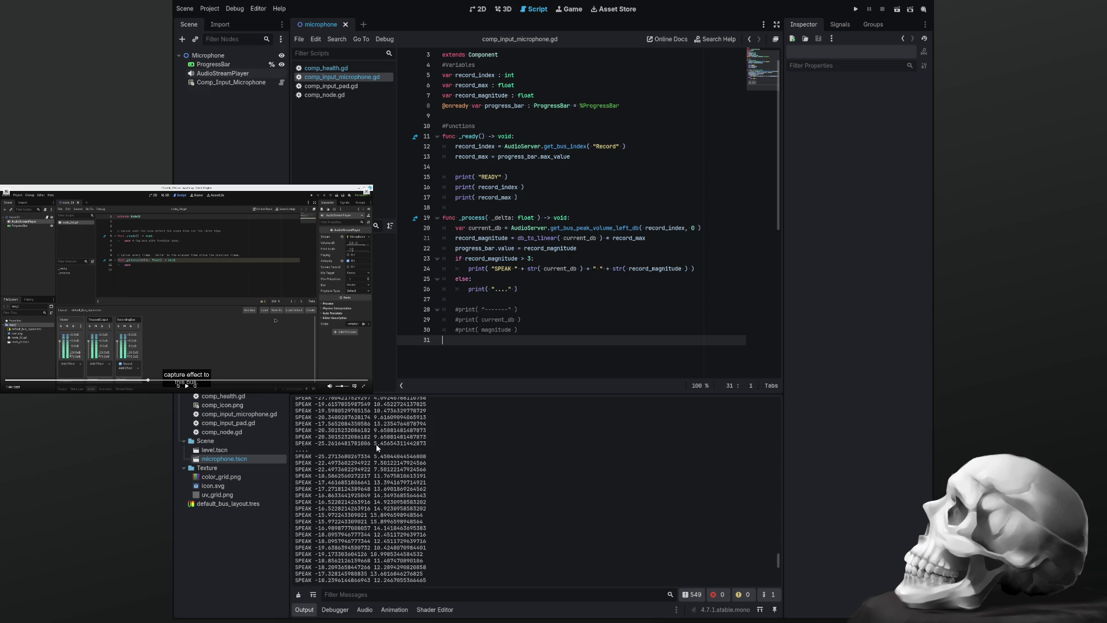
scroll(380, 459, "up", 5)
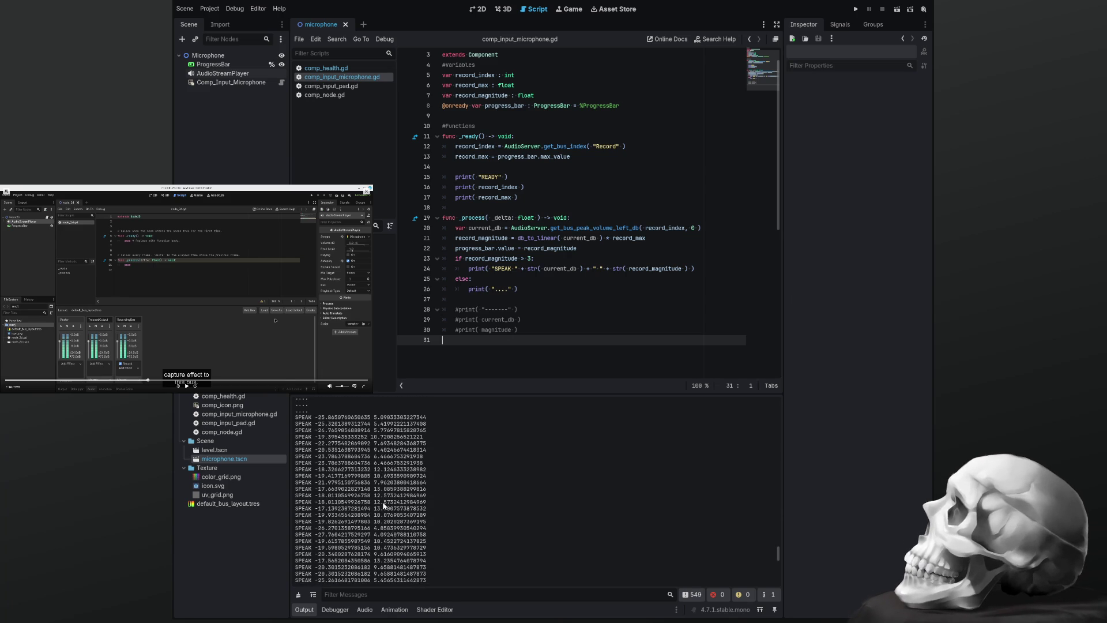
scroll(384, 505, "up", 1)
scroll(384, 505, "up", 3)
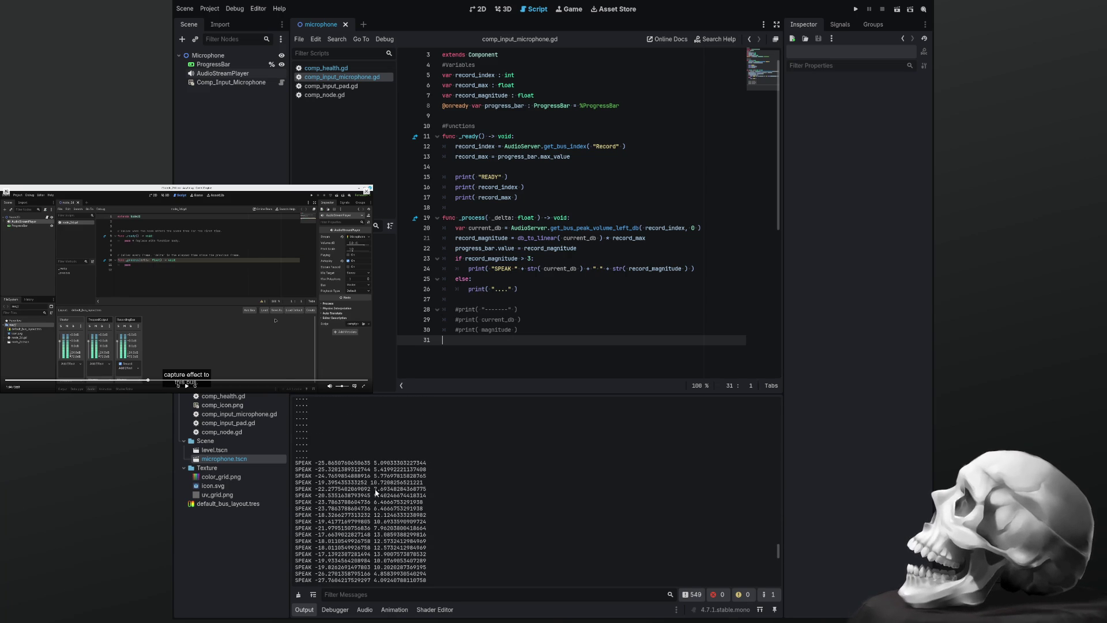
scroll(375, 493, "up", 4)
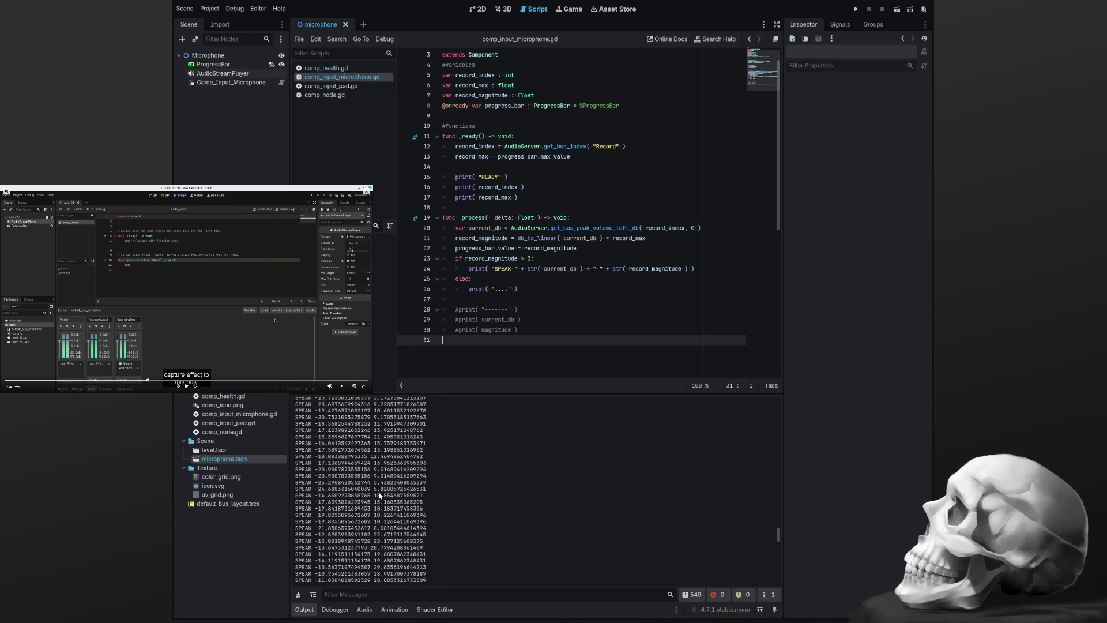
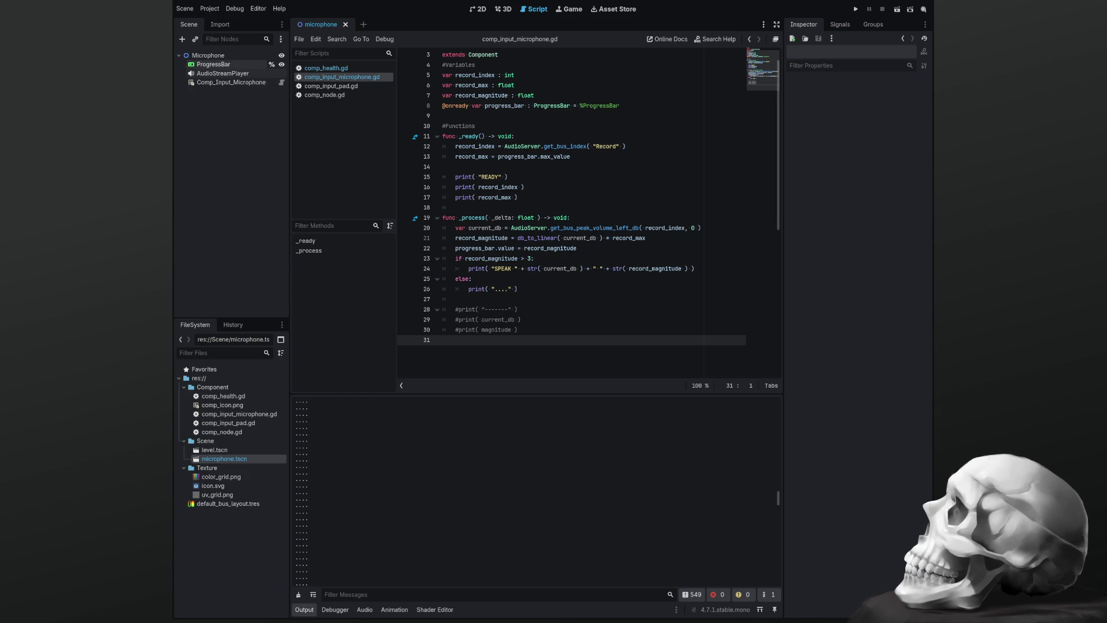
Select the ProgressBar in the 2D view and toggle its Rounded option in the Inspector
left_click(222, 67)
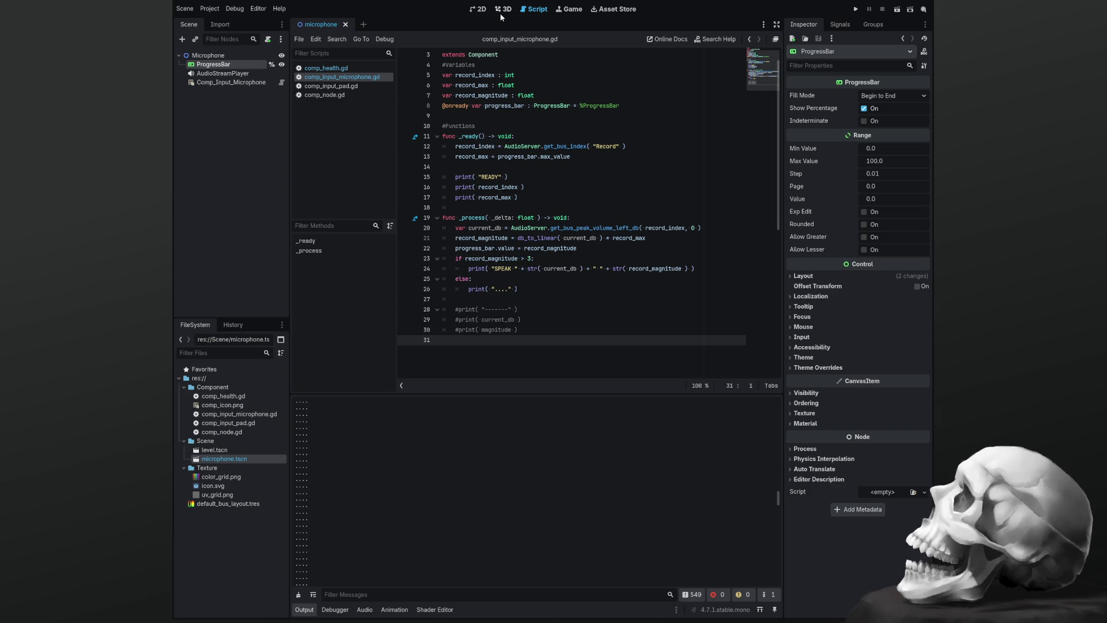
left_click(478, 9)
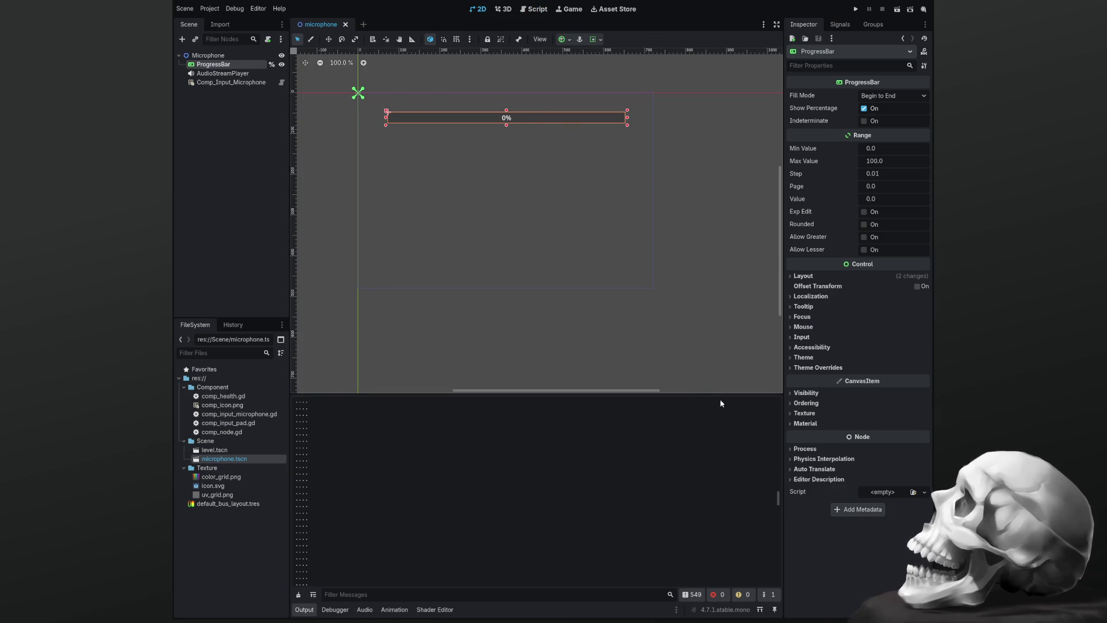
left_click(892, 162)
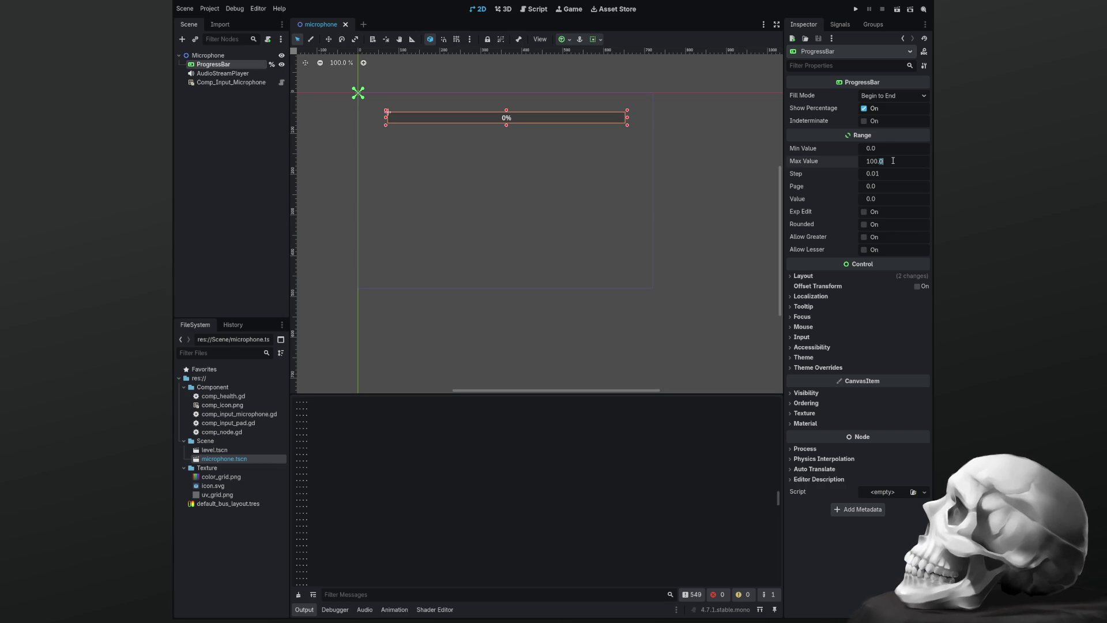
key("Return")
left_click(864, 224)
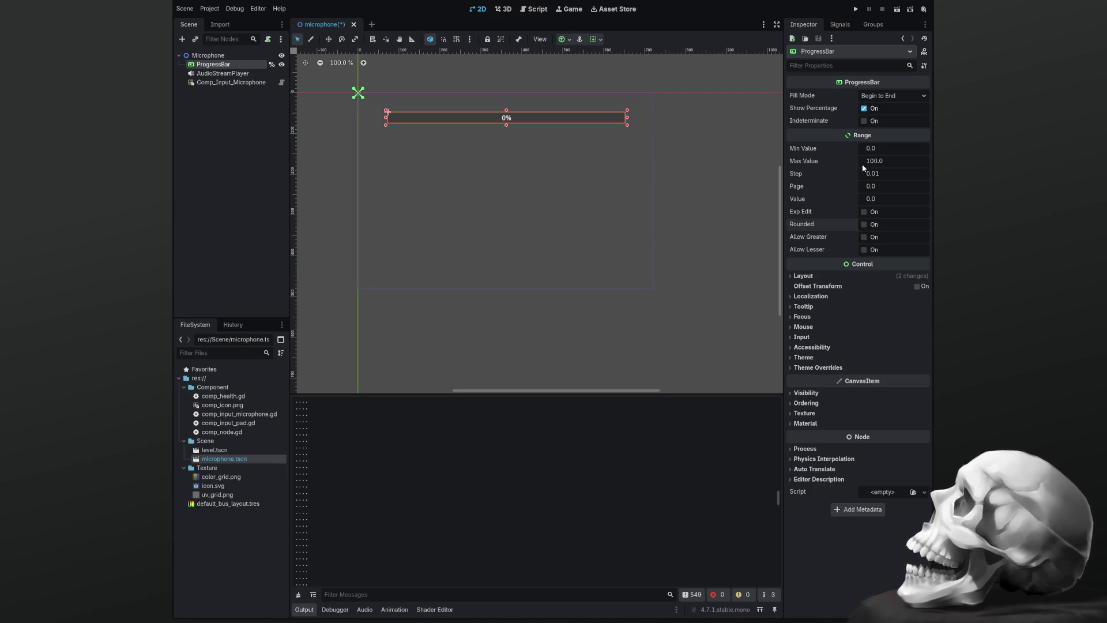
Edit the ProgressBar's Min Value field in the Inspector
left_click(878, 150)
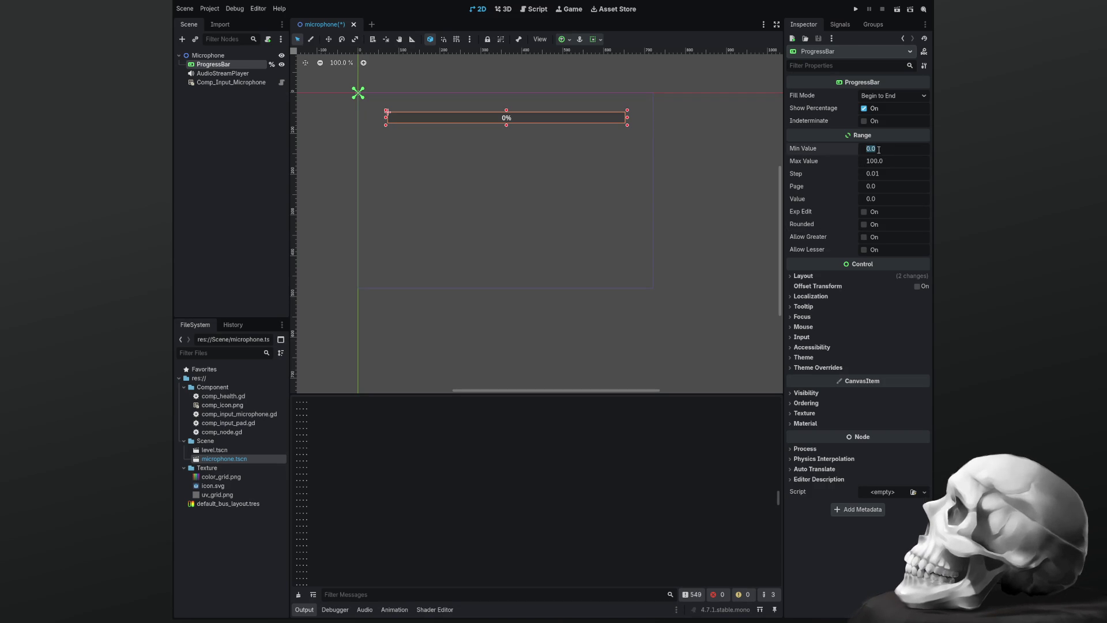
left_click(879, 150)
type("001")
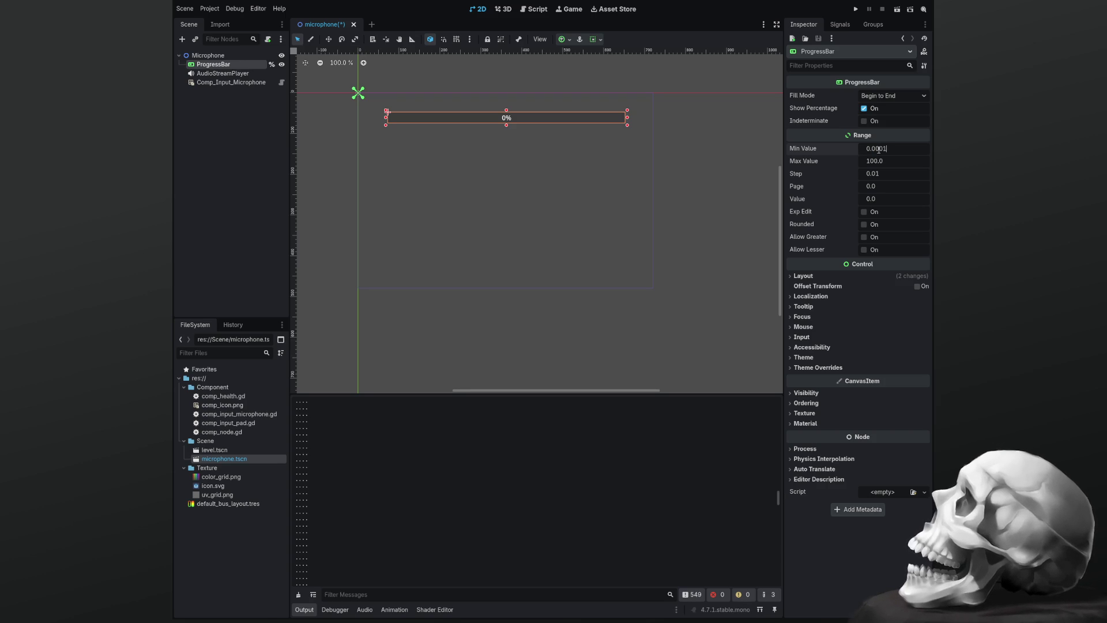
key("Return")
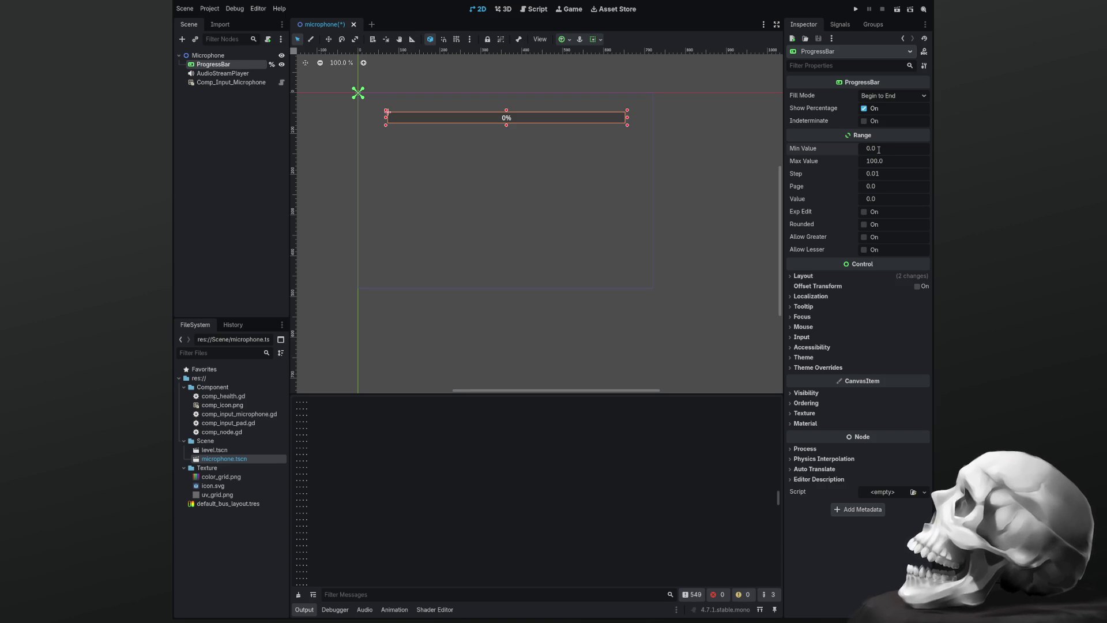
left_click(878, 150)
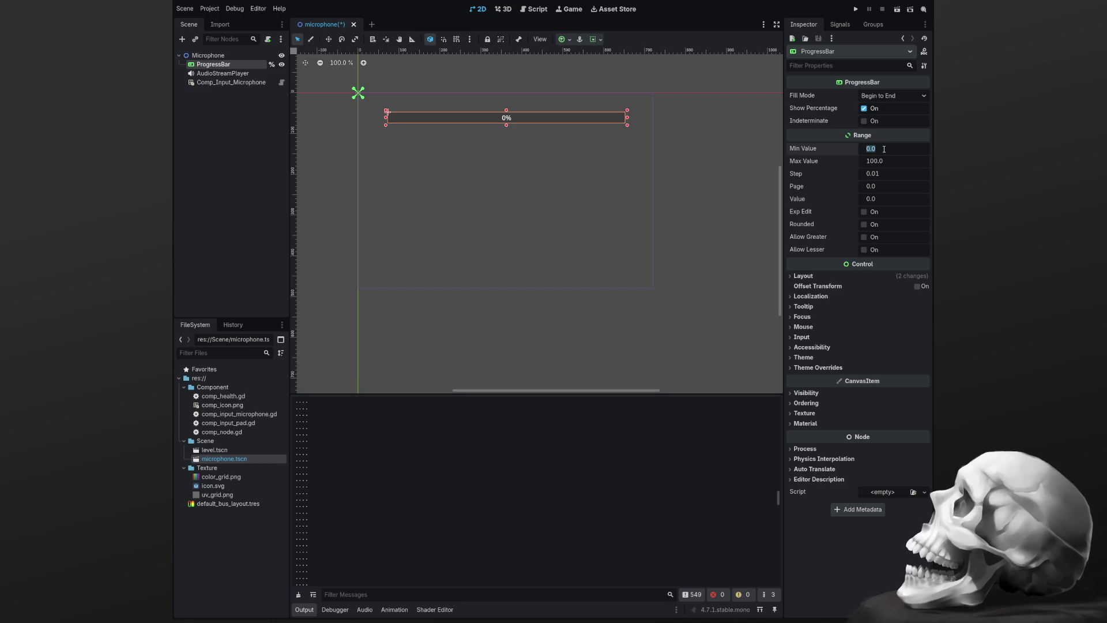
left_click(884, 150)
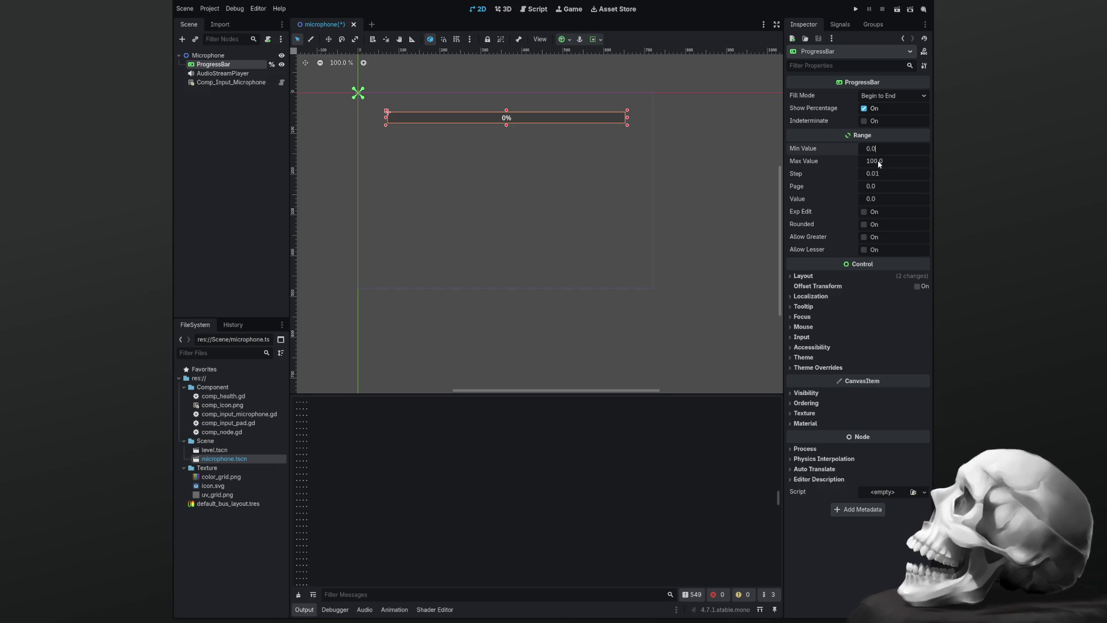
double_click(883, 149)
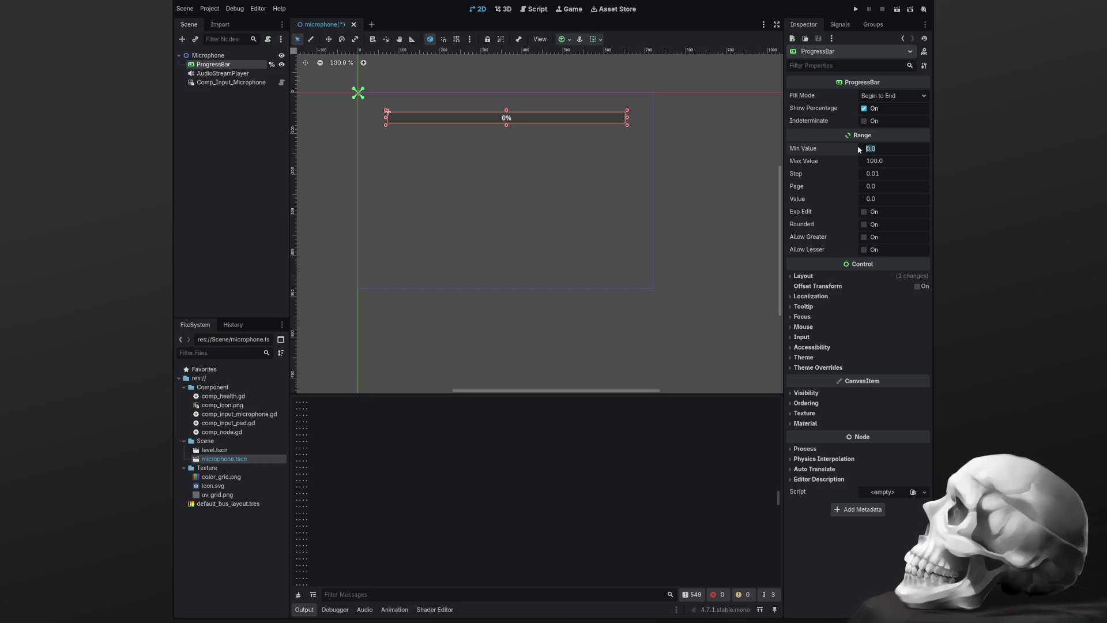
key("Right")
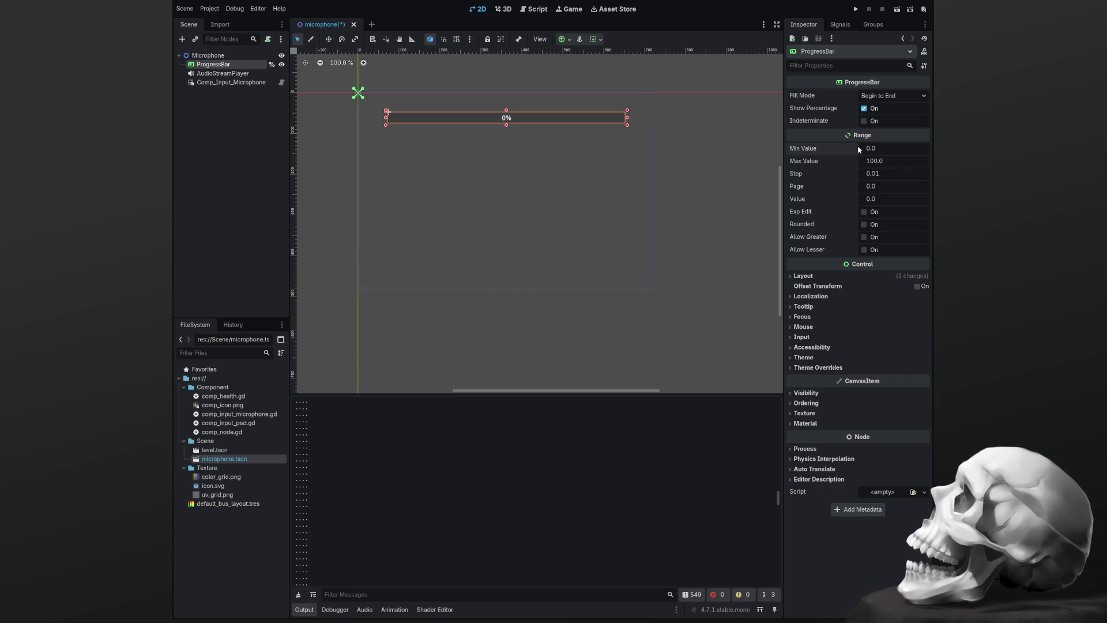
Set Max Value to 1 and enter the new 0.001 Step value
left_click(882, 162)
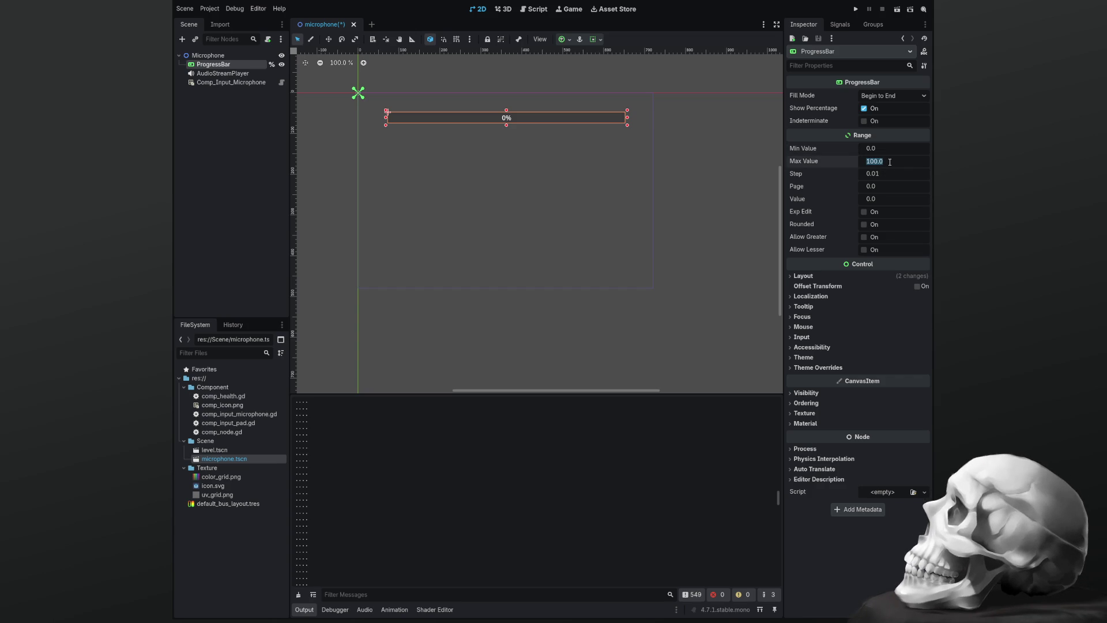
type("1")
key("Return")
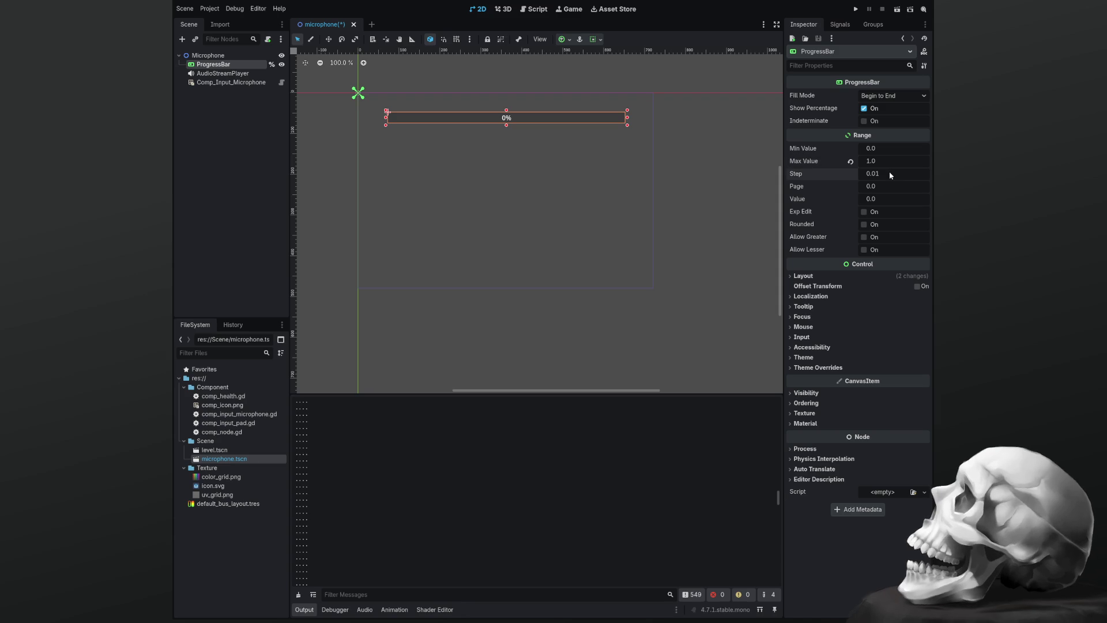
left_click(890, 173)
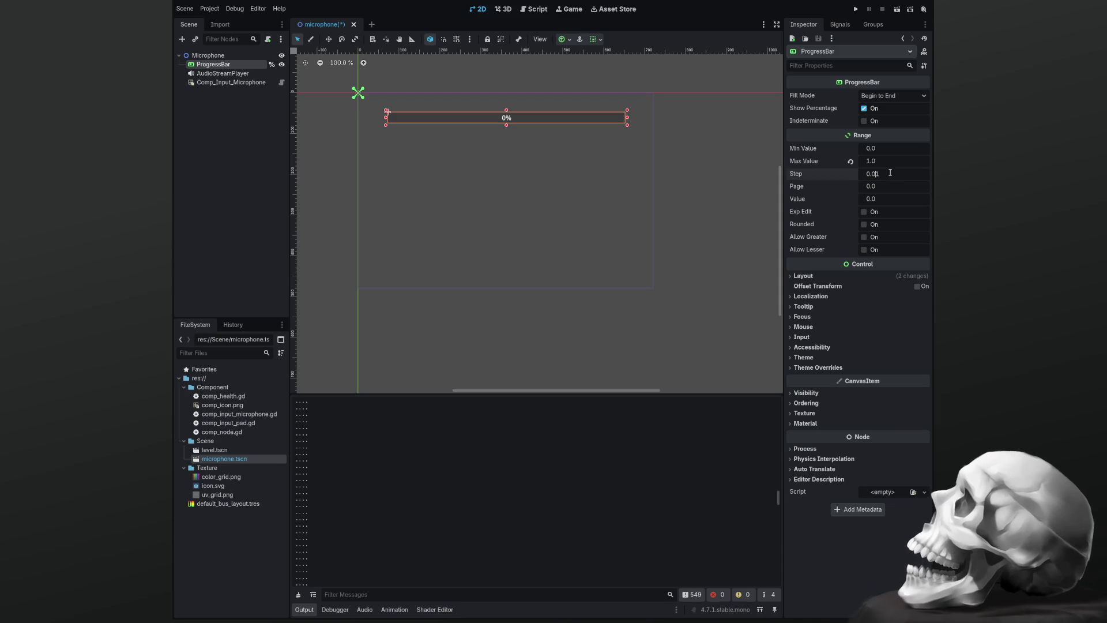
type("0")
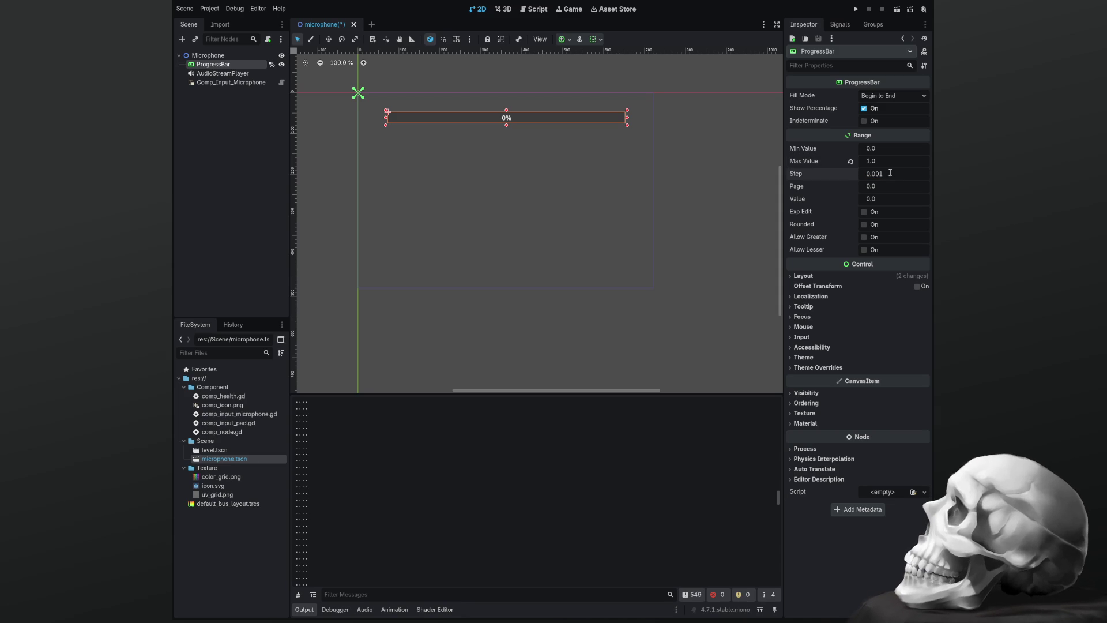
type("0")
Commit Step 0.001, then select 'value' on line 22 of comp_input_microphone.gd
key("Return")
left_click(537, 10)
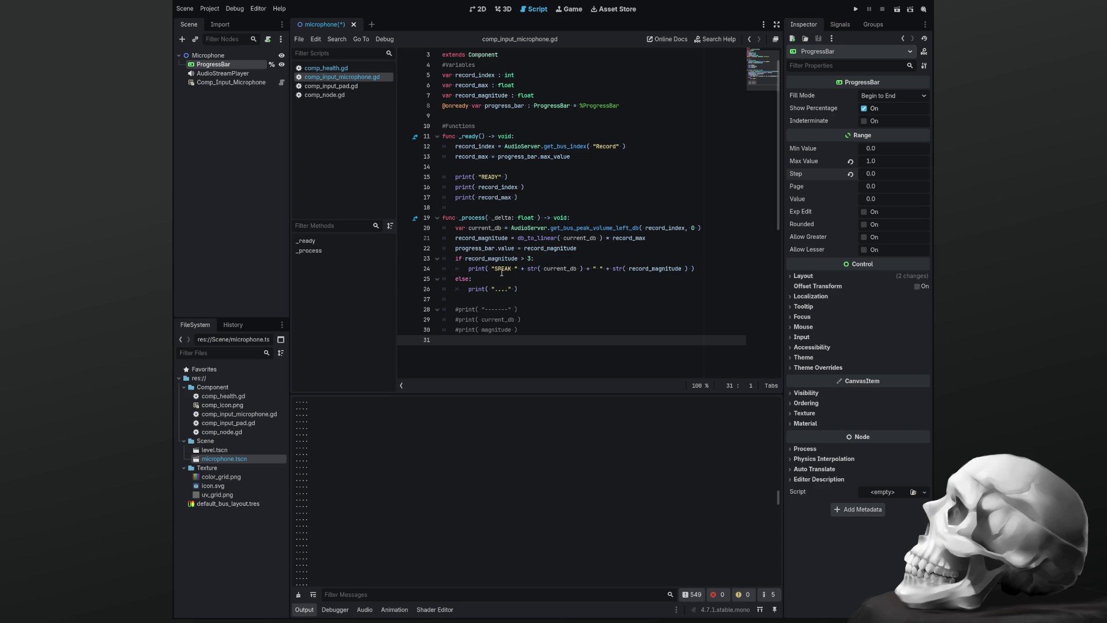
left_click(485, 248)
double_click(504, 248)
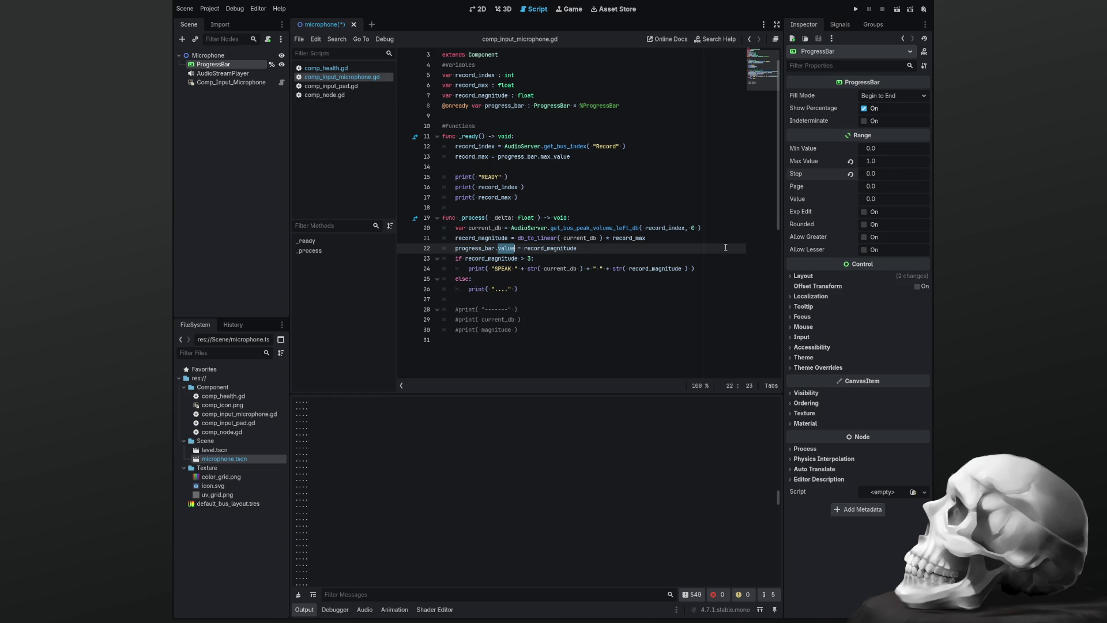
Comment out the magnitude and progress bar lines 21–22 and add a blank line below
left_click(607, 252)
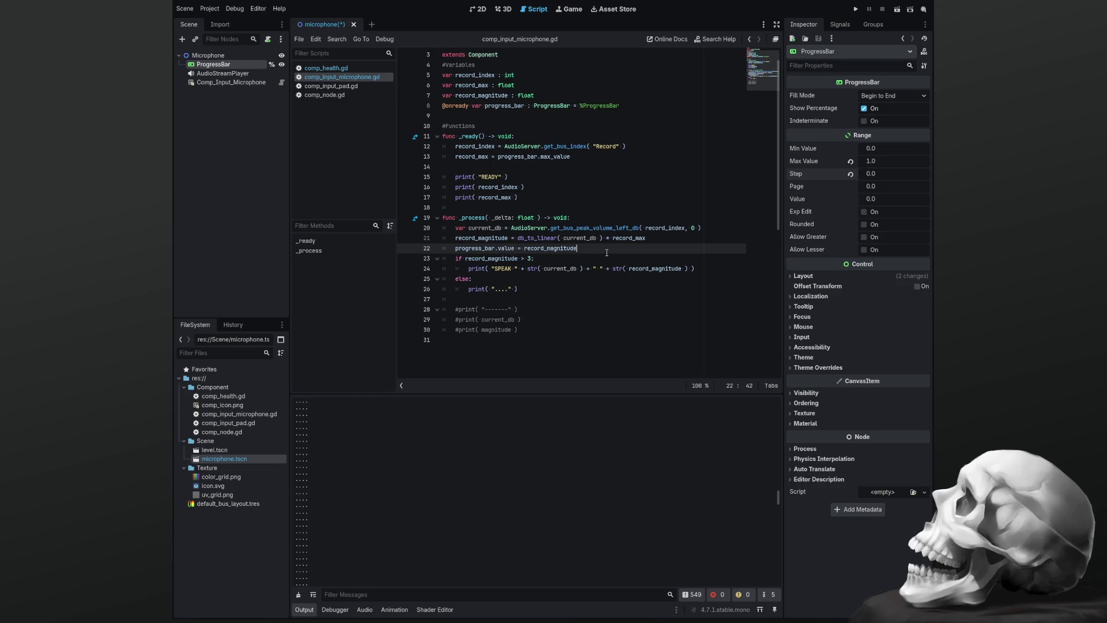
key("ctrl+k")
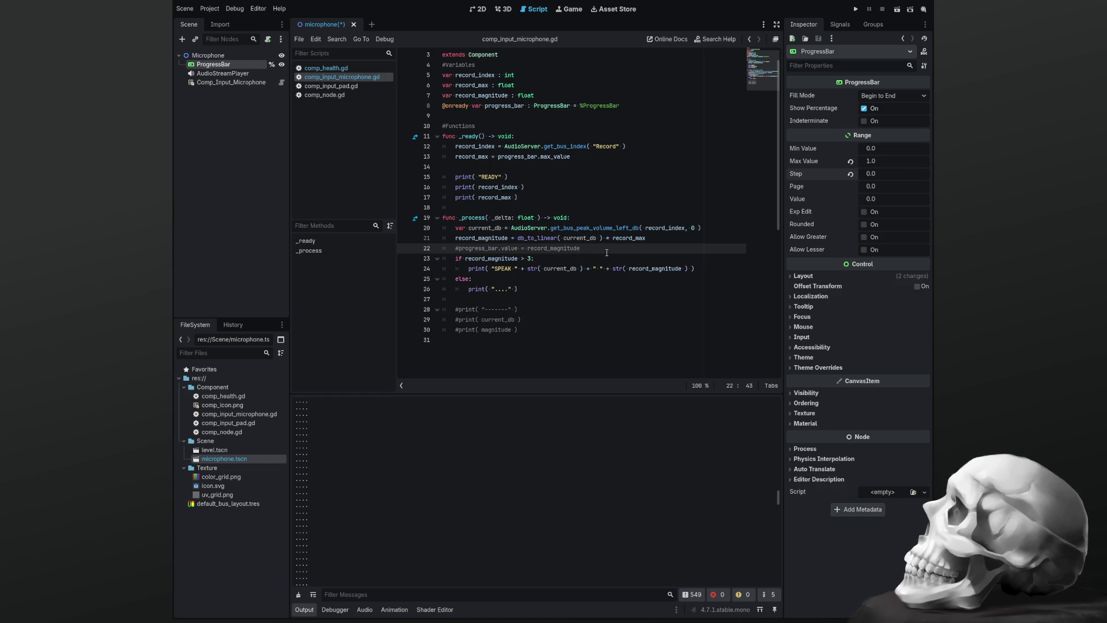
key("Up")
key("ctrl+k")
key("Down")
key("Return")
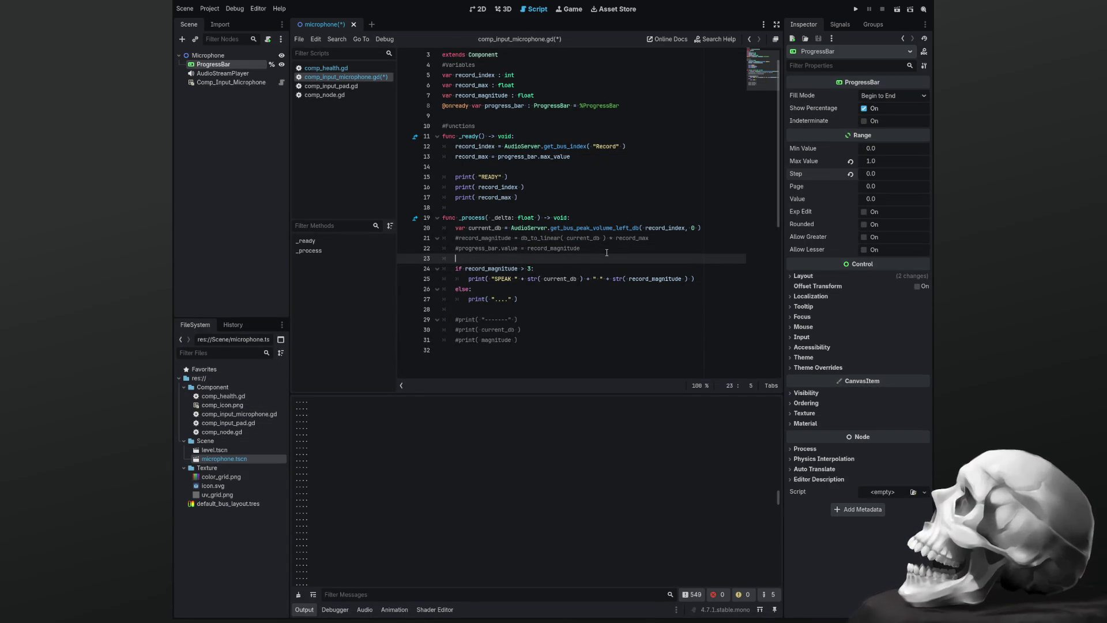
Copy the progress bar assignment onto the new line and delete the commented duplicate
type("record")
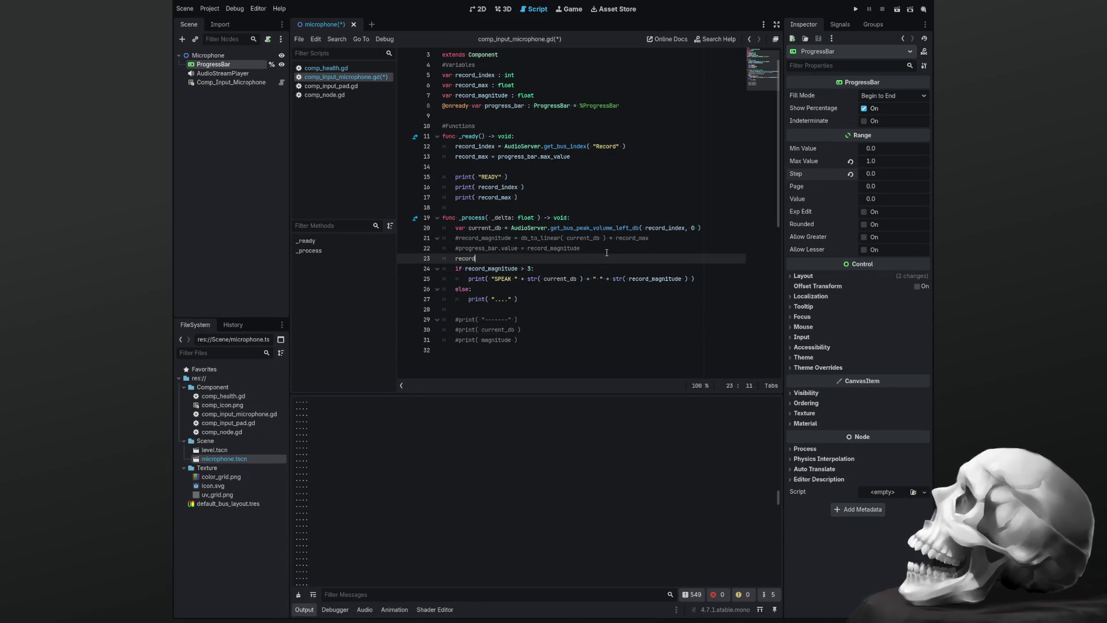
key("Escape")
key("Up")
key("shift+Home")
key("shift+Right")
key("ctrl+c")
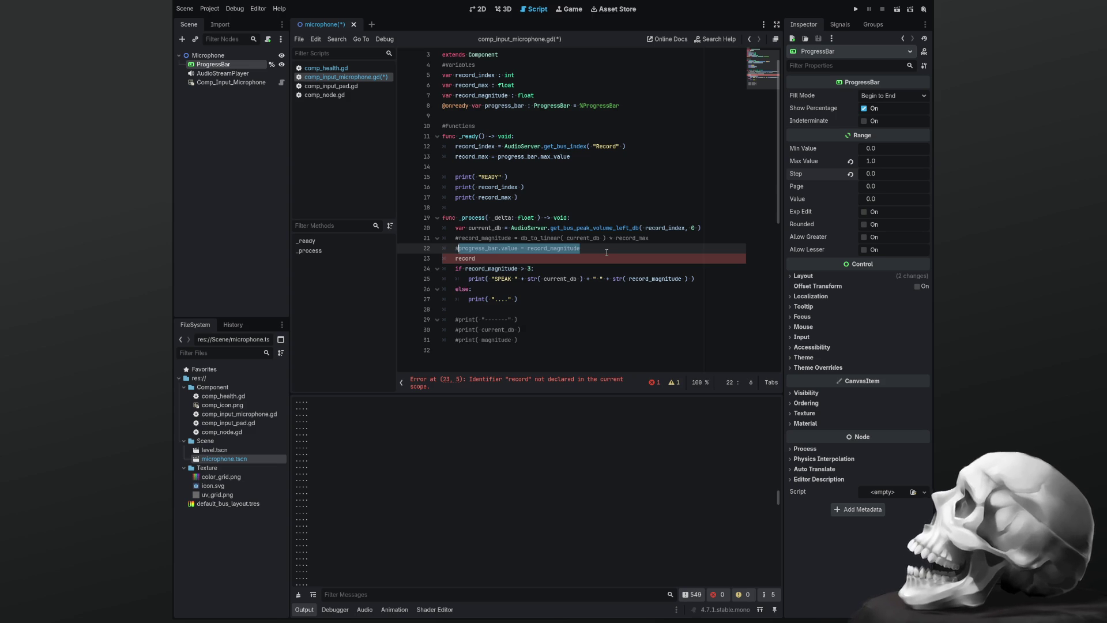
key("Down")
key("shift+Home")
key("ctrl+v")
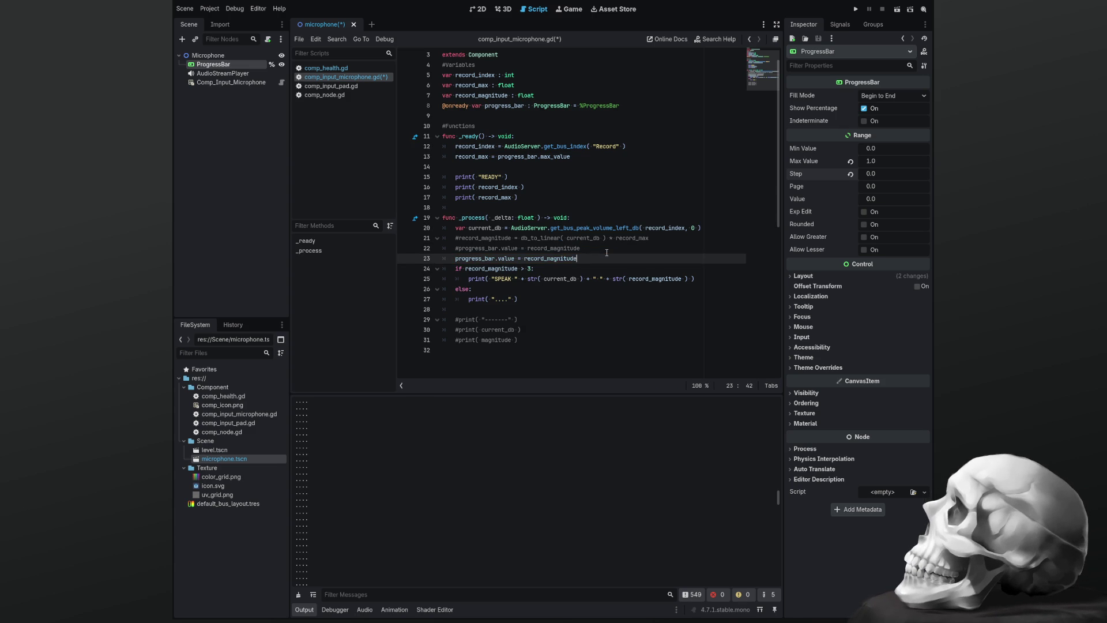
key("Up")
key("ctrl+shift+k")
Start a new line under line 21 with the copied record_magnitude variable name
key("Up")
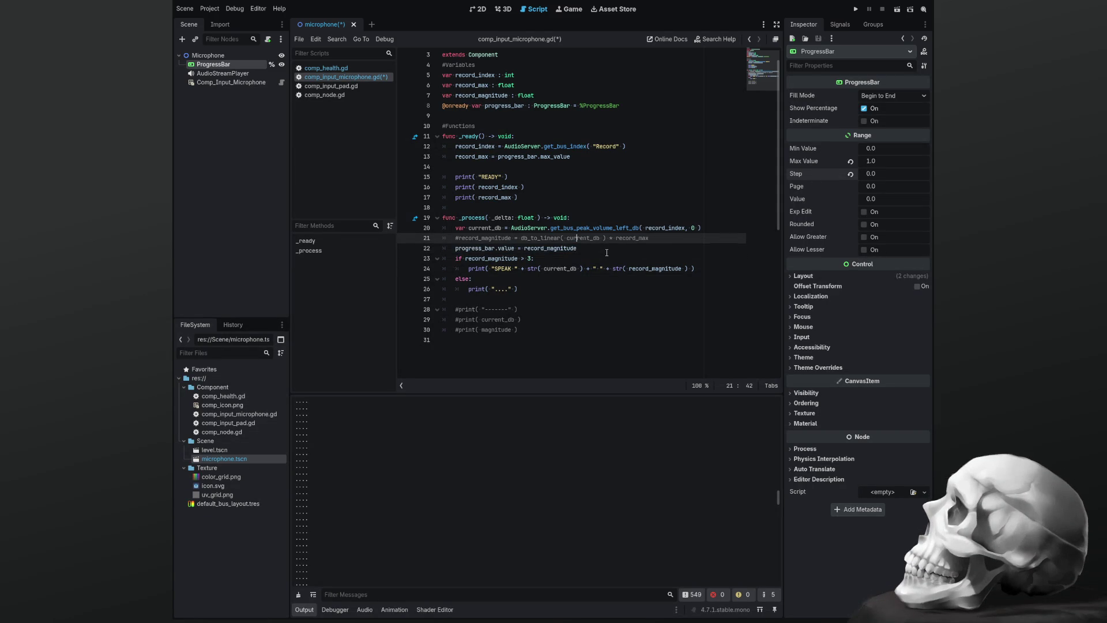
key("shift+Right")
key("shift+Right")
key("shift+Right")
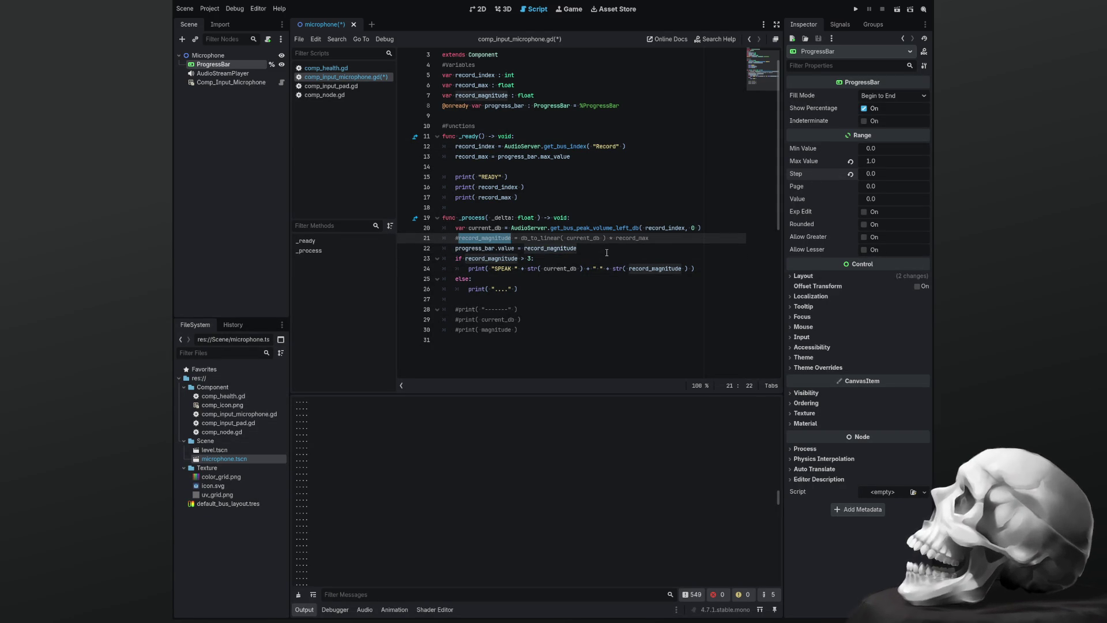
key("ctrl+c")
key("End")
key("Return")
key("ctrl+v")
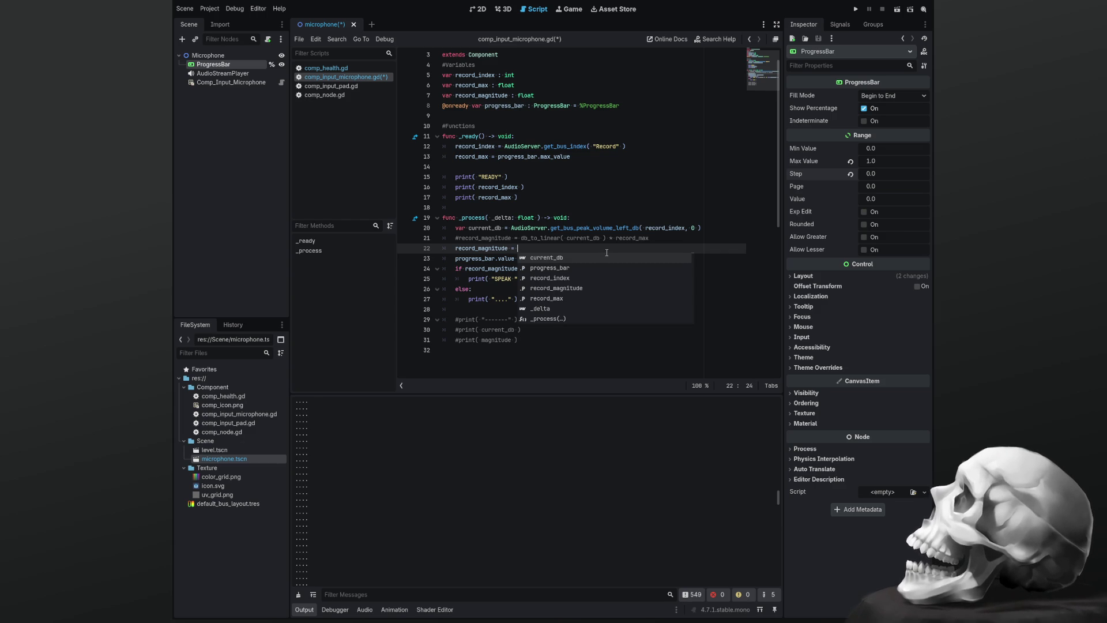
Write record_magnitude = log(current_db) * 20, save the script, and run the project
type("log")
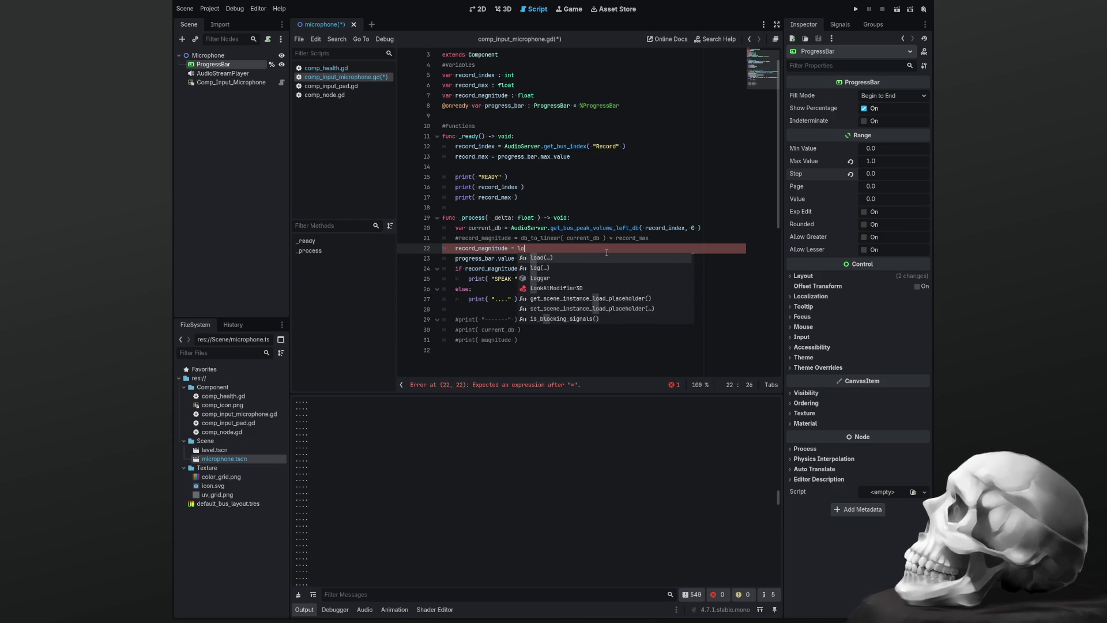
key("Return")
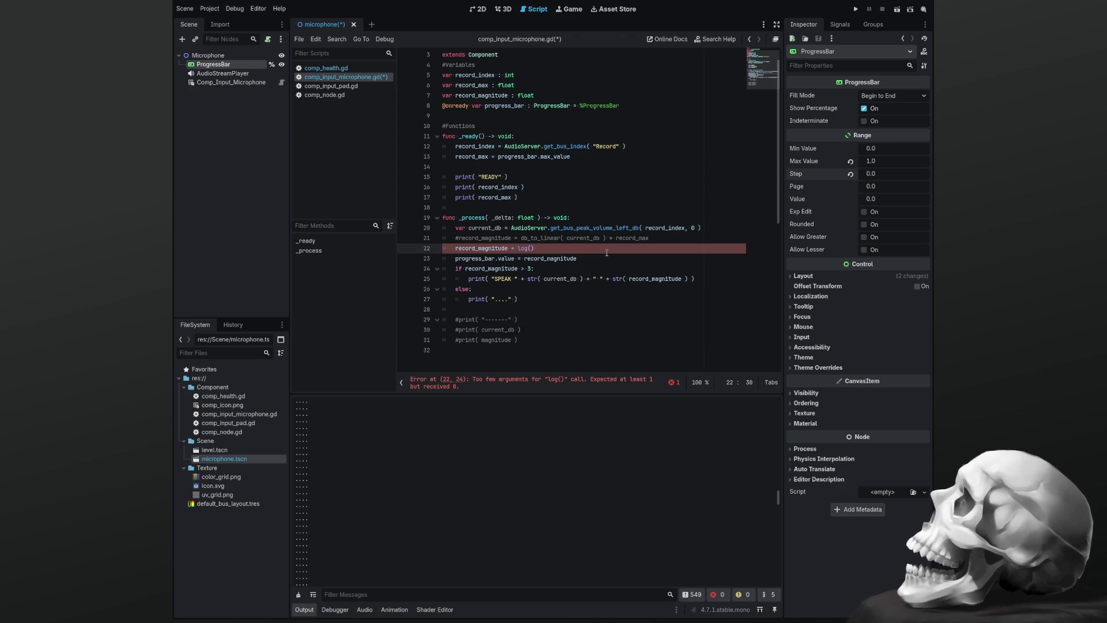
type(" * 20")
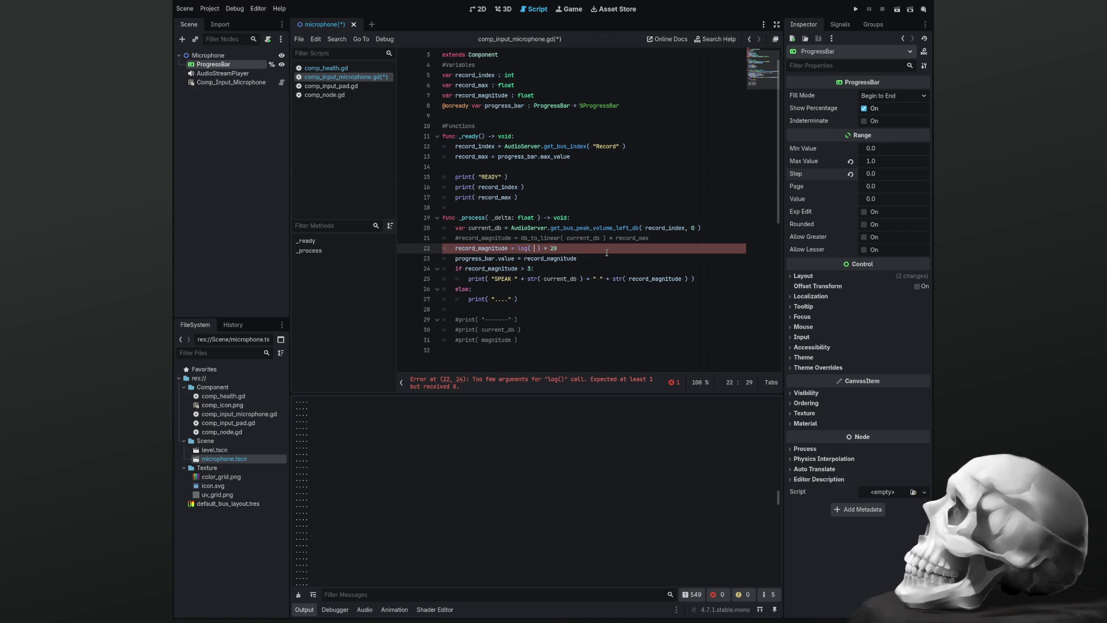
type("  current")
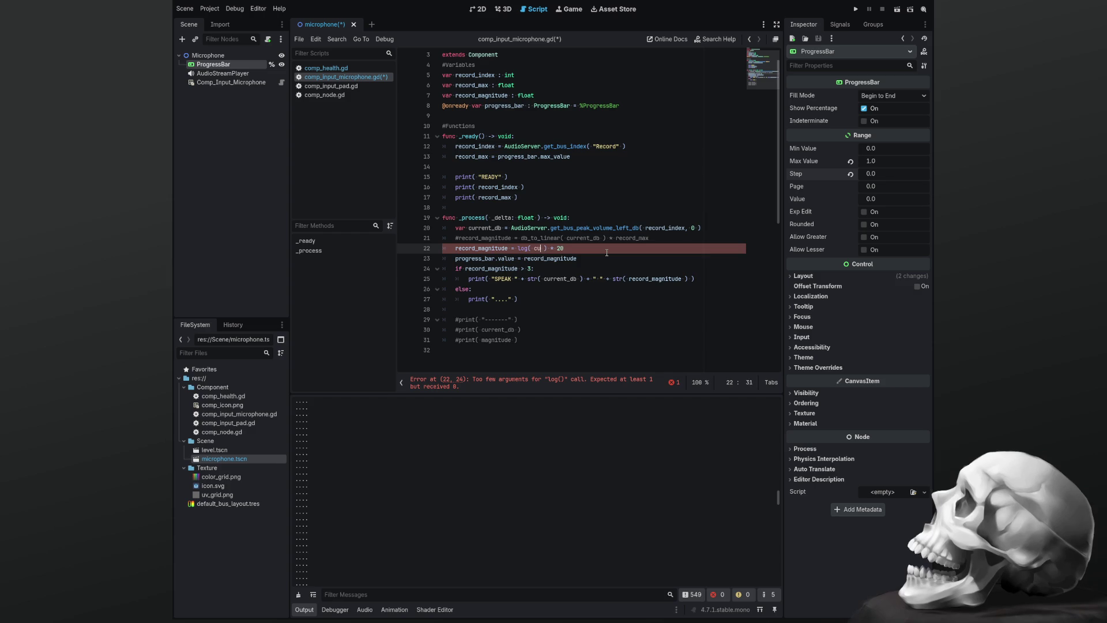
key("Return")
key("ctrl+s")
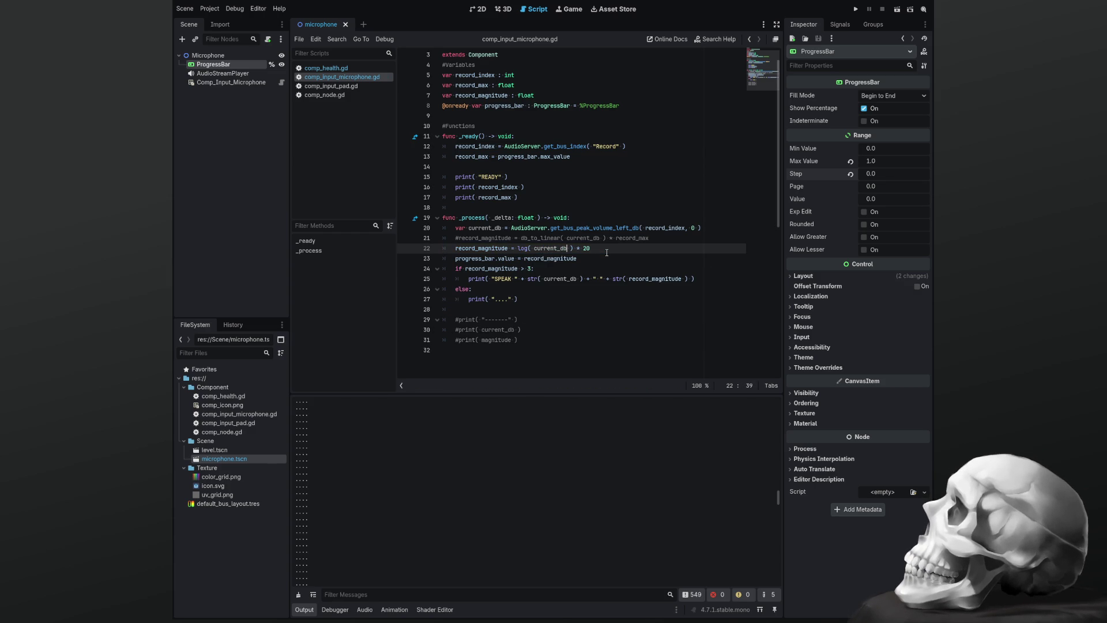
key("F5")
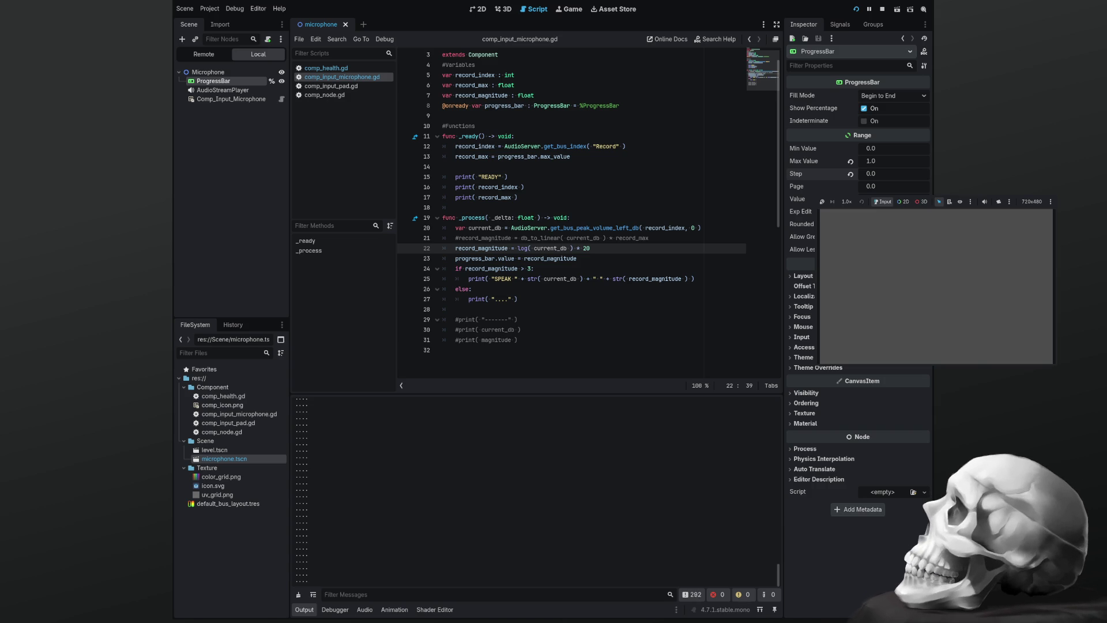
Stop the game, delete the log line, uncomment the db_to_linear magnitude line, and save
key("F8")
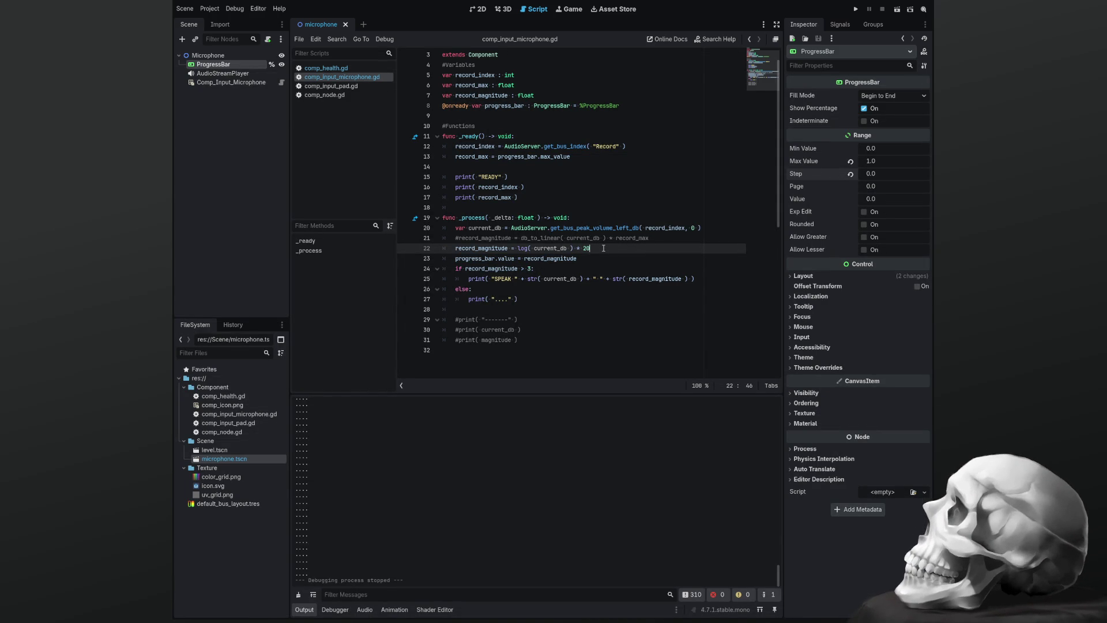
key("shift+Home")
key("shift+Home")
key("Delete")
key("Delete")
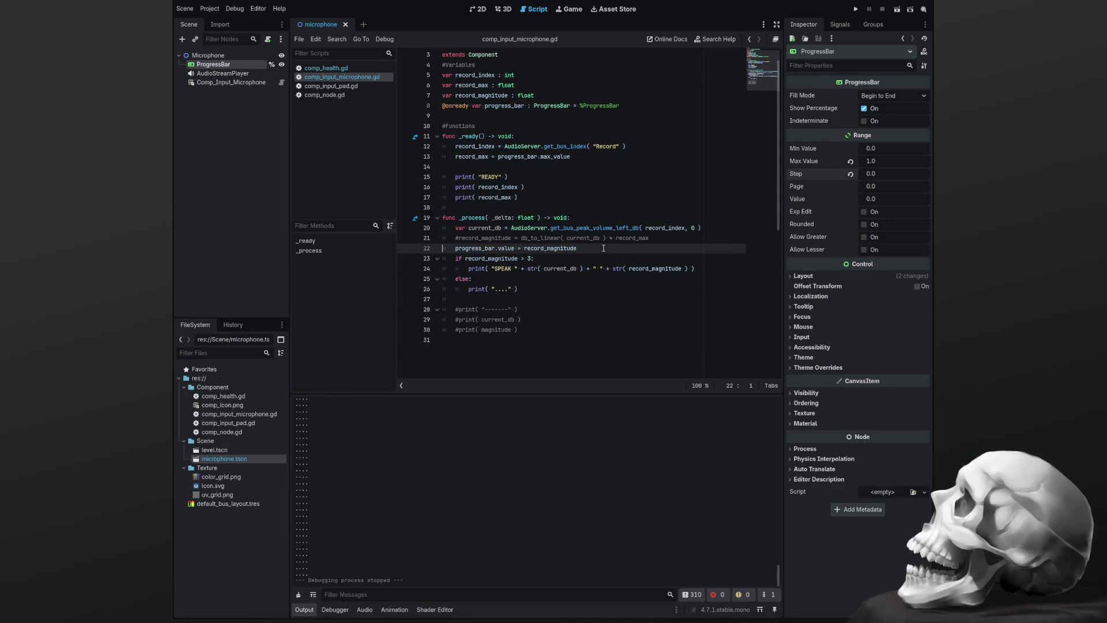
key("Up")
key("ctrl+k")
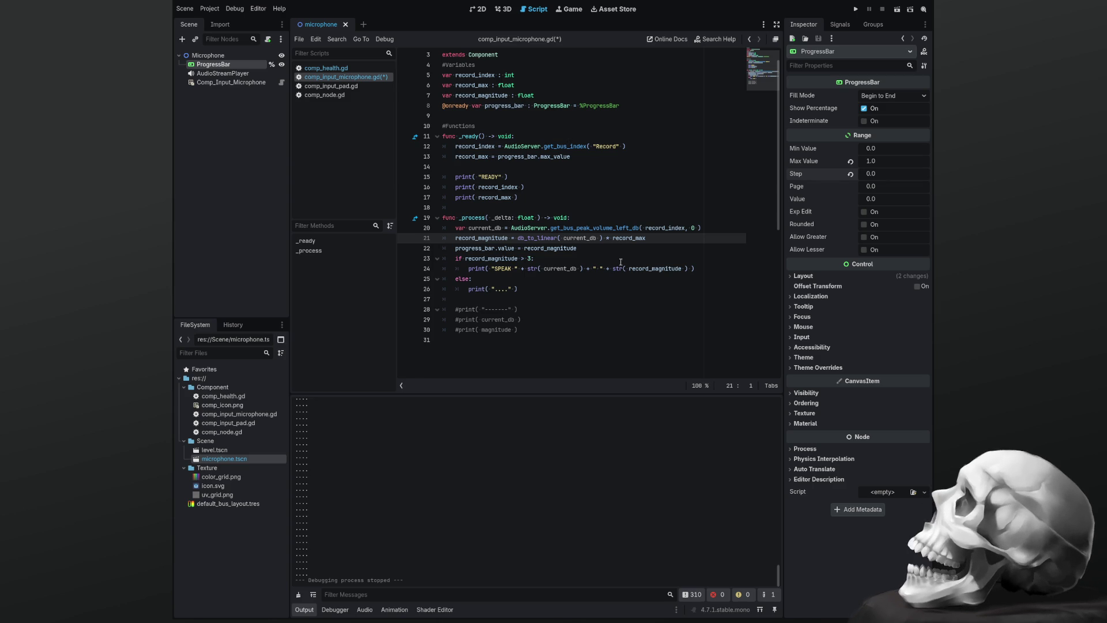
left_click(601, 308)
key("ctrl+s")
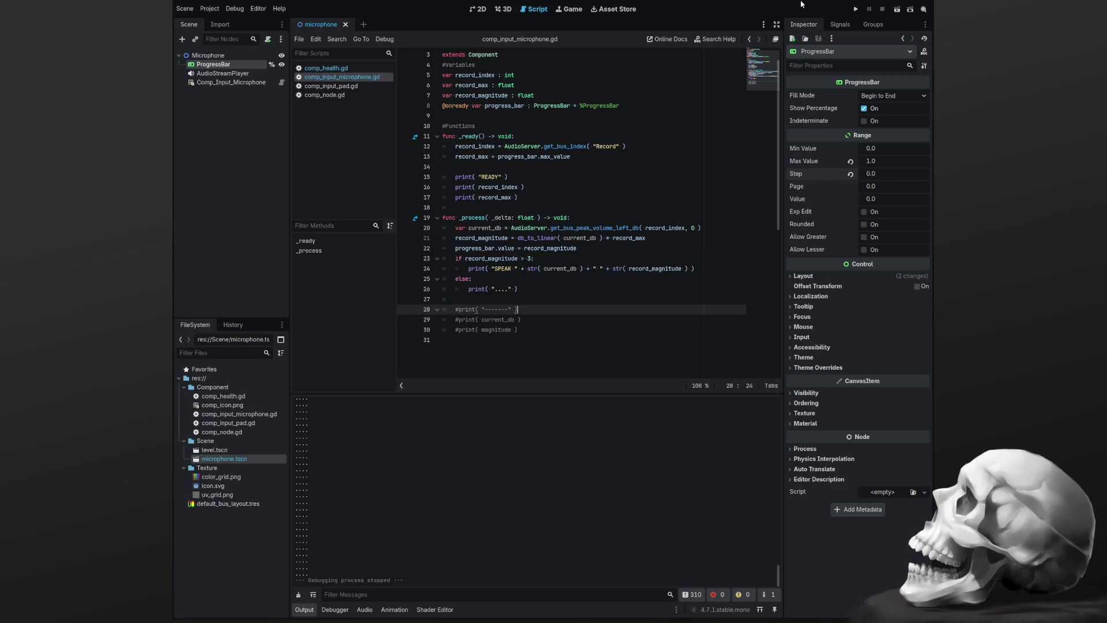
Revert the ProgressBar's Max Value to 100 and Step to 0.01
left_click(478, 9)
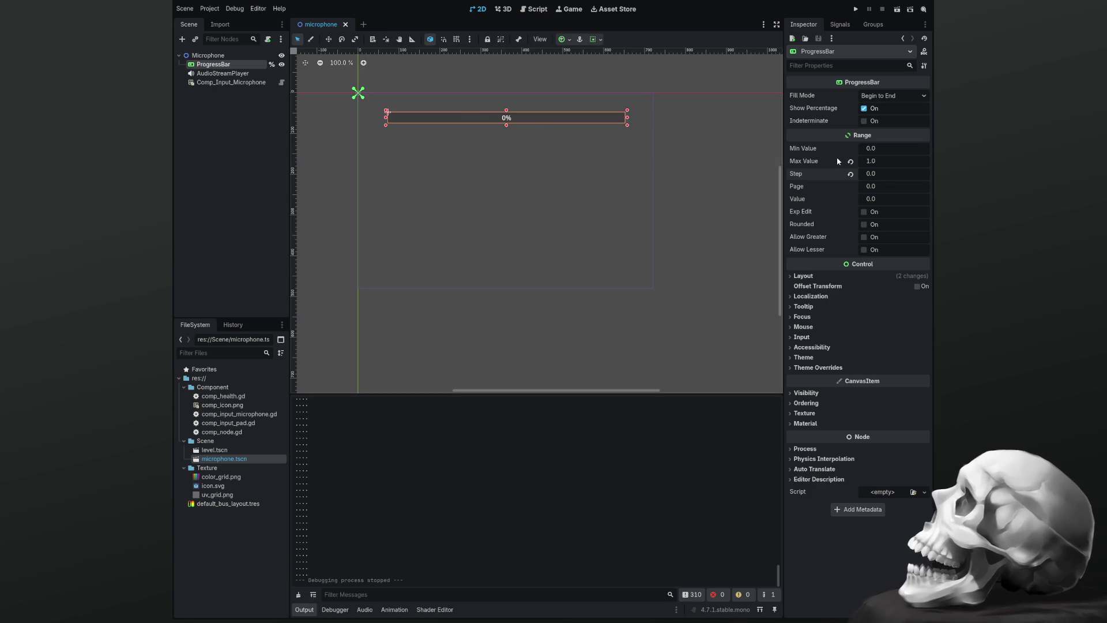
left_click(850, 161)
left_click(851, 175)
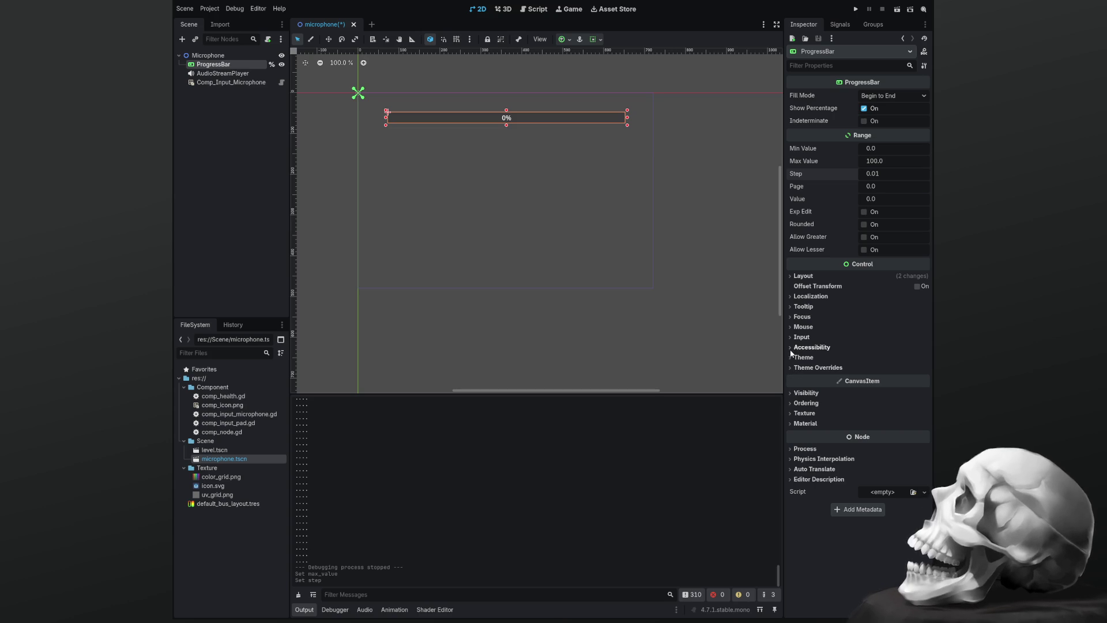
Browse the Input, Mouse, Focus, Tooltip, Localization, Layout and Accessibility property groups
left_click(791, 339)
left_click(791, 339)
left_click(788, 326)
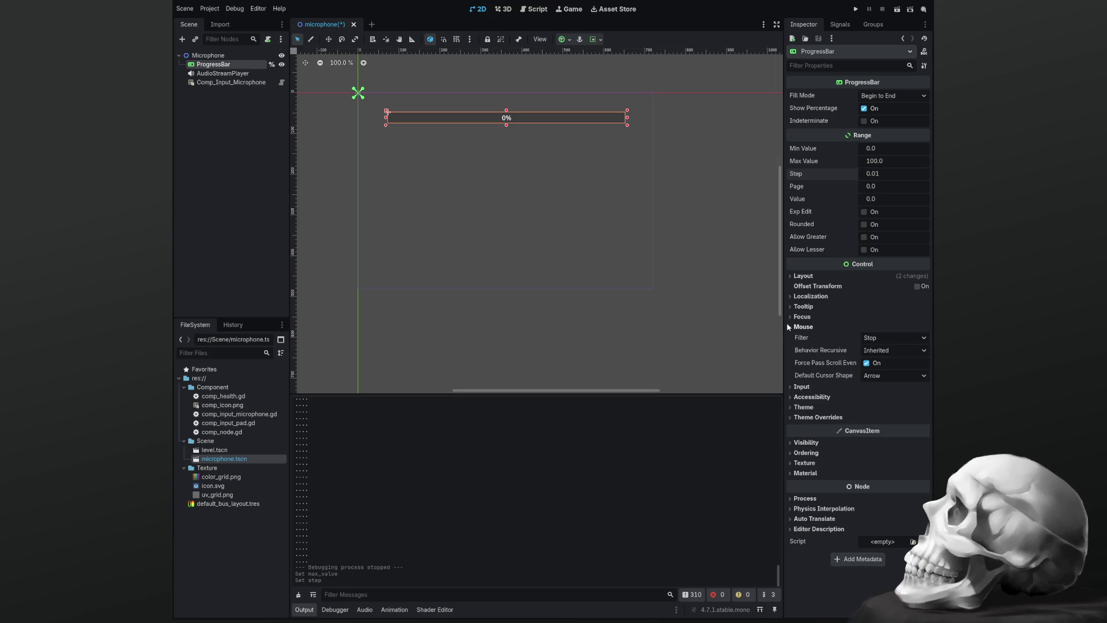
left_click(788, 324)
left_click(788, 316)
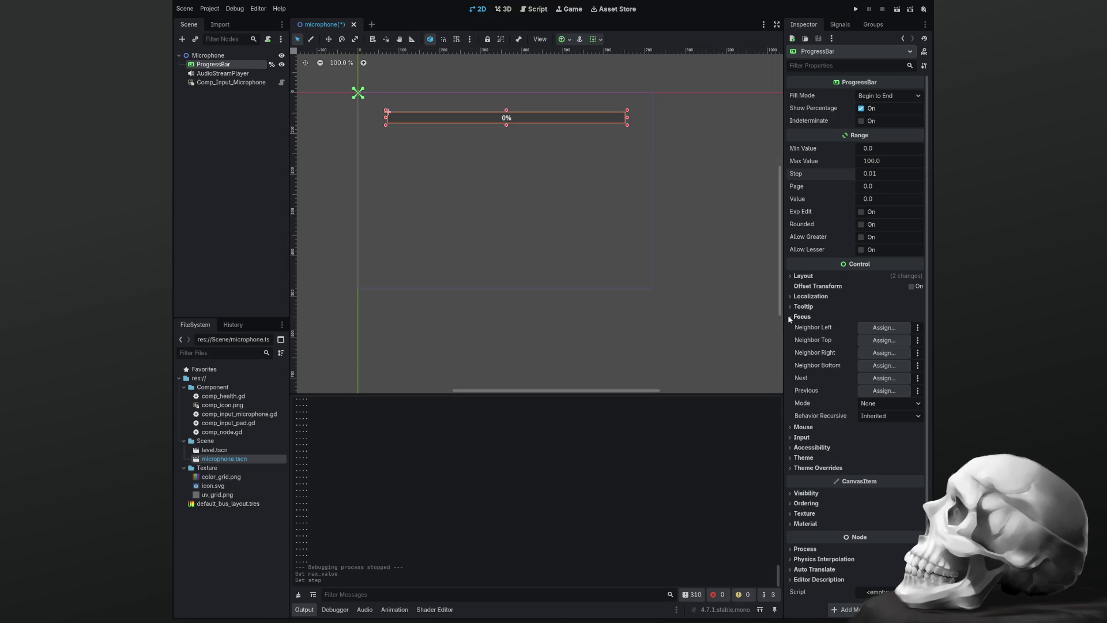
left_click(789, 316)
left_click(790, 306)
left_click(790, 306)
left_click(791, 296)
left_click(791, 296)
left_click(790, 278)
left_click(790, 278)
left_click(788, 345)
left_click(787, 345)
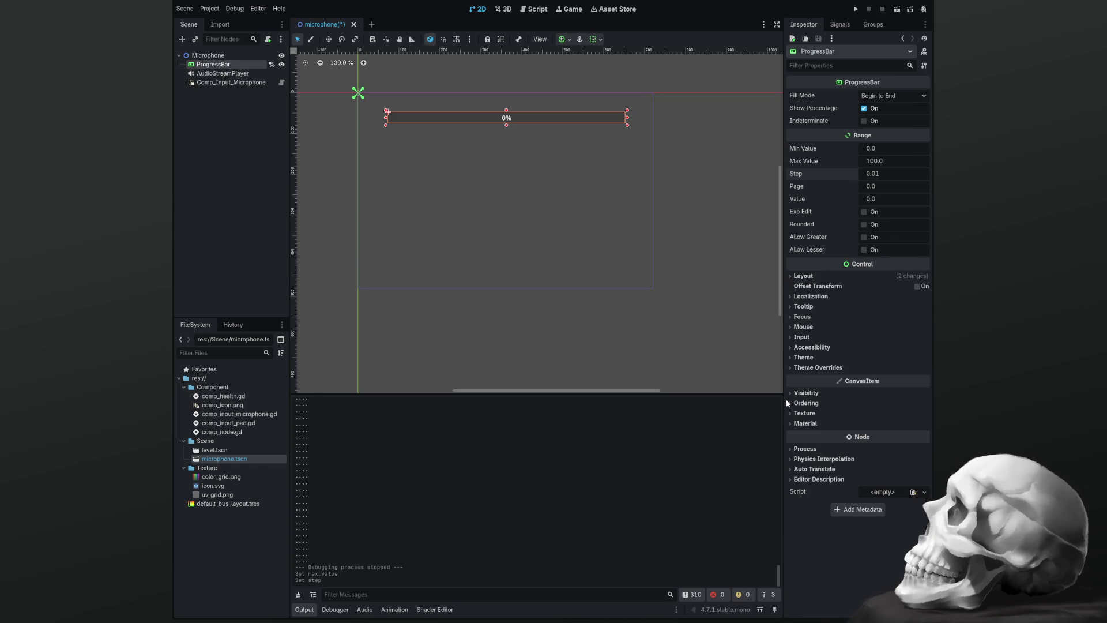
Hide the percentage, make the bar indeterminate, save, and preview it in a test run
left_click(865, 109)
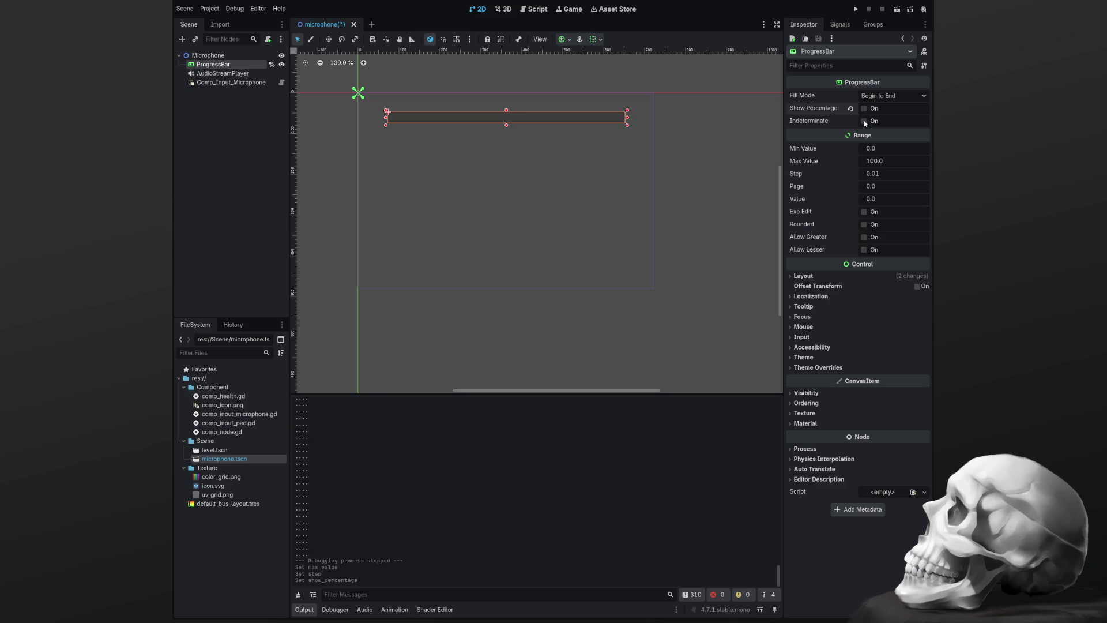
left_click(865, 122)
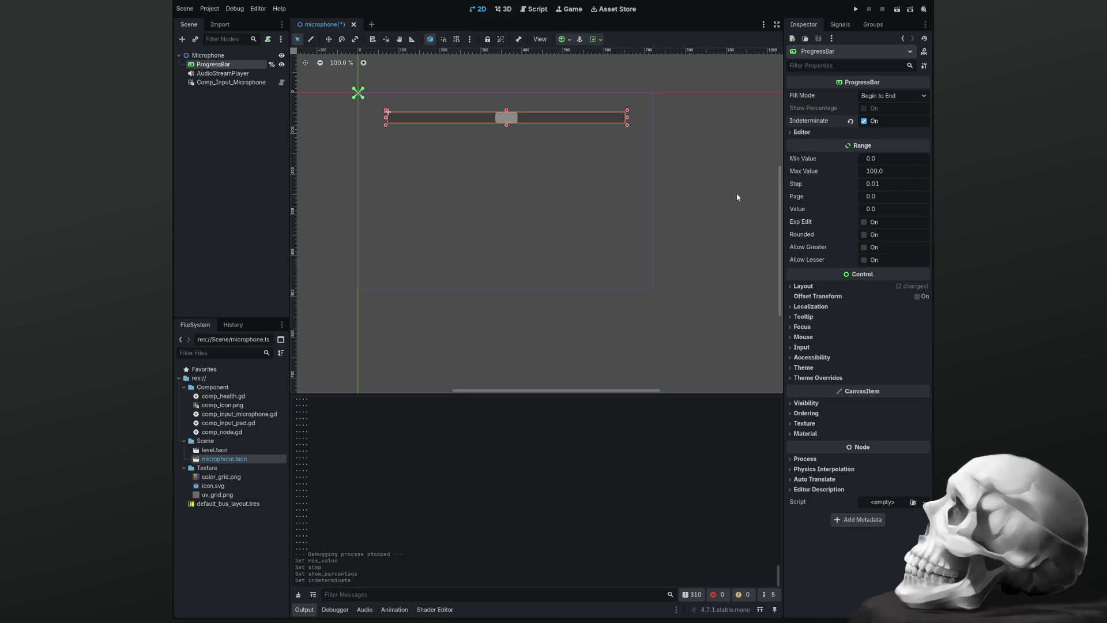
key("ctrl+s")
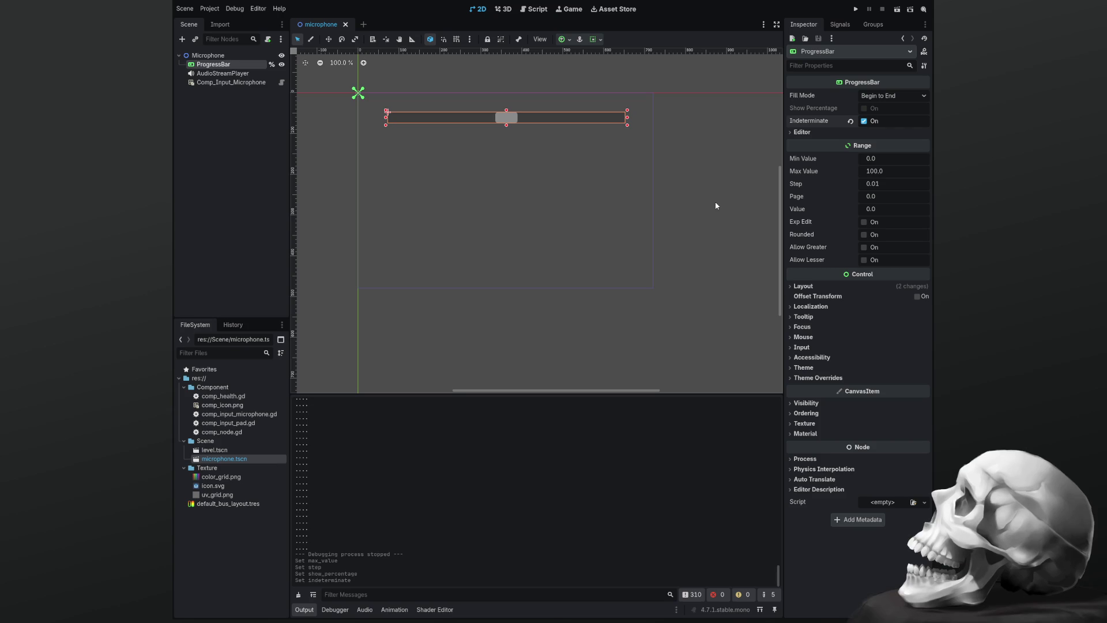
key("F5")
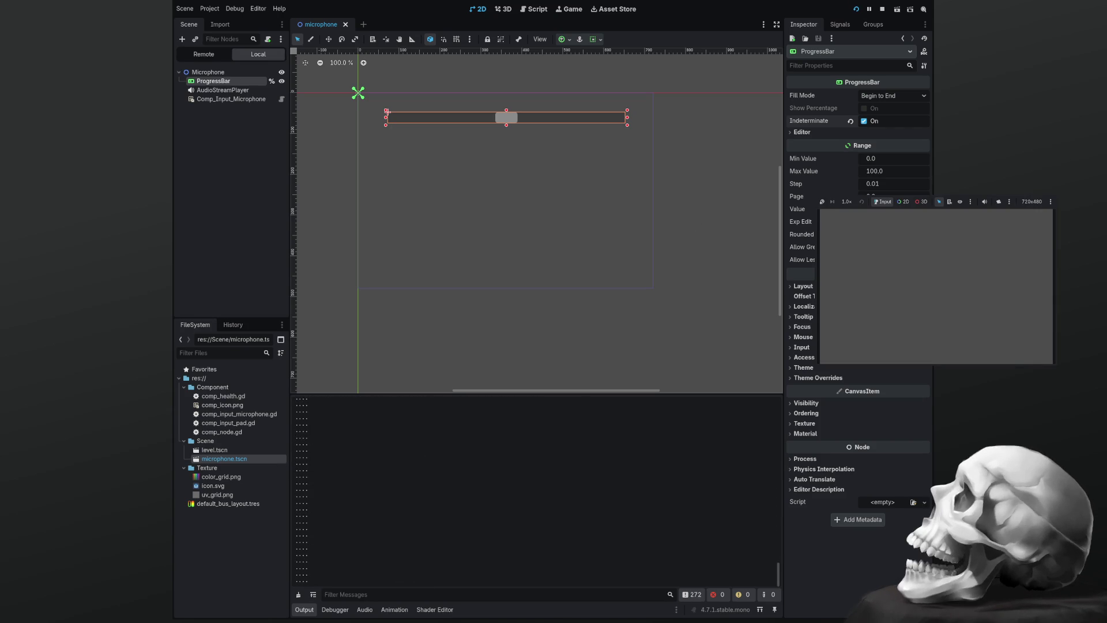
key("F8")
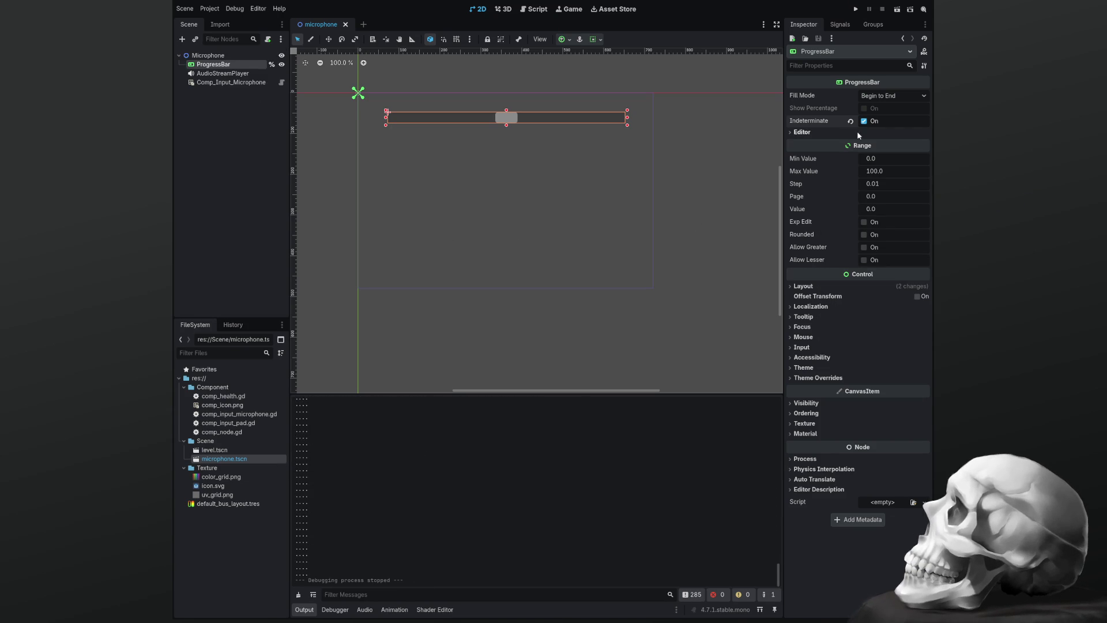
Turn Indeterminate off, show the percentage label again, and save the scene
left_click(864, 121)
left_click(865, 109)
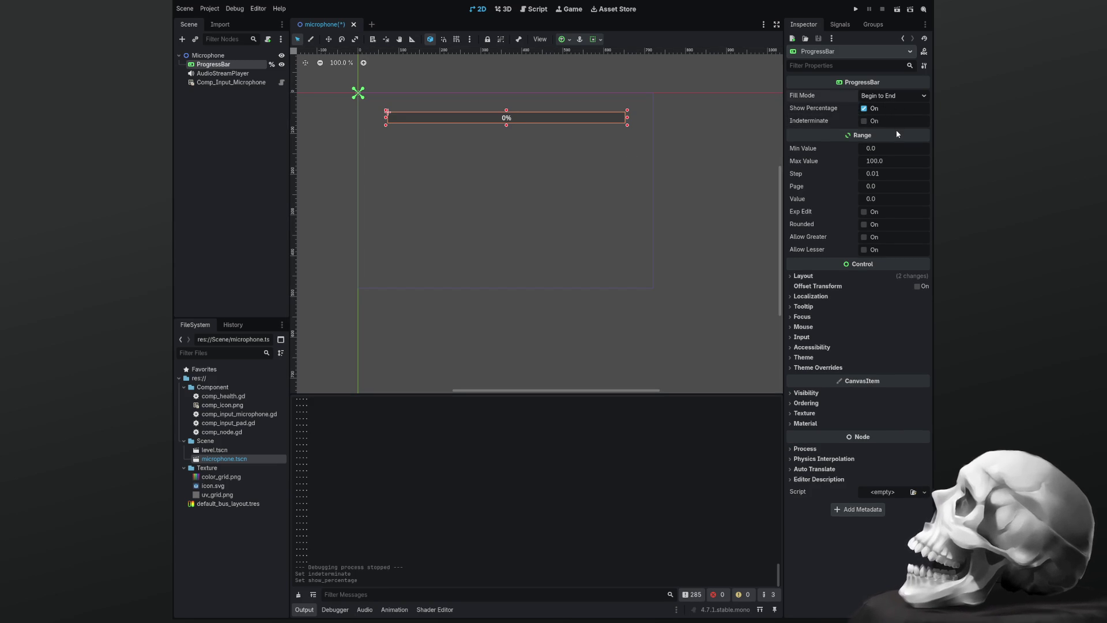
key("ctrl+s")
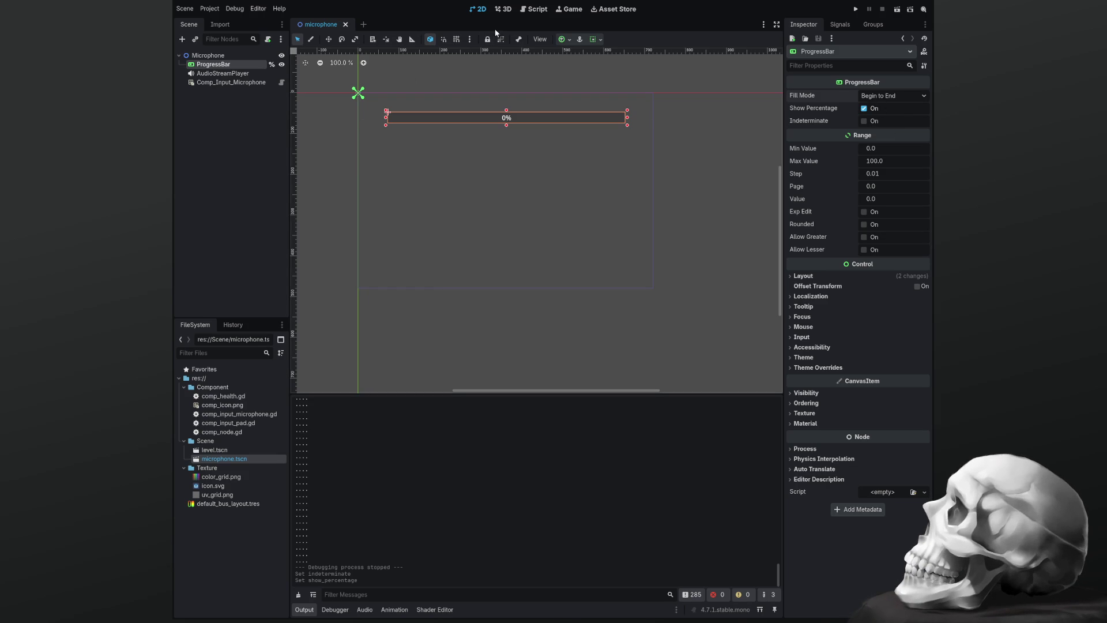
left_click(532, 9)
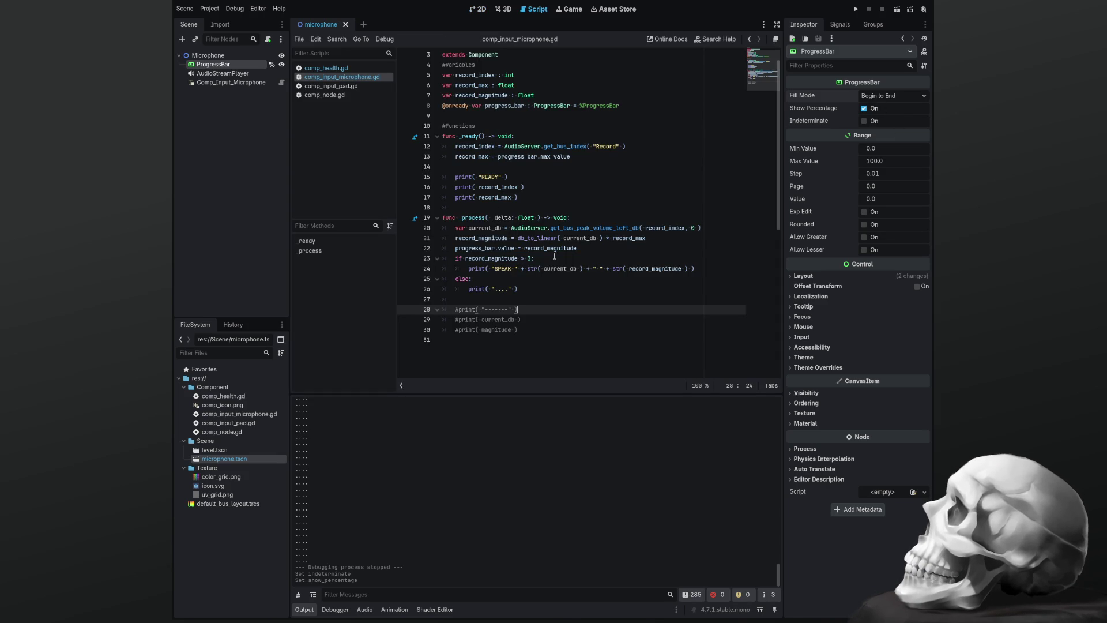
Run the project to test the microphone formula, then stop it
left_click(555, 288)
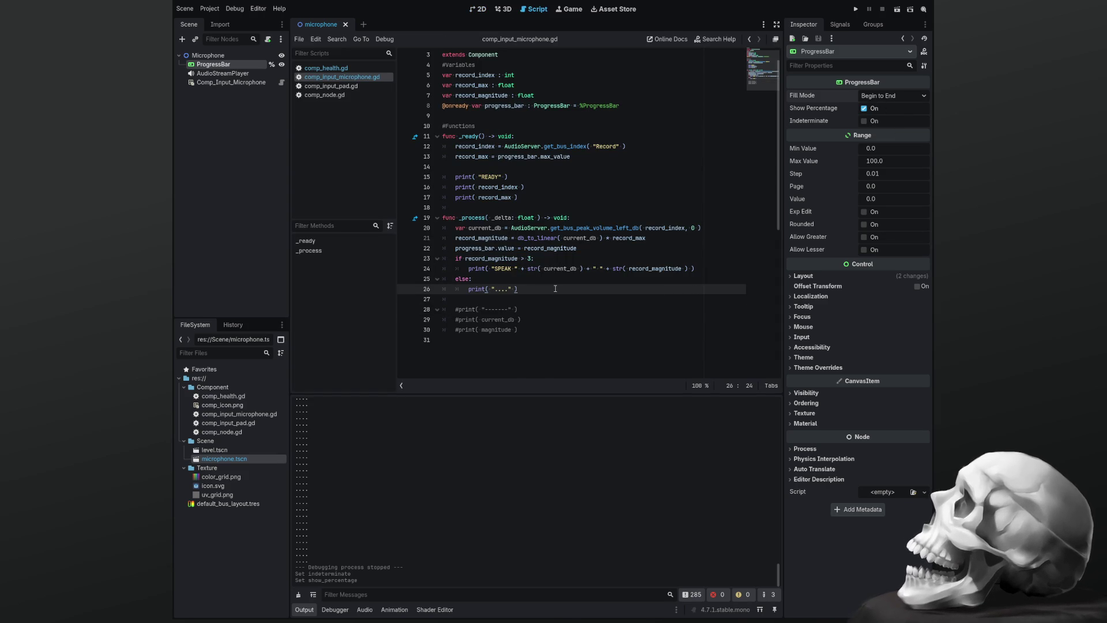
key("F5")
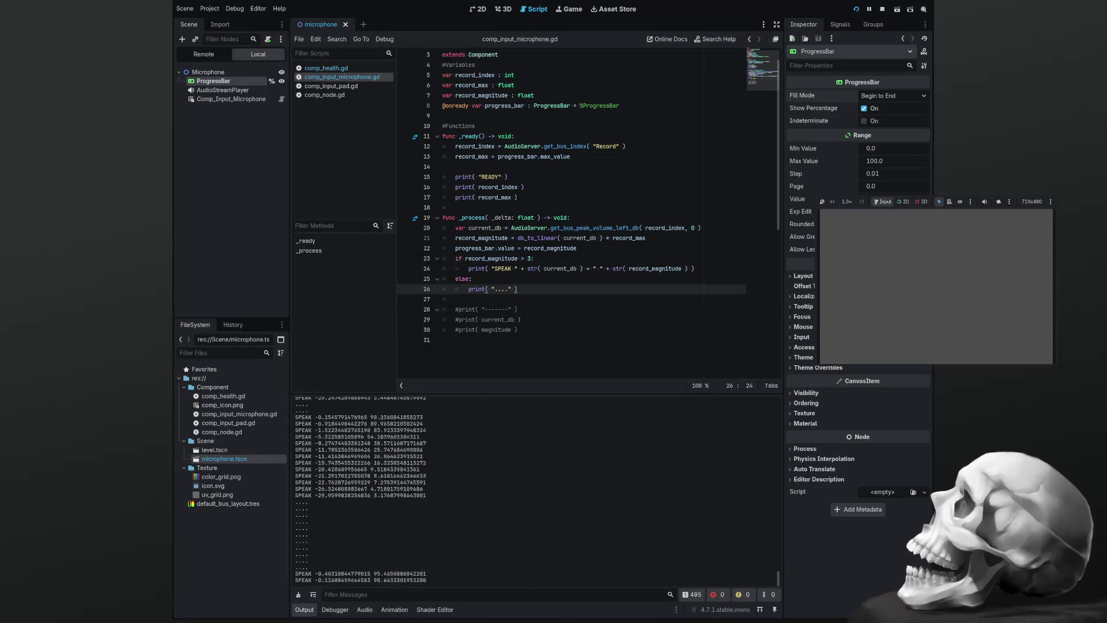
key("F8")
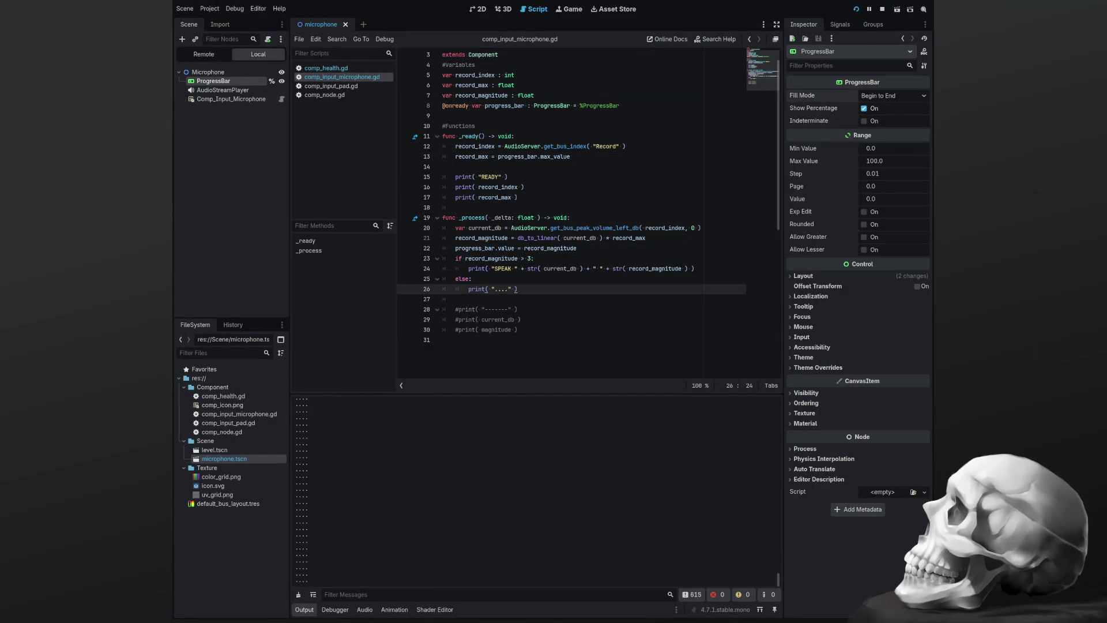
Scroll up through the Output log to review the printed SPEAK dB and magnitude readings
scroll(543, 421, "up", 5)
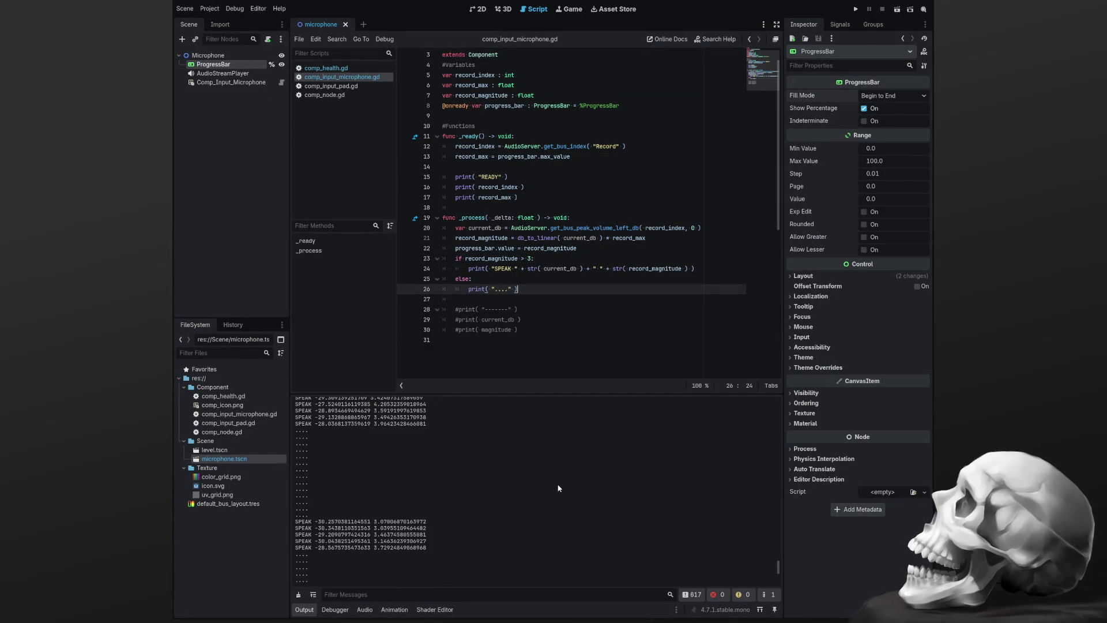
scroll(378, 560, "up", 4)
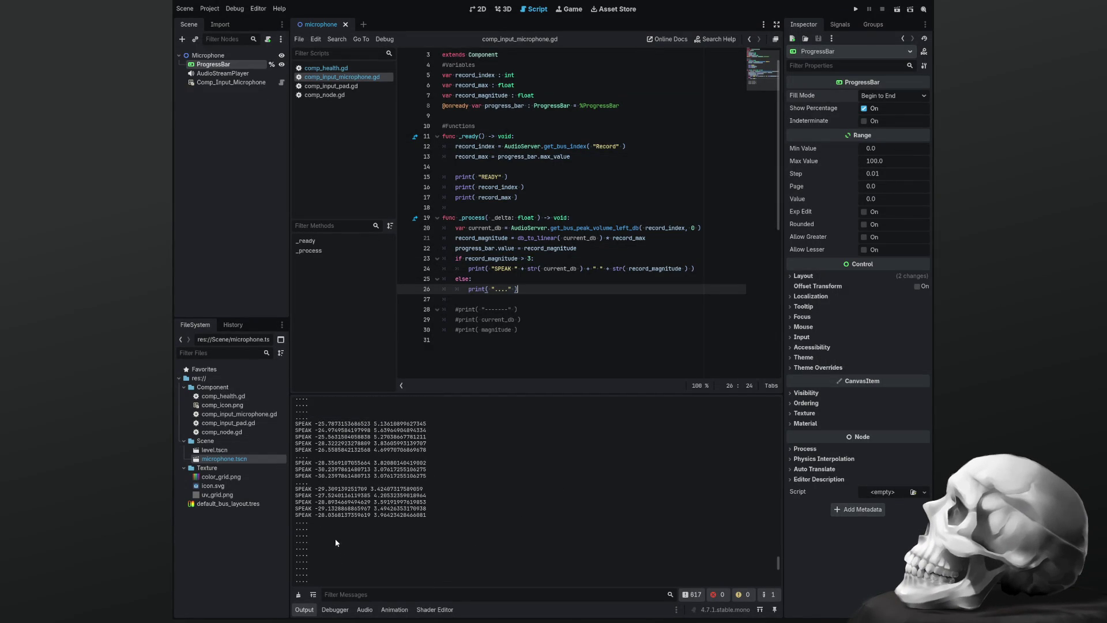
scroll(320, 516, "up", 2)
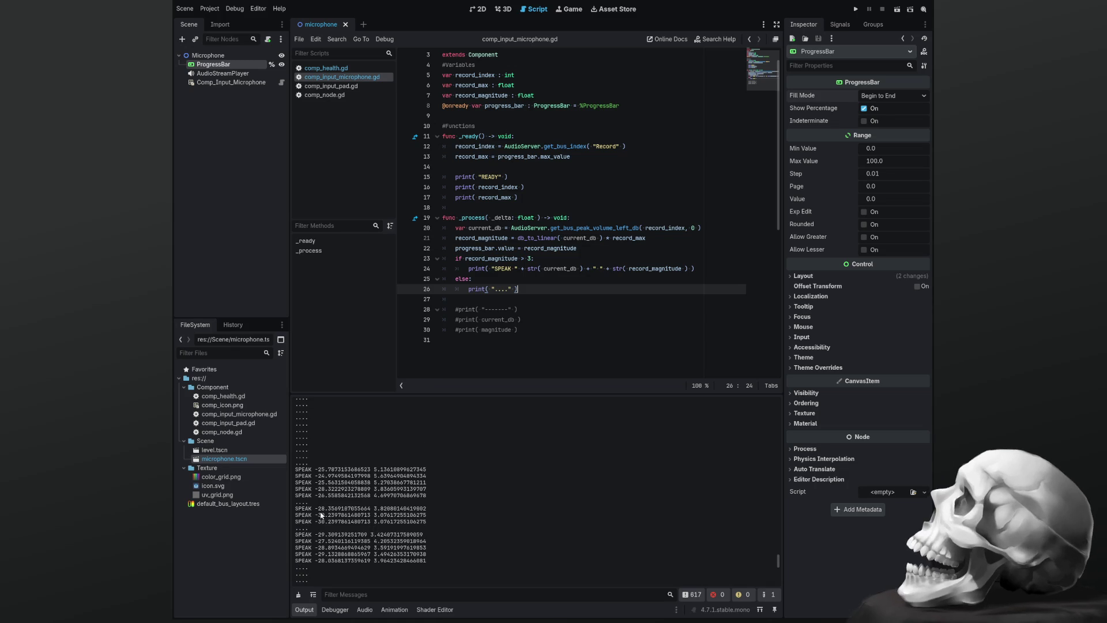
scroll(321, 499, "up", 2)
scroll(321, 499, "up", 2)
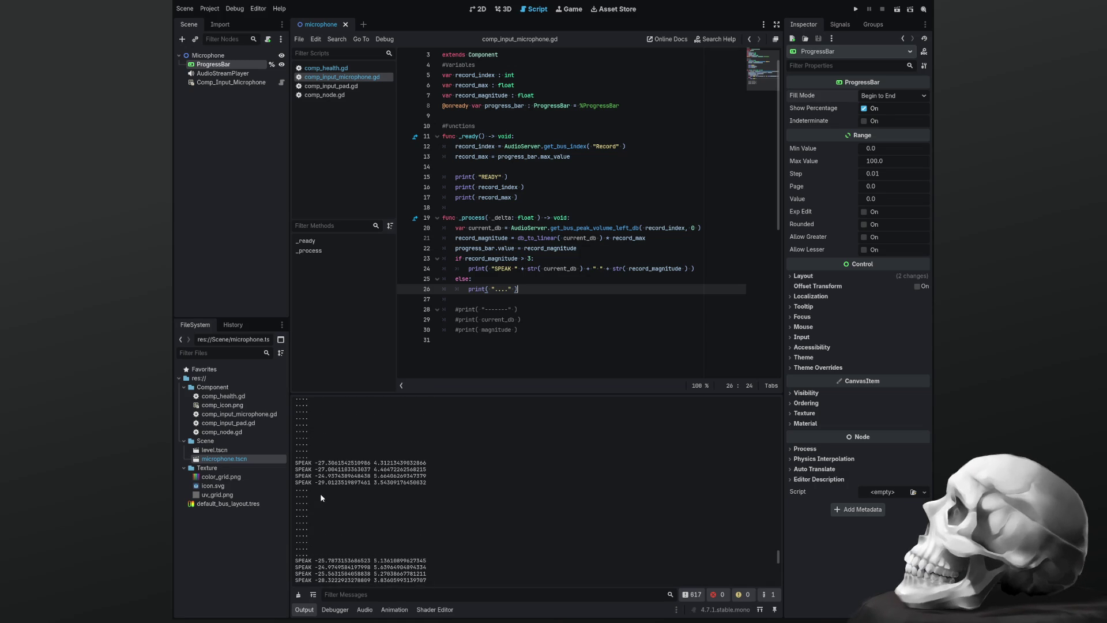
scroll(324, 488, "up", 5)
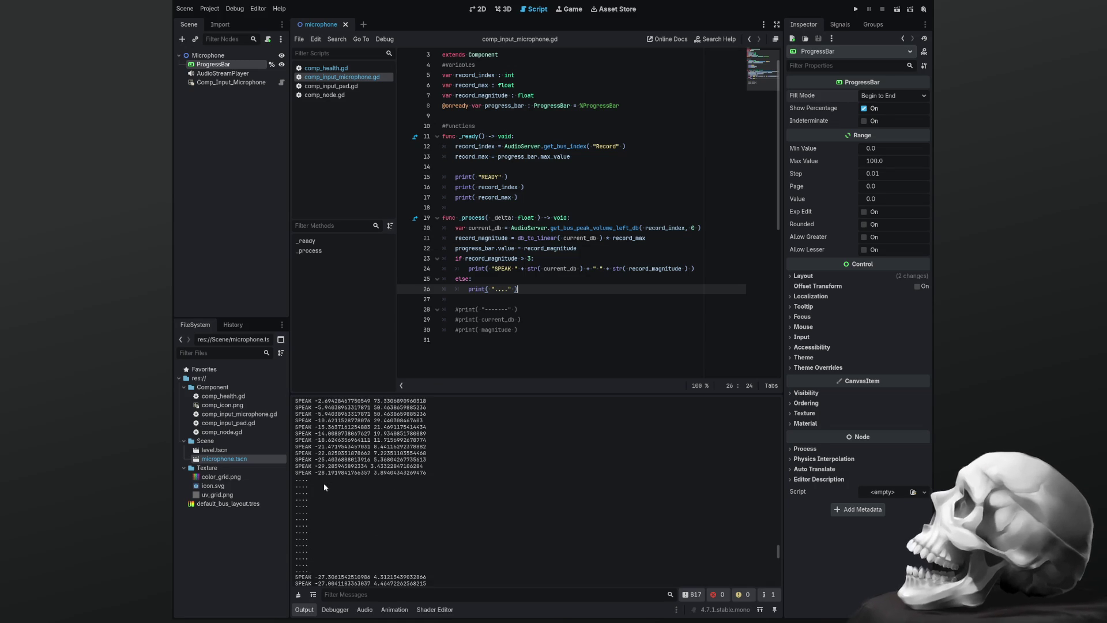
scroll(324, 487, "up", 6)
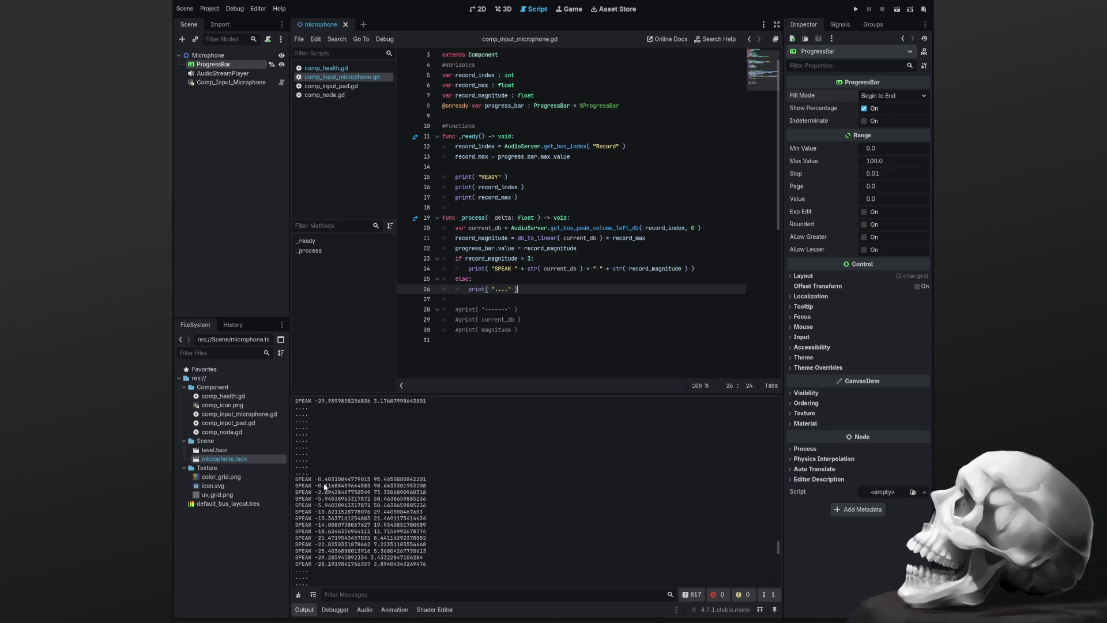
scroll(323, 487, "up", 9)
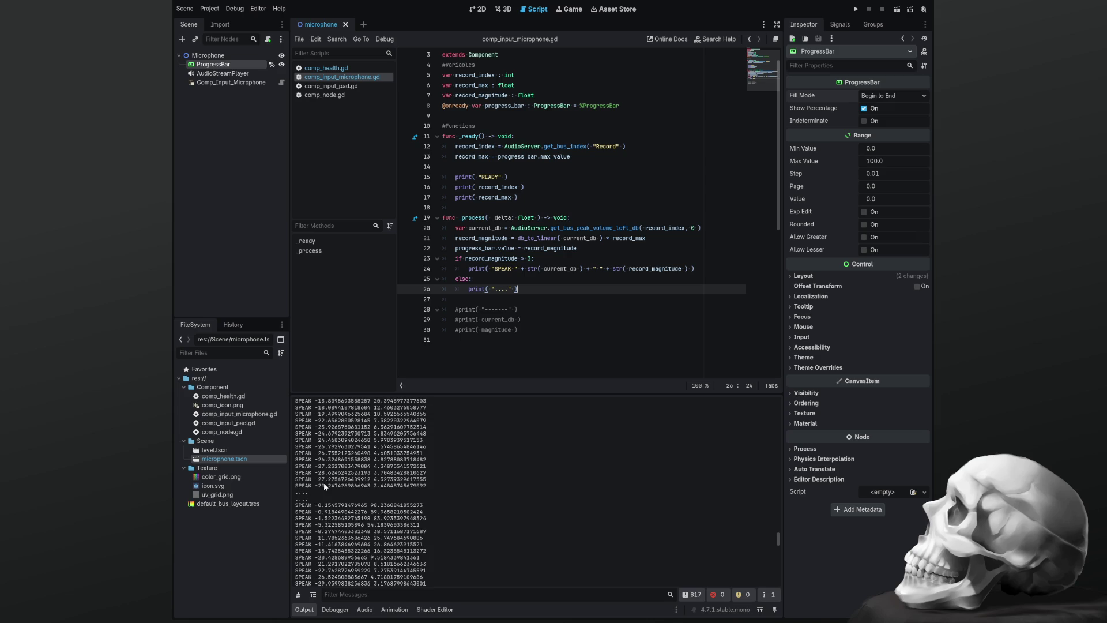
scroll(324, 486, "up", 1)
scroll(324, 486, "up", 8)
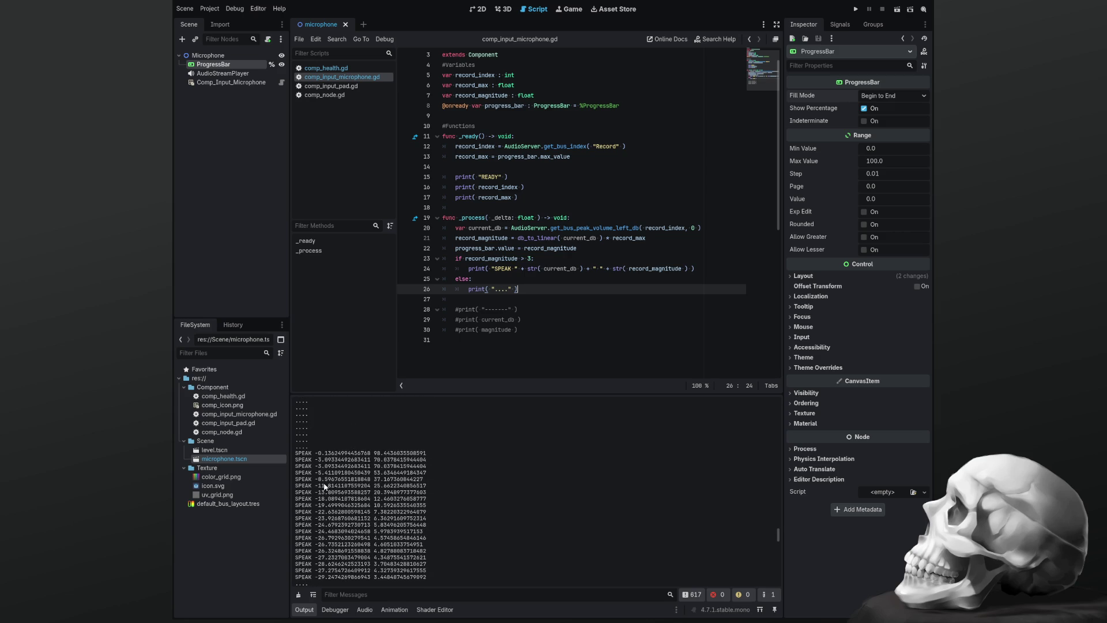
scroll(325, 486, "up", 5)
scroll(325, 486, "up", 4)
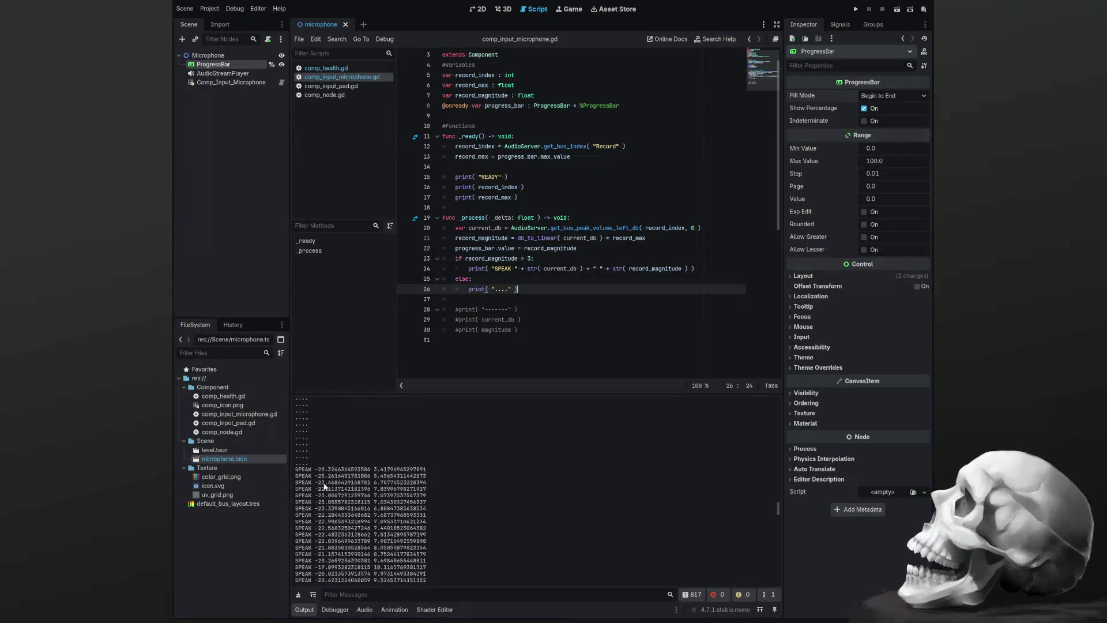
scroll(324, 486, "up", 3)
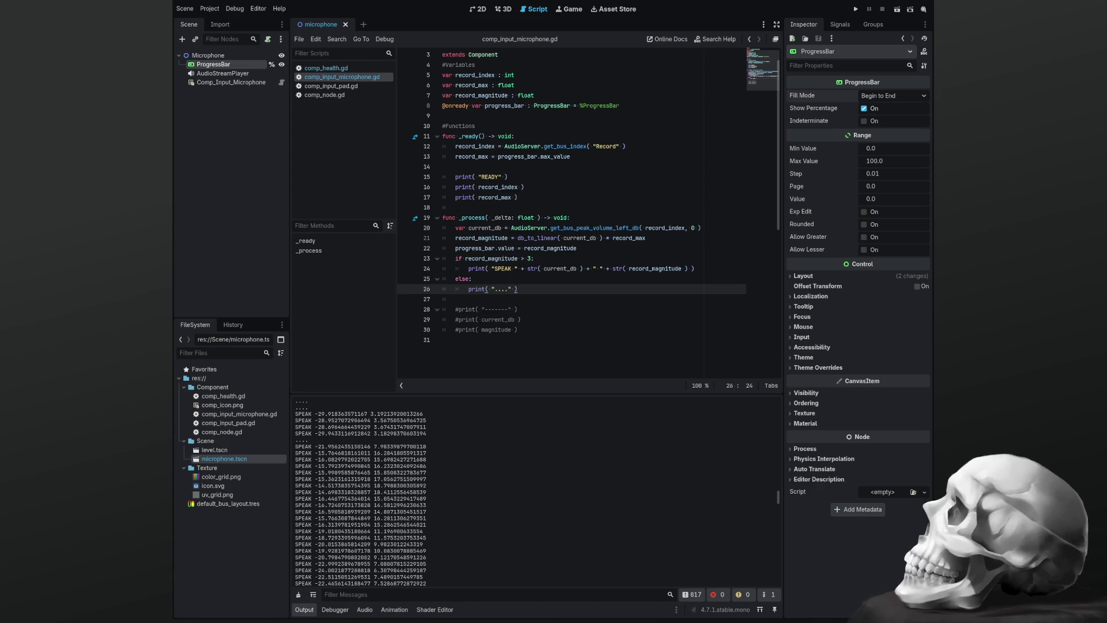
left_click(633, 104)
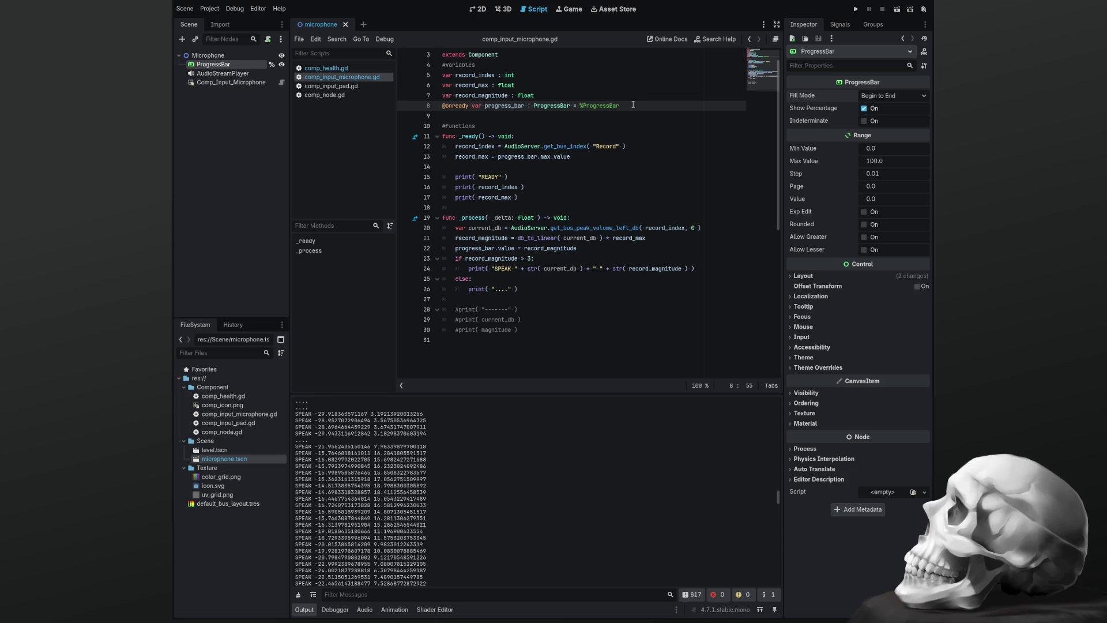
Rename the declarations on lines 5–7 to mic_index, mic_max and mic_magnitude
double_click(471, 76)
key("ctrl+f")
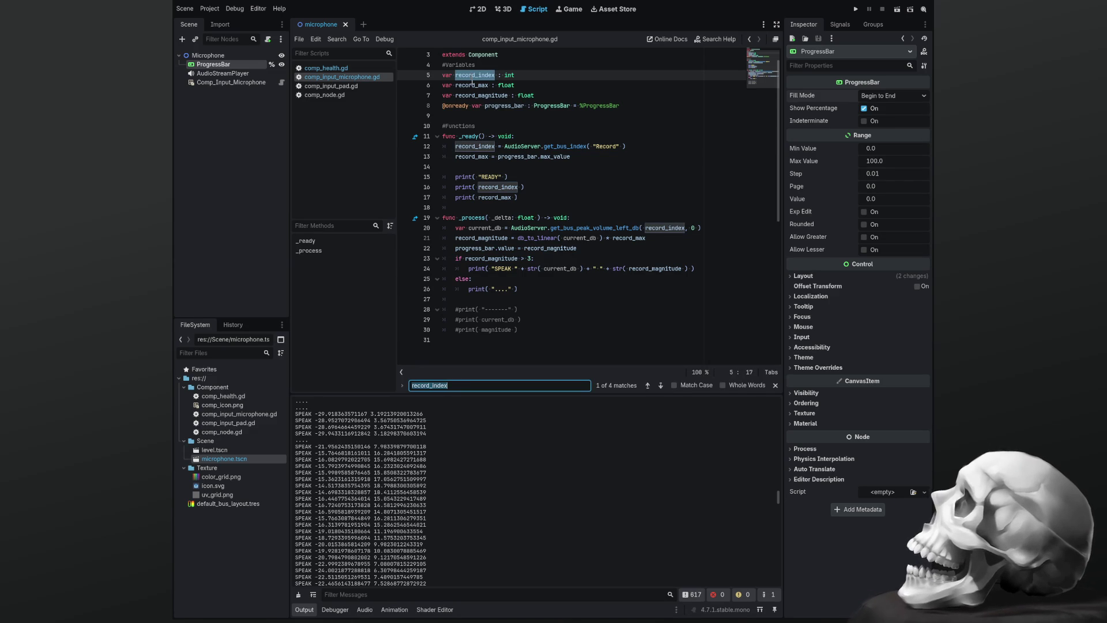
left_click(478, 73)
key("BackSpace")
key("BackSpace")
key("BackSpace")
key("BackSpace")
type("mic")
key("Down")
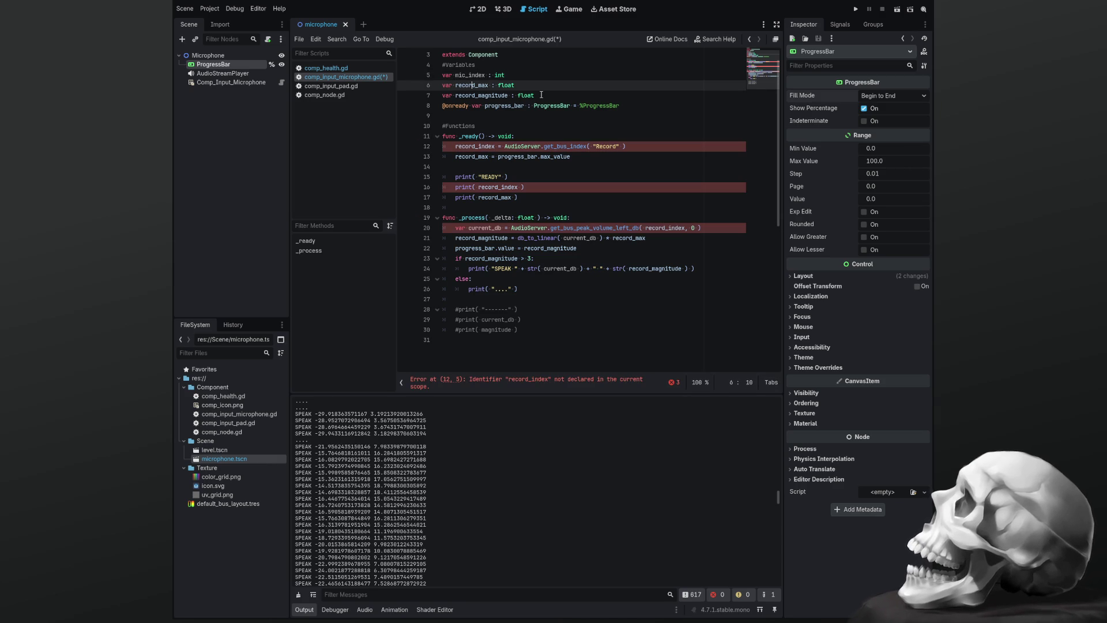
key("BackSpace")
key("BackSpace")
key("BackSpace")
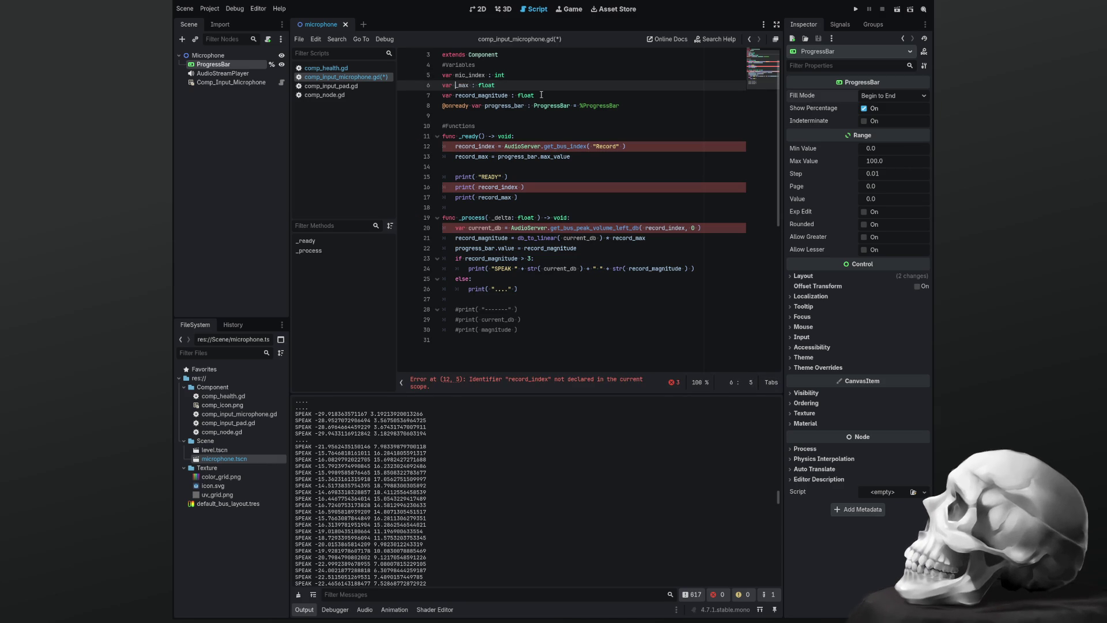
type("mic")
key("Down")
key("BackSpace")
key("BackSpace")
key("BackSpace")
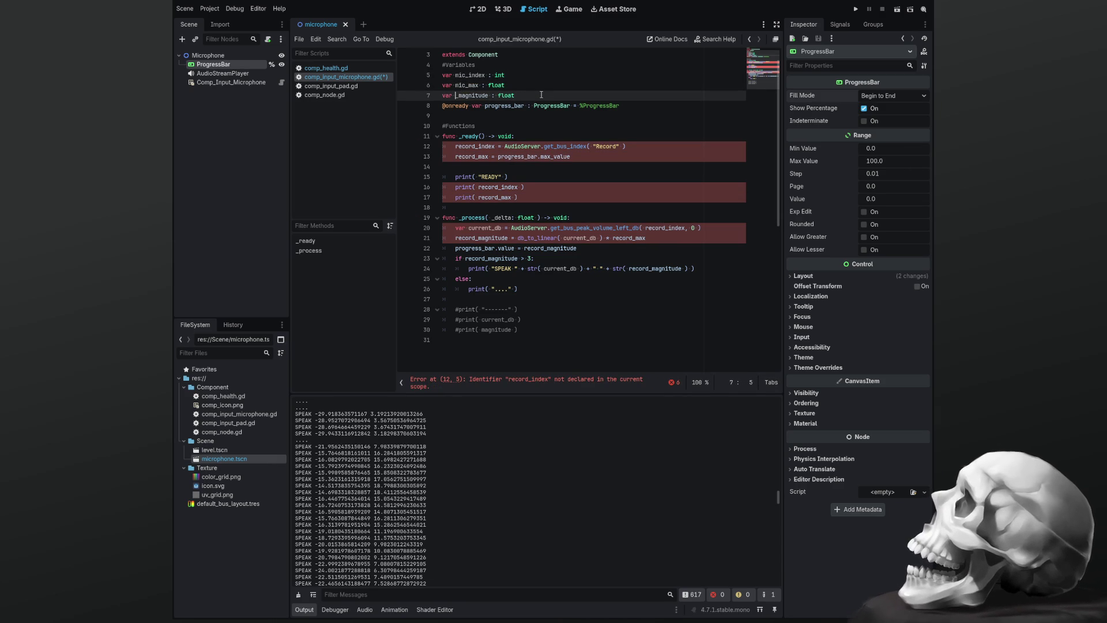
type("mic")
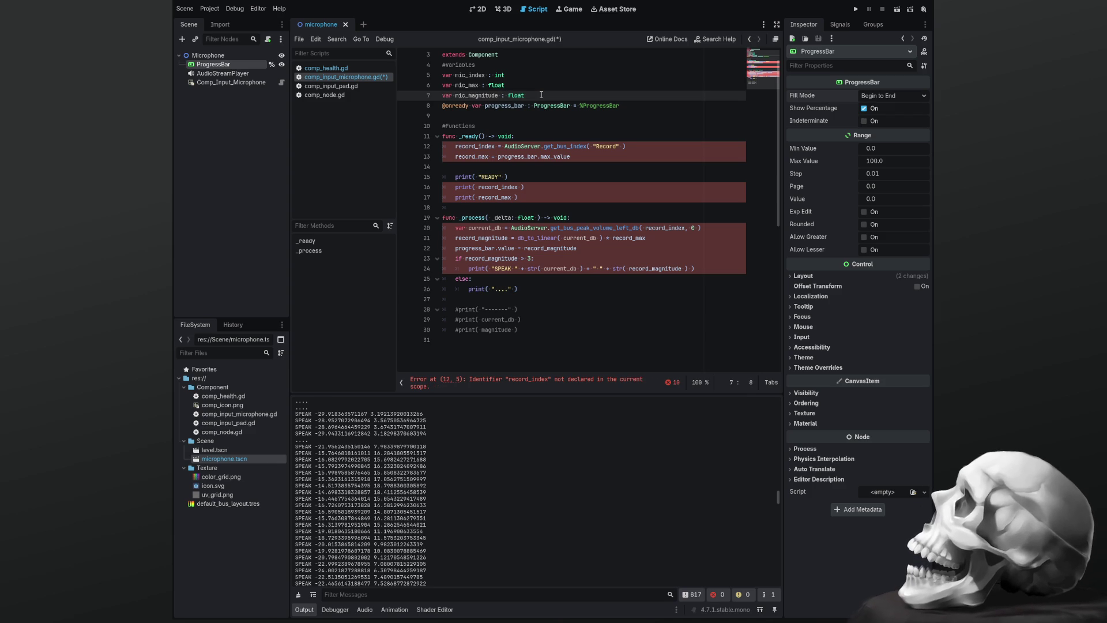
Update the _ready assignments on lines 12–13 to use mic_index and mic_max
key("Down")
key("Down")
key("Down")
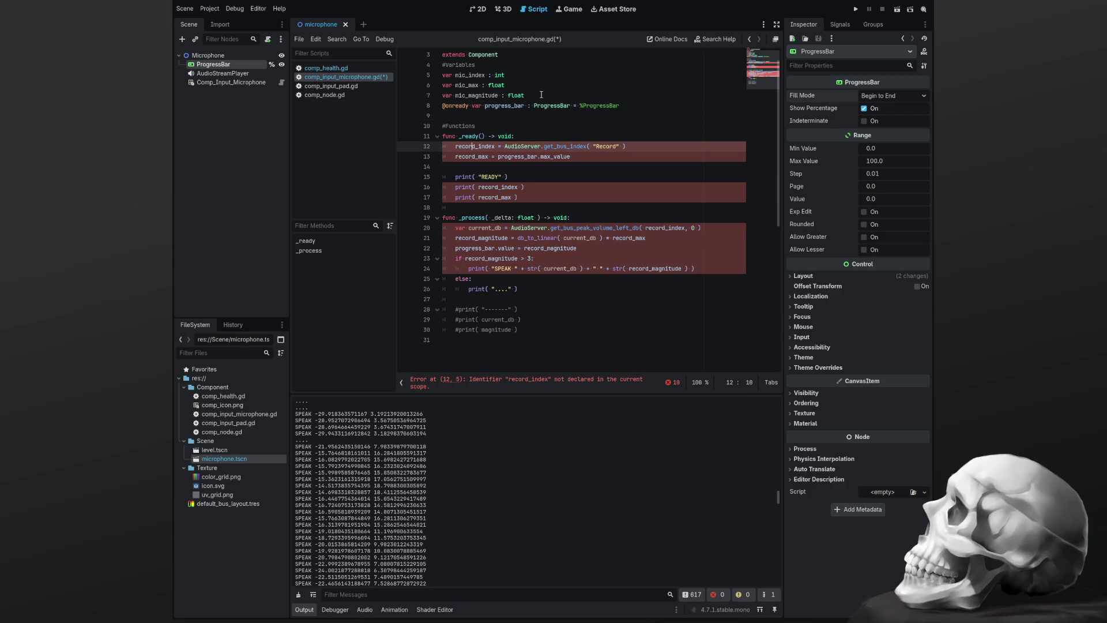
key("ctrl+shift+Left")
type("mic")
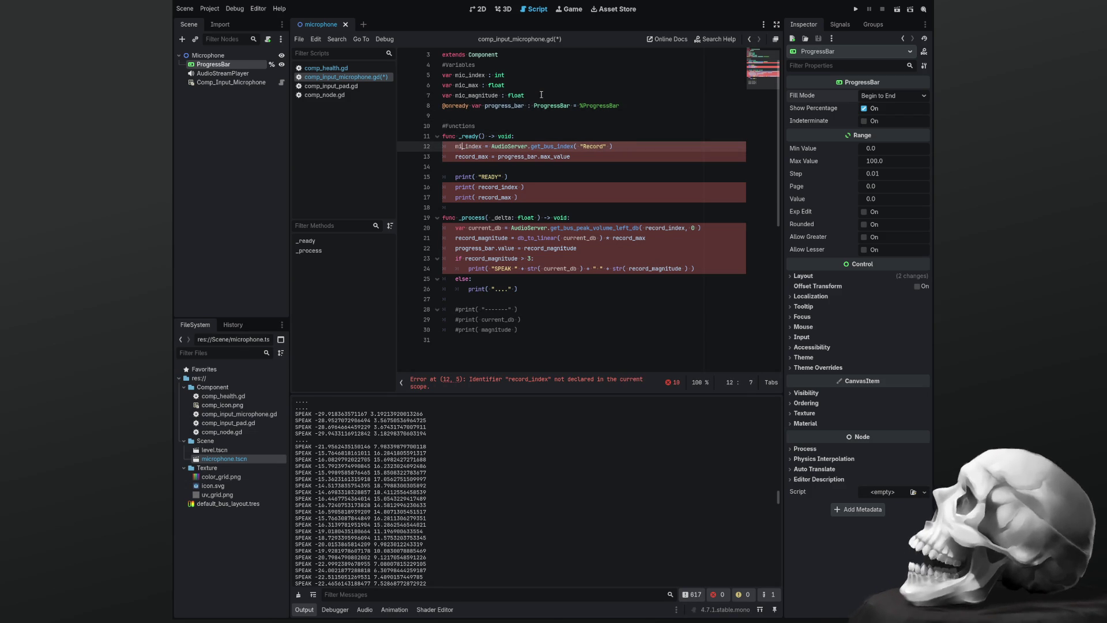
key("Escape")
key("Down")
key("Right")
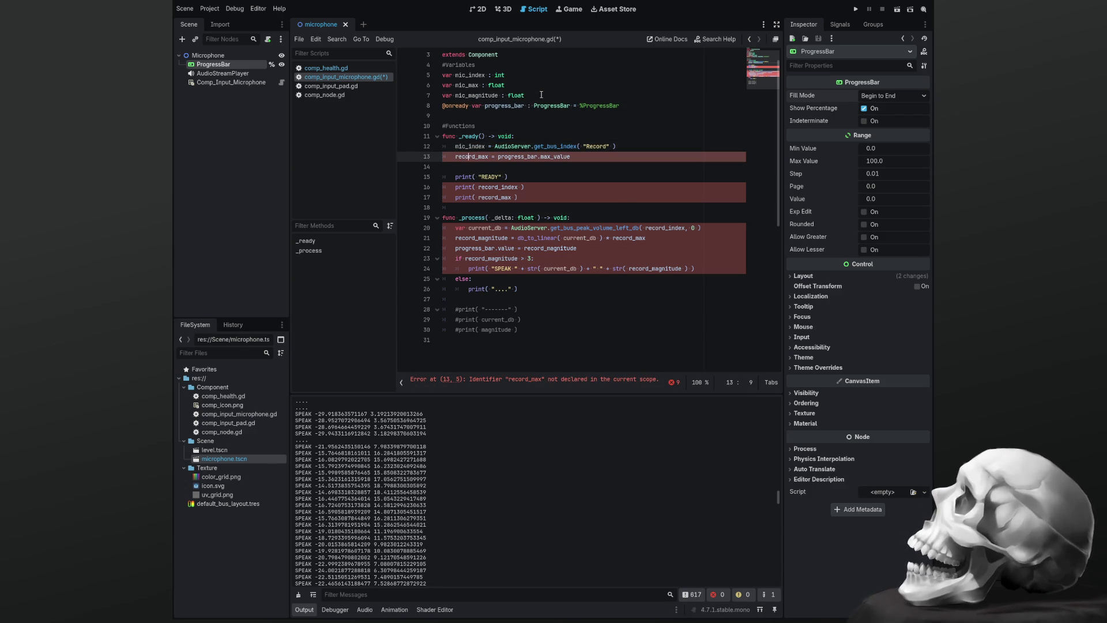
key("BackSpace")
key("BackSpace")
key("BackSpace")
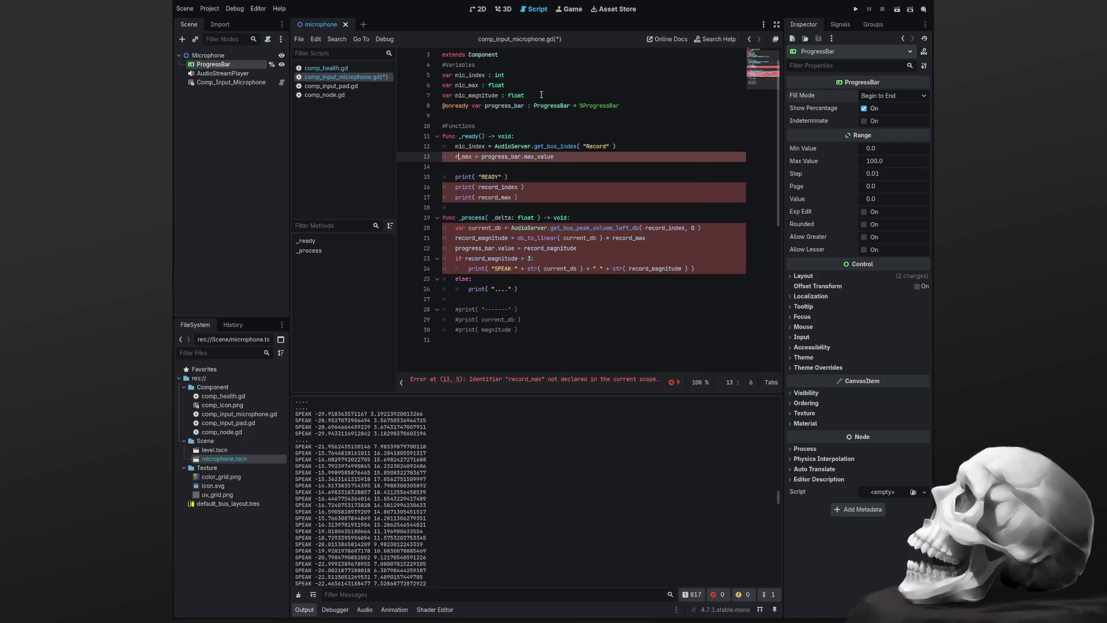
type("mic")
key("Escape")
Change the print statements on lines 16–17 to mic_index and mic_max
key("Down")
key("Down")
key("Down")
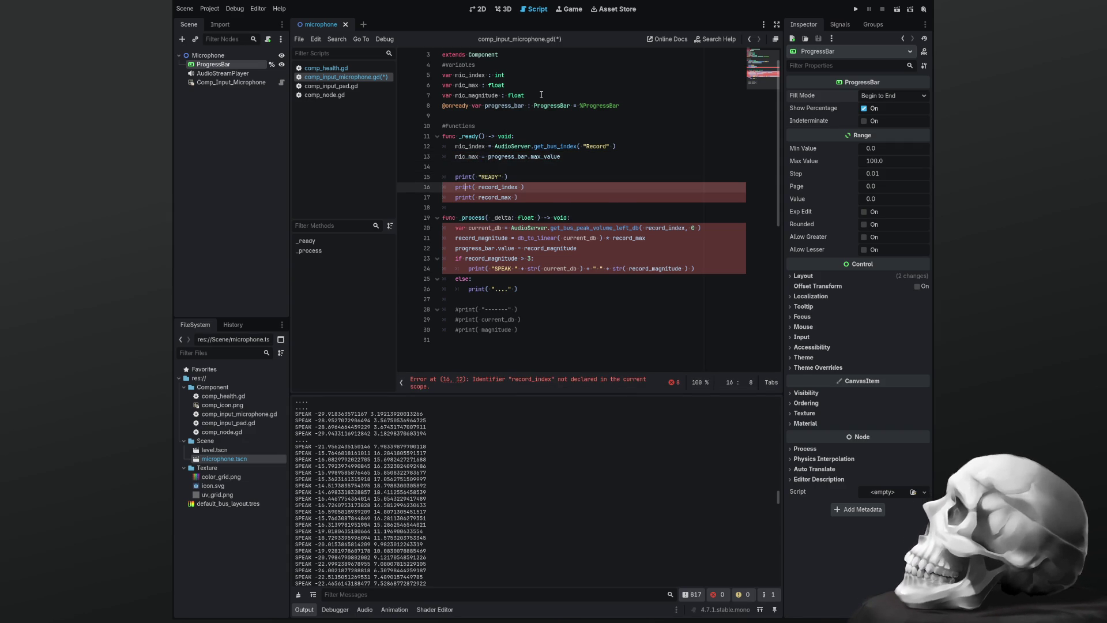
key("BackSpace")
key("BackSpace")
key("BackSpace")
type("mic")
key("Down")
key("Right")
key("Right")
key("Right")
key("BackSpace")
key("BackSpace")
key("BackSpace")
type("mic")
key("Down")
key("Down")
key("Down")
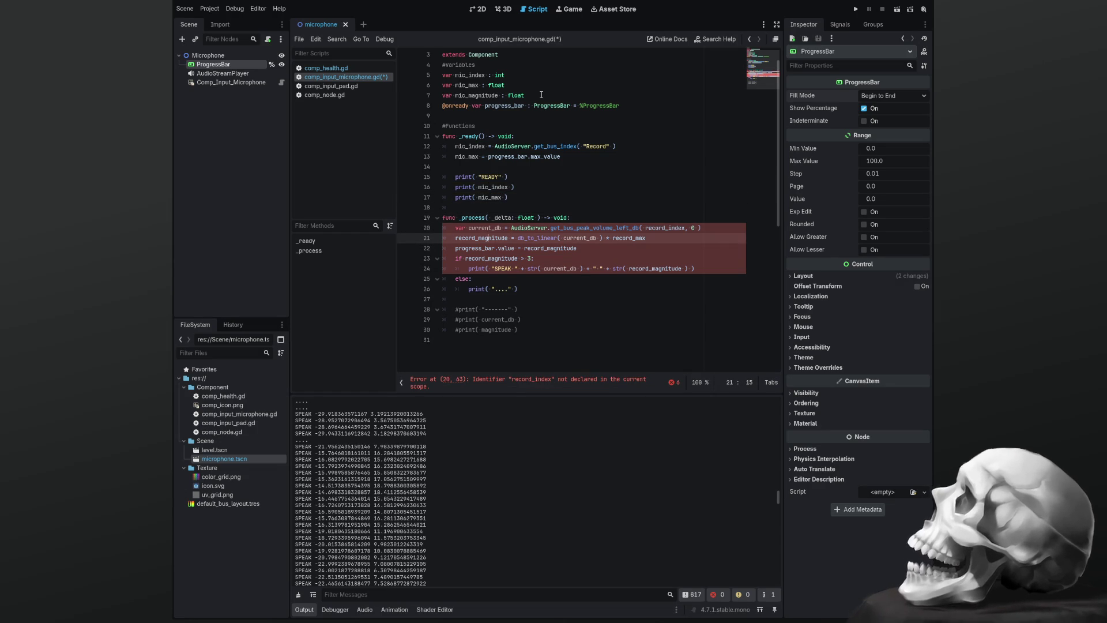
key("Up")
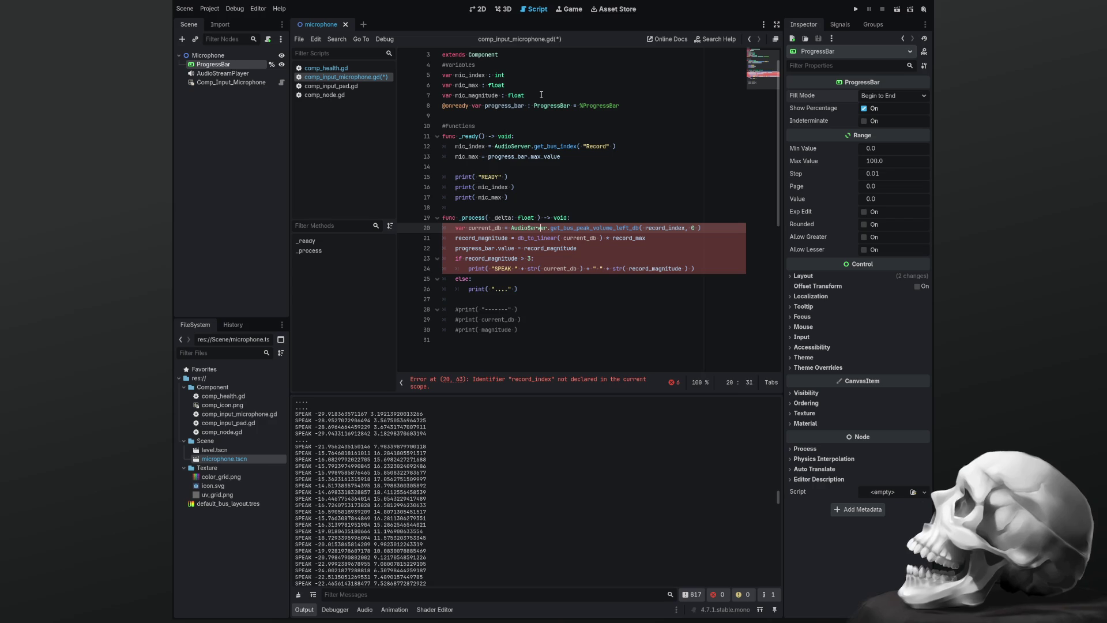
Rename record_index, record_max and record_magnitude on lines 20–21 to mic_index, mic_max and mic_magnitude
key("BackSpace")
key("BackSpace")
key("BackSpace")
type("mic")
key("Down")
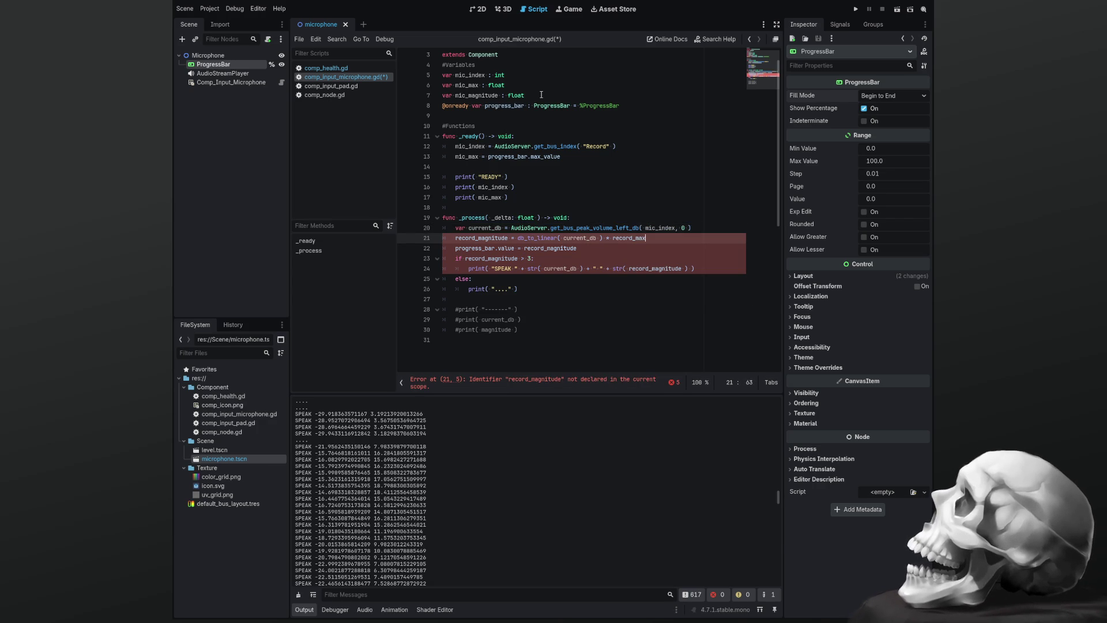
key("BackSpace")
key("BackSpace")
key("BackSpace")
type("mic")
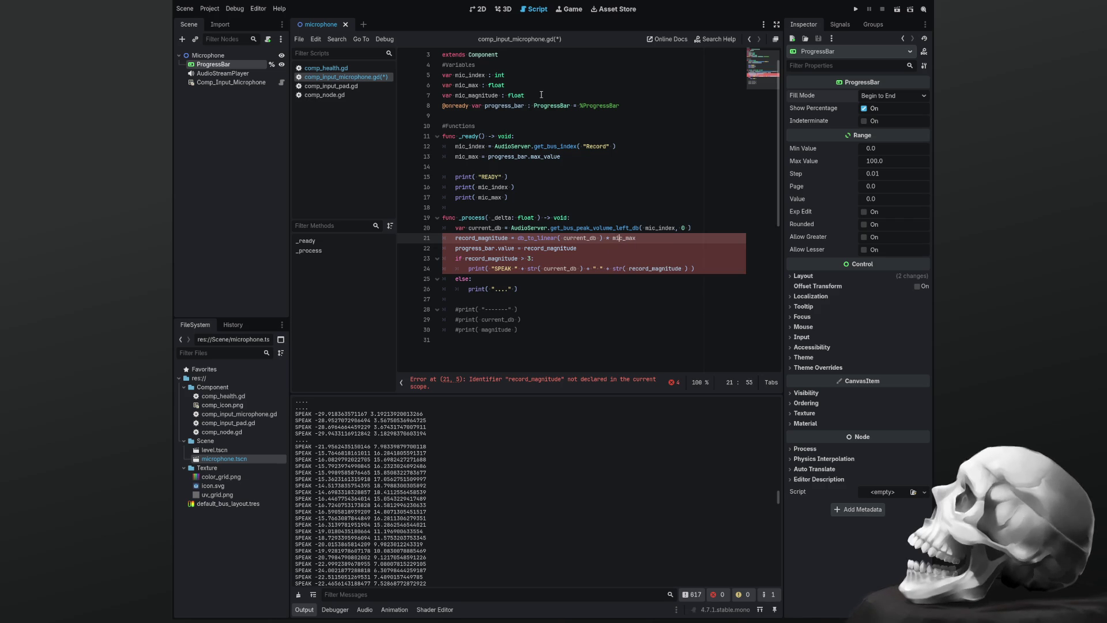
key("Left")
key("Left")
key("Left")
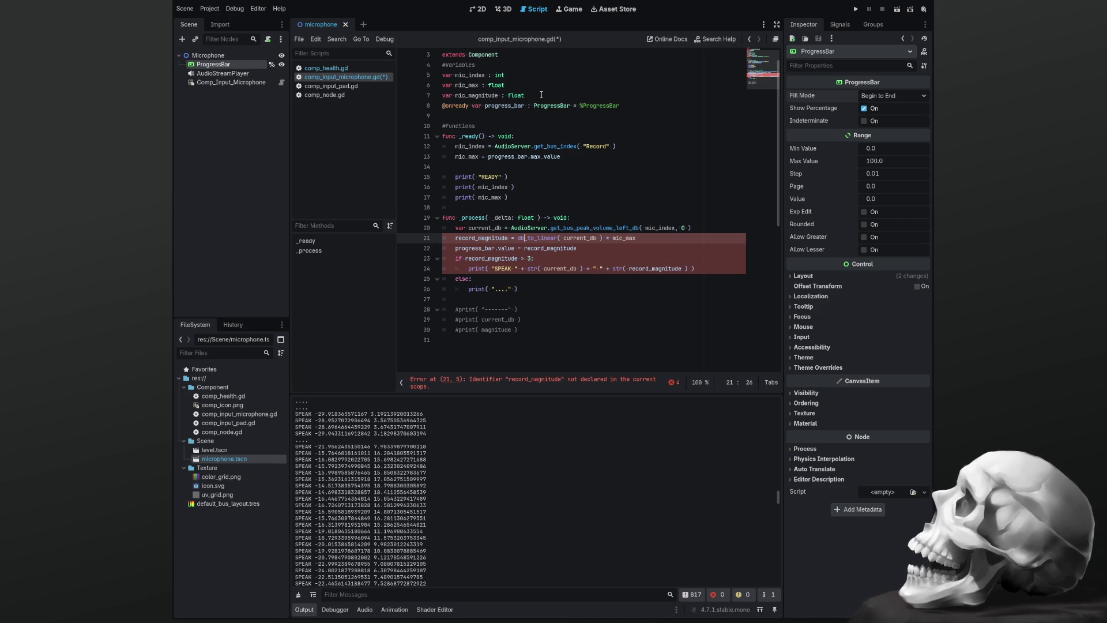
key("BackSpace")
key("BackSpace")
key("BackSpace")
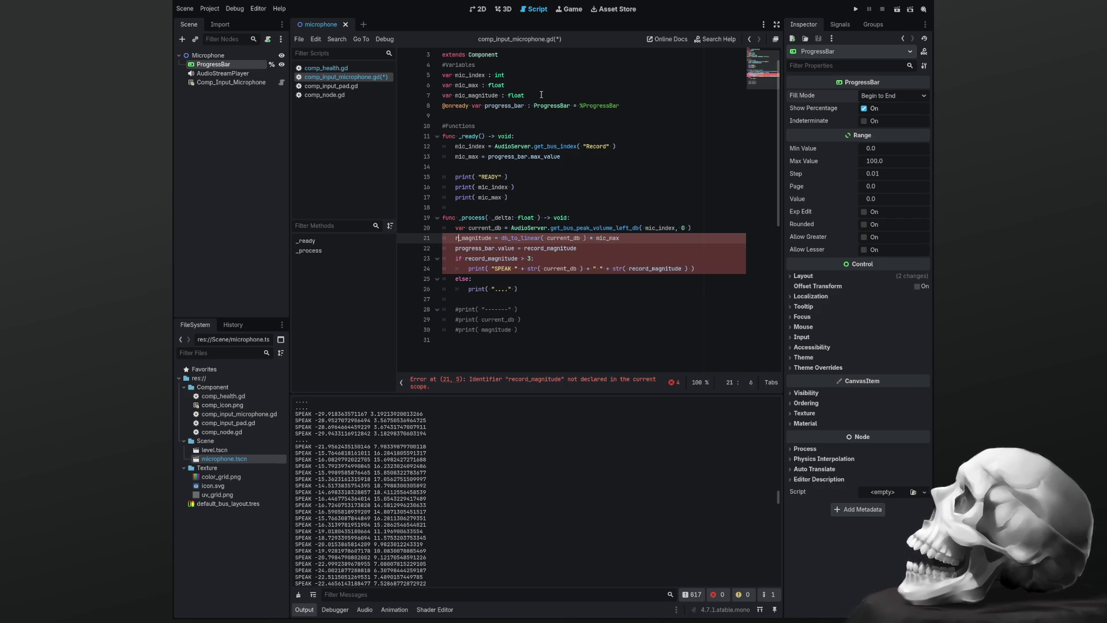
type("mic")
key("Down")
key("Down")
key("Right")
Replace the record prefix with mic in the progress bar line, threshold condition and SPEAK print
key("Up")
key("Right")
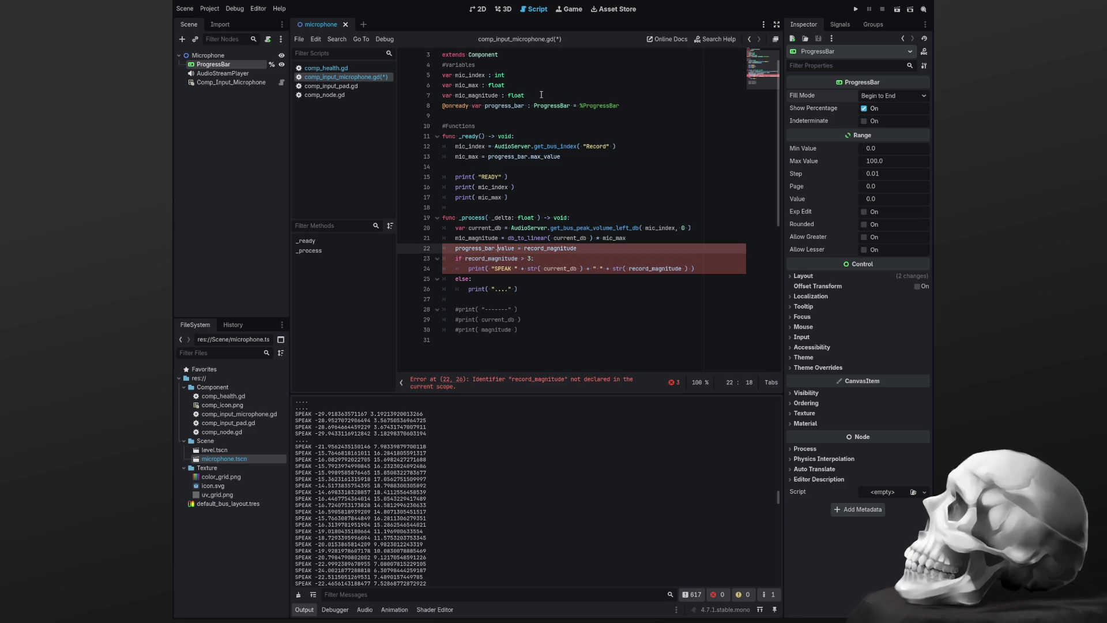
key("BackSpace")
key("BackSpace")
key("BackSpace")
type("mi")
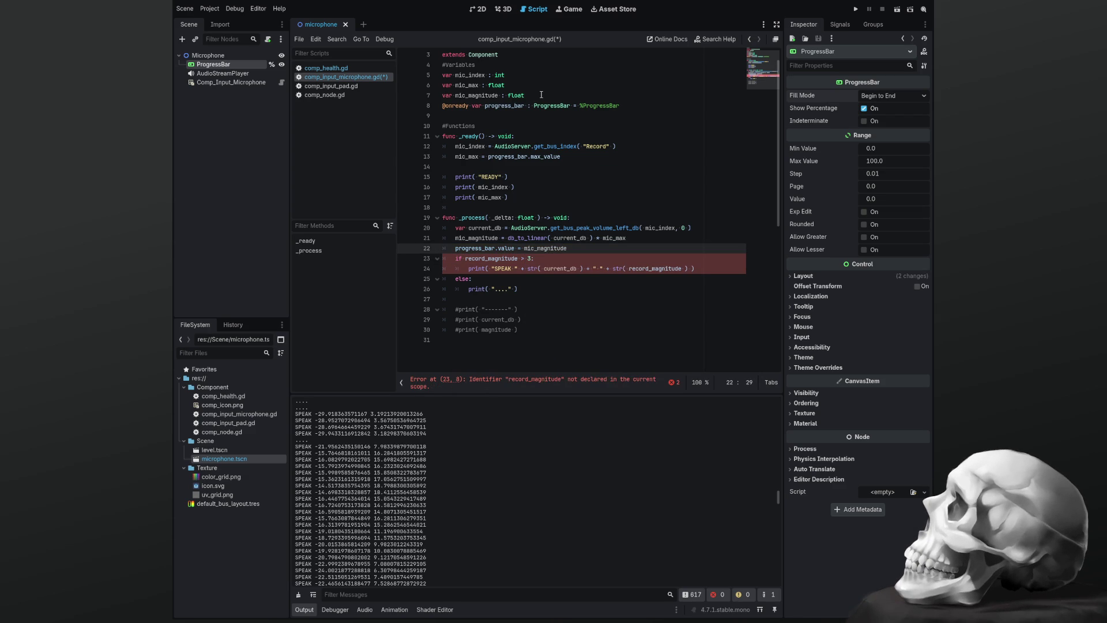
key("Down")
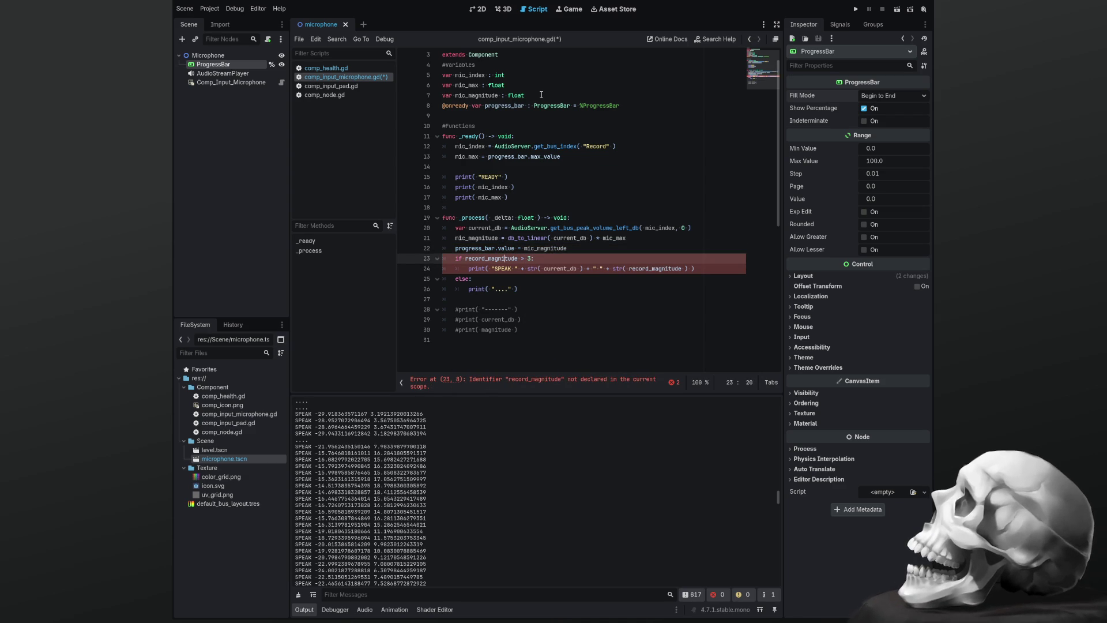
key("BackSpace")
key("BackSpace")
key("BackSpace")
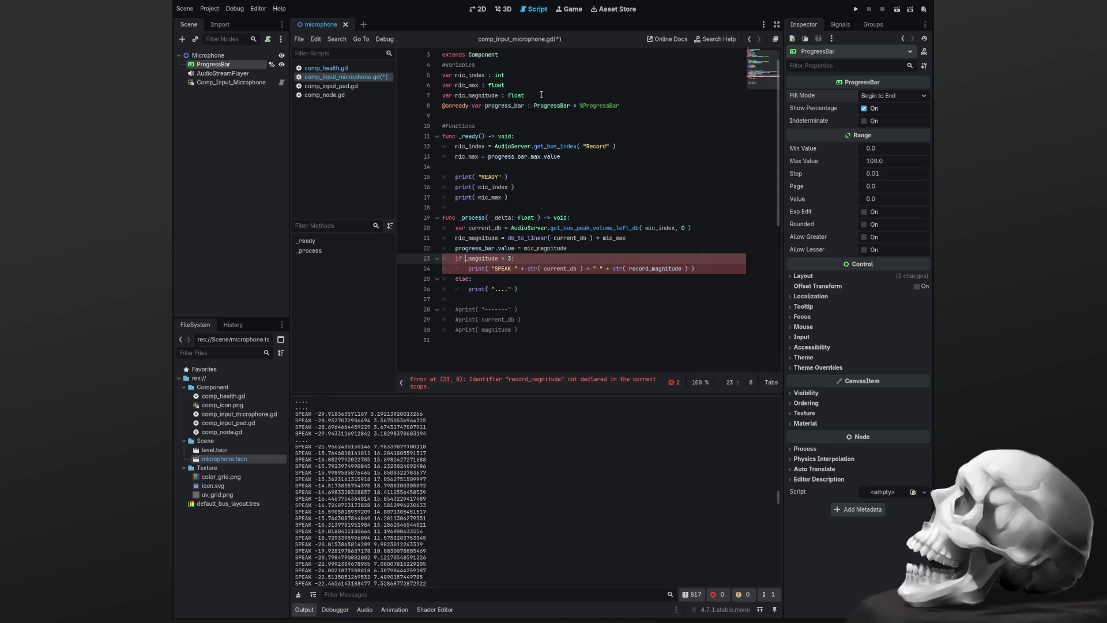
type("mic")
key("Escape")
key("Down")
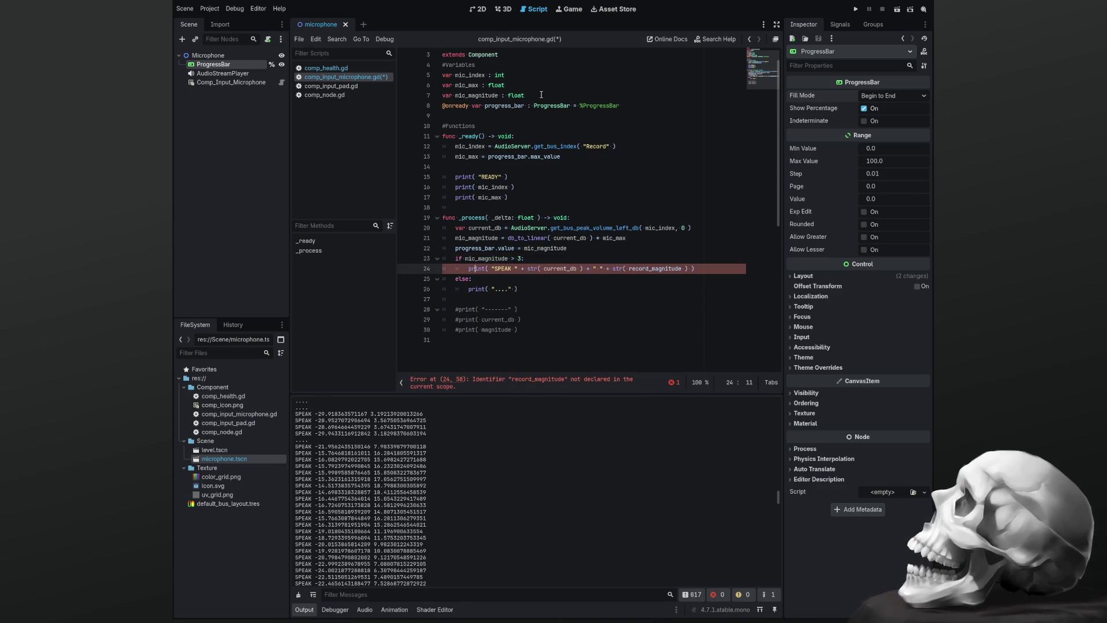
key("Right")
key("Right")
key("Right")
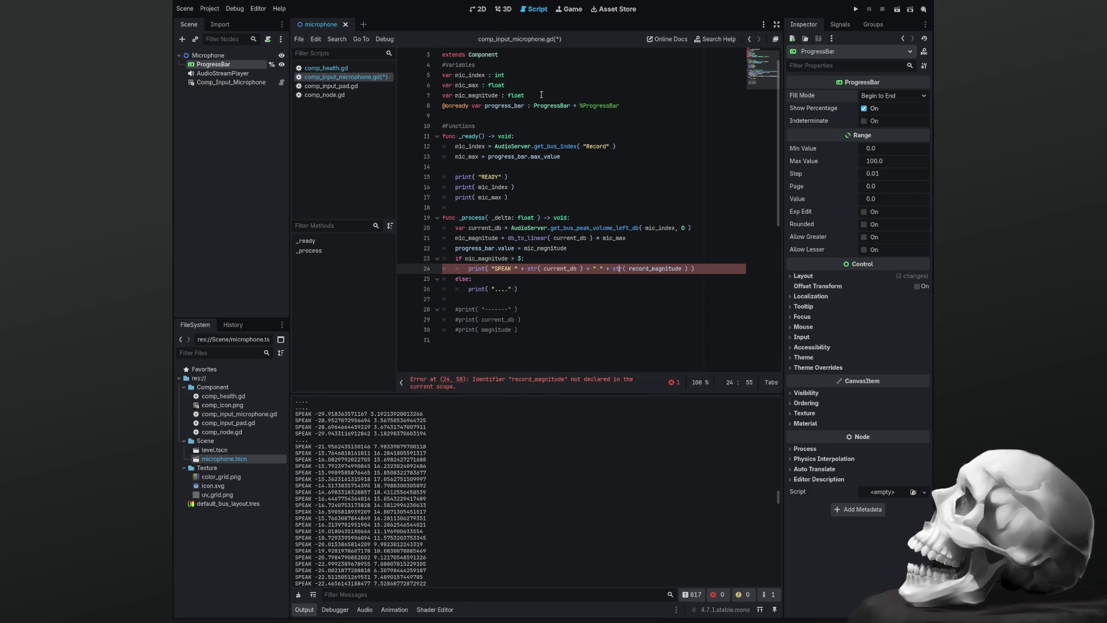
key("Right")
key("Right")
key("BackSpace")
key("BackSpace")
key("BackSpace")
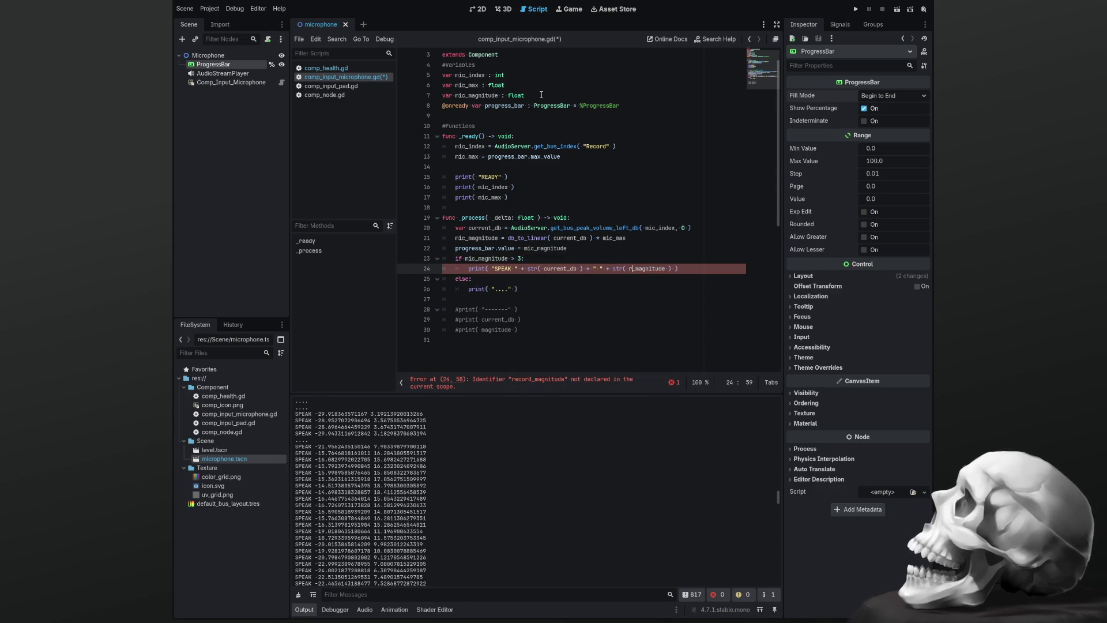
type("mic")
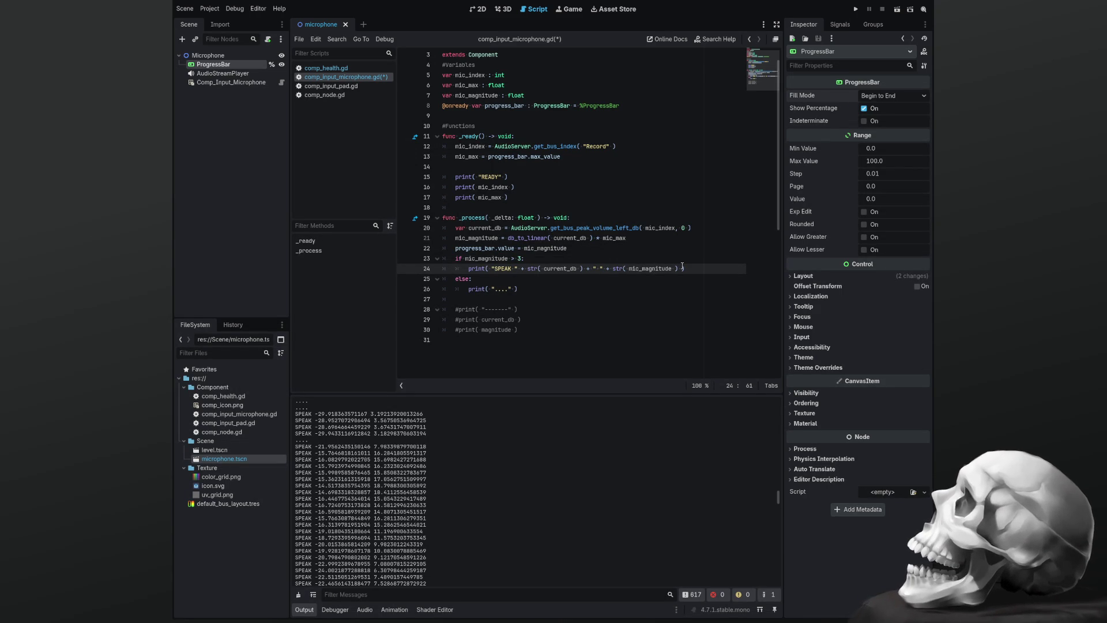
Rename mic_magnitude to plain magnitude throughout lines 21–24 and save the script
key("BackSpace")
key("BackSpace")
key("BackSpace")
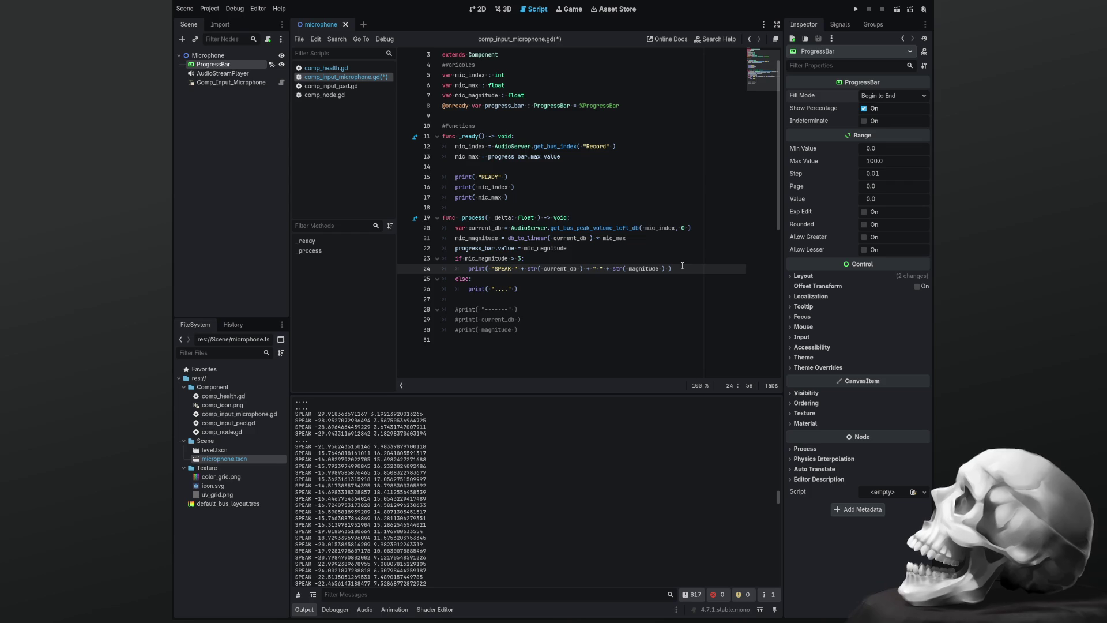
key("Up")
key("Up")
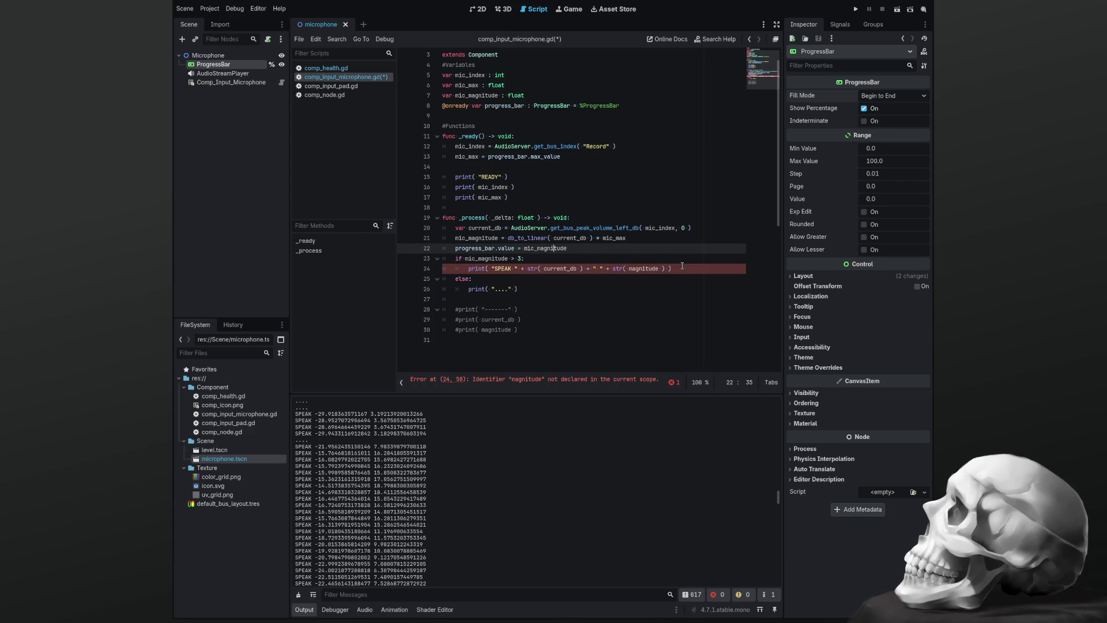
key("BackSpace")
key("BackSpace")
key("BackSpace")
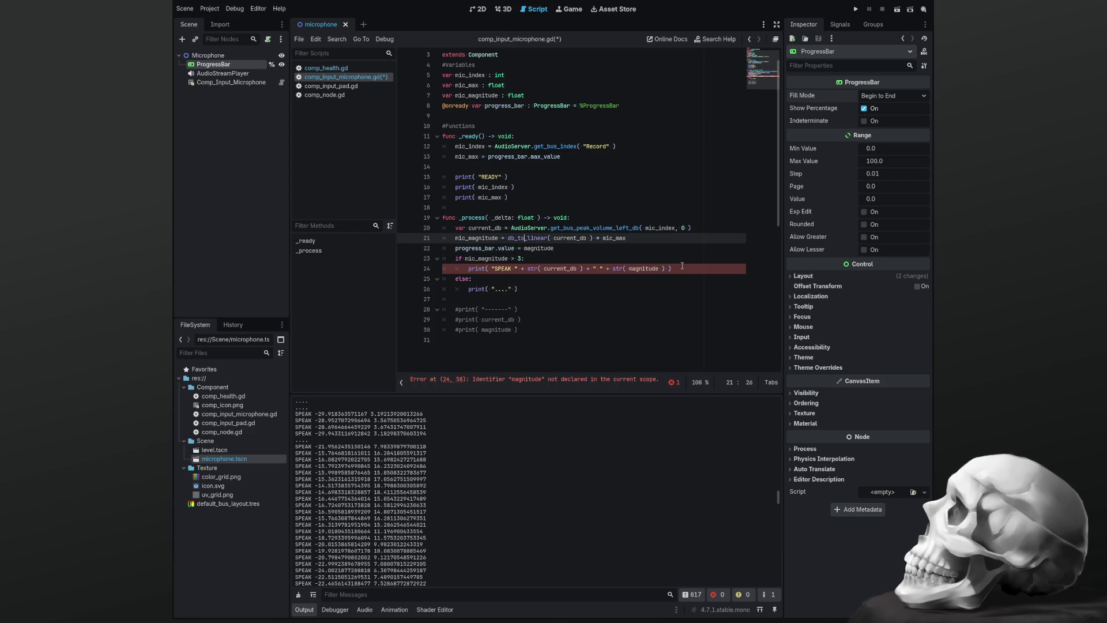
key("Up")
key("Home")
key("Delete")
key("Delete")
key("Delete")
key("Delete")
key("Up")
key("Up")
key("Up")
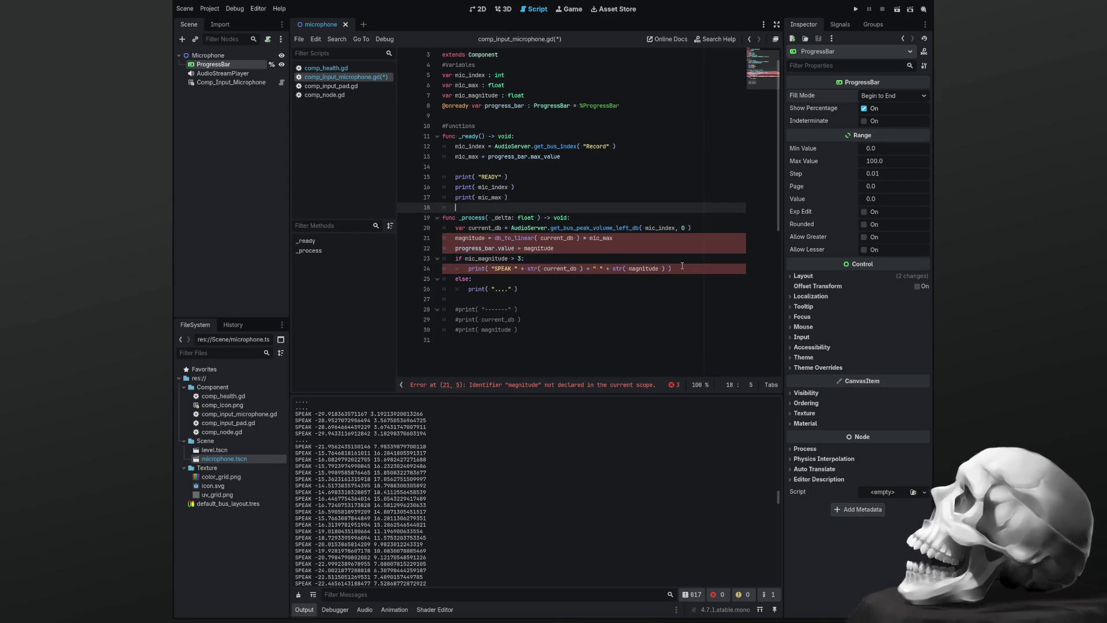
key("Up")
key("Up")
key("Up")
key("Down")
key("Delete")
key("Delete")
key("Delete")
key("Delete")
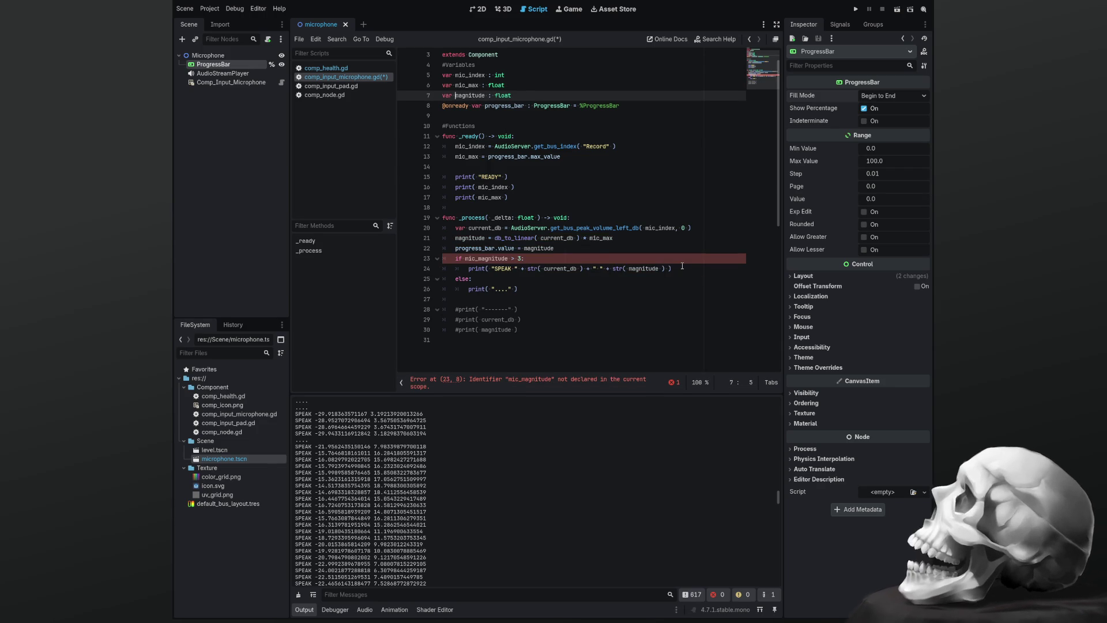
key("Down")
key("Down")
key("Down")
key("Up")
key("Right")
key("Right")
key("Delete")
key("Delete")
key("Delete")
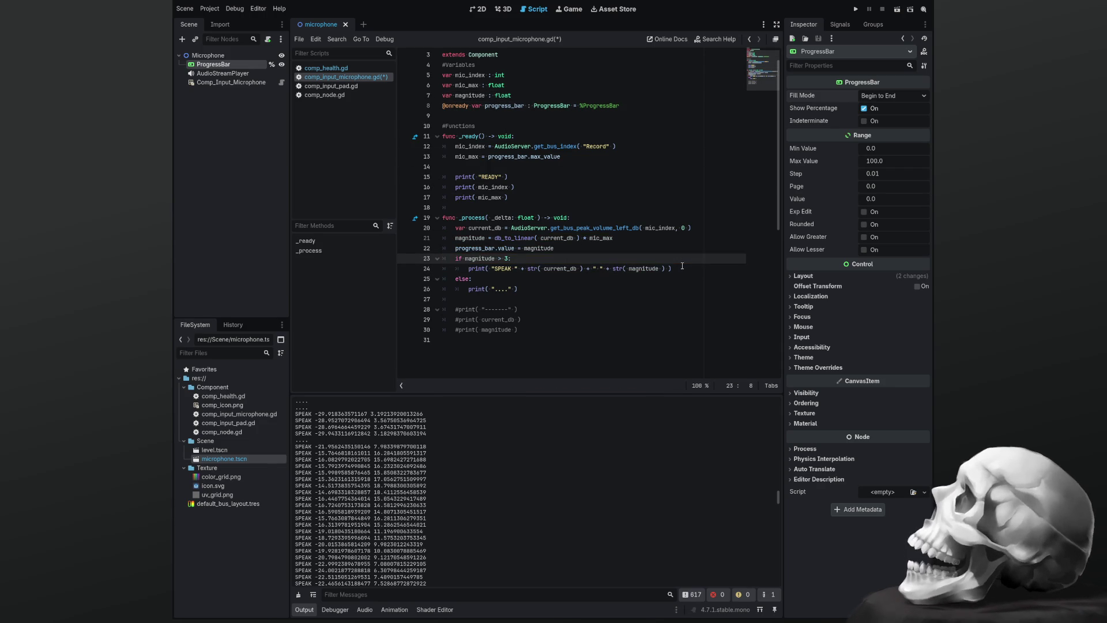
key("ctrl+s")
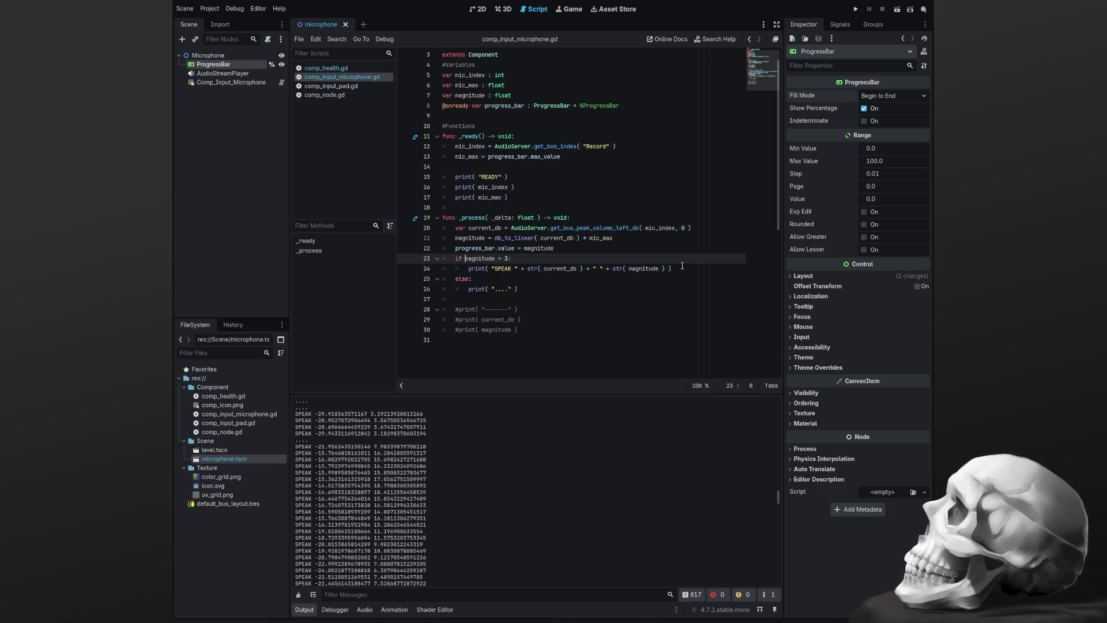
Comment out the original magnitude line with Ctrl+K and paste the formula on a new line below
key("Up")
key("Up")
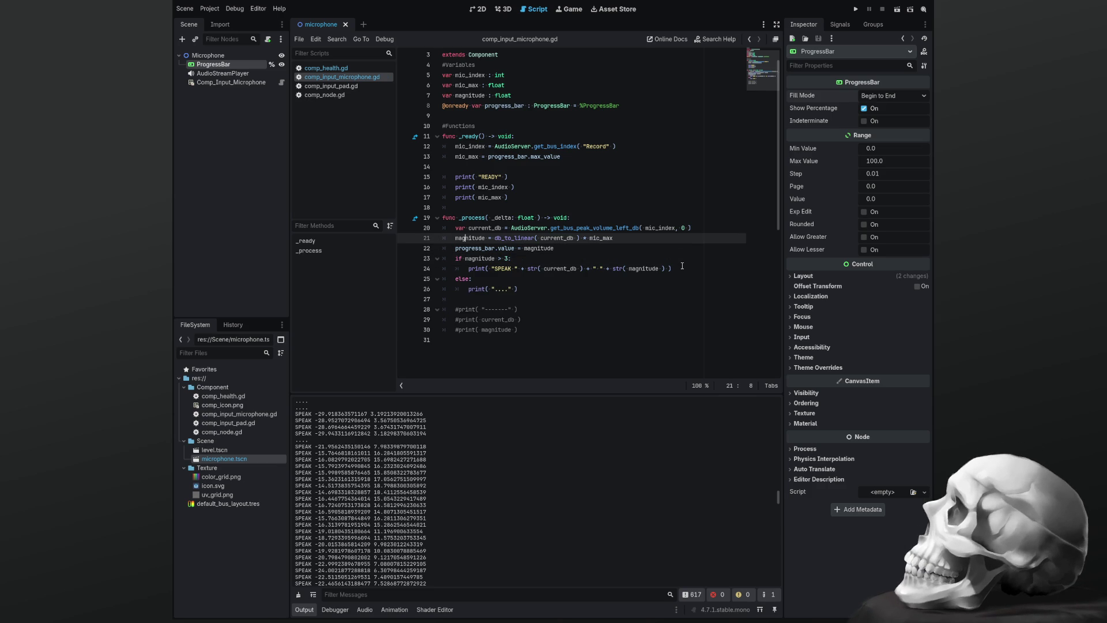
key("shift+Home")
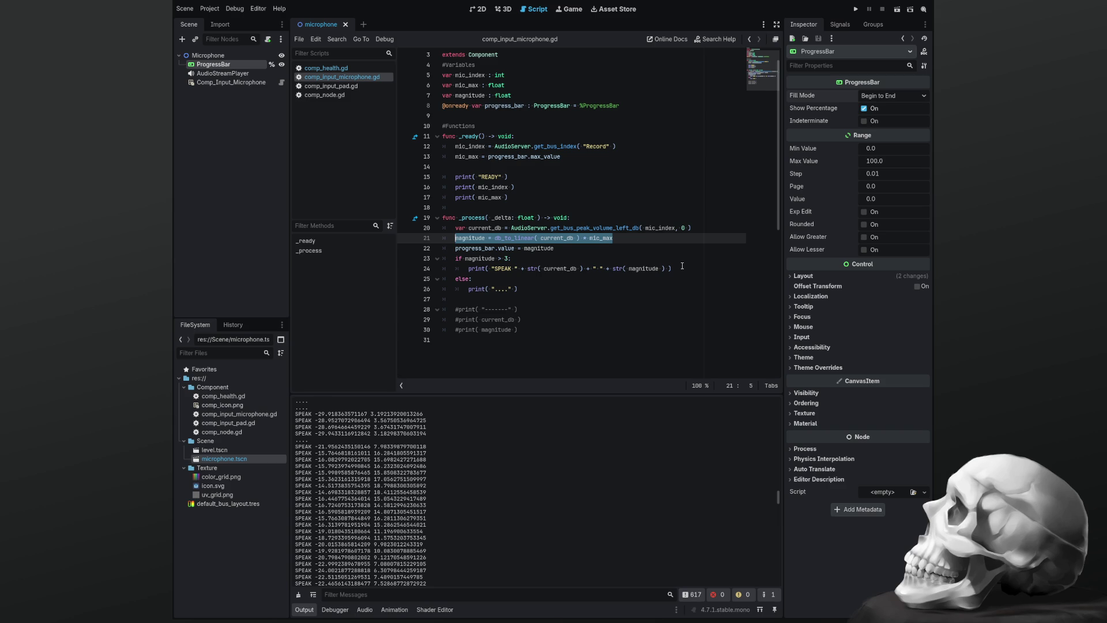
key("ctrl+k")
key("End")
key("Return")
type("magnitude = db_to_linear( current_db ) * mic_max")
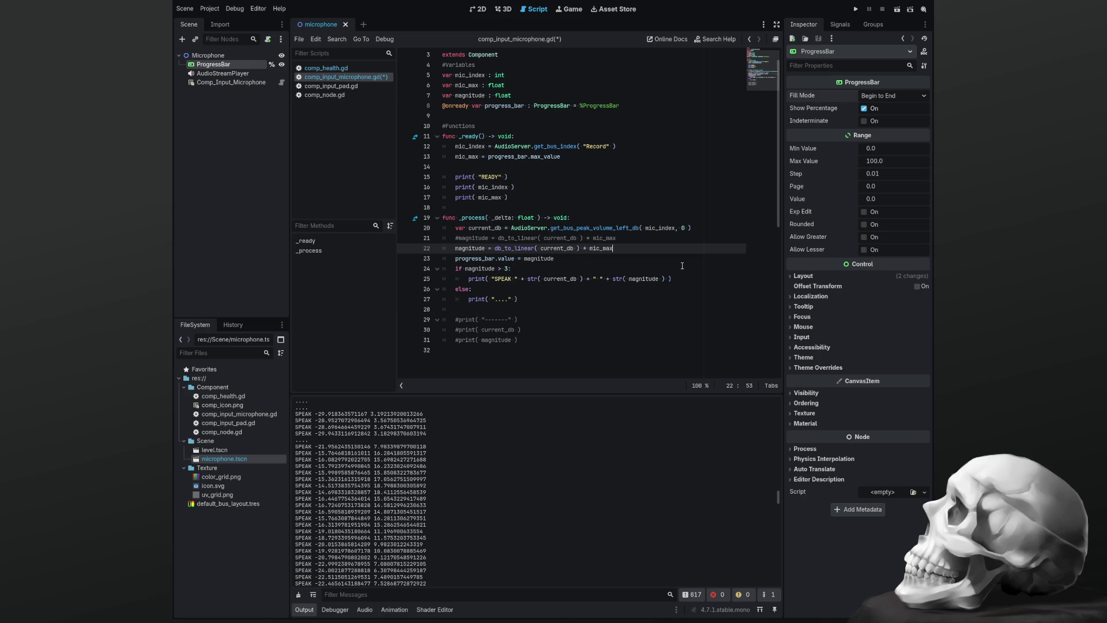
Change the formula to (db_to_linear(current_db) / 120) * mic_max
key("Left")
key("Left")
key("ctrl+Left")
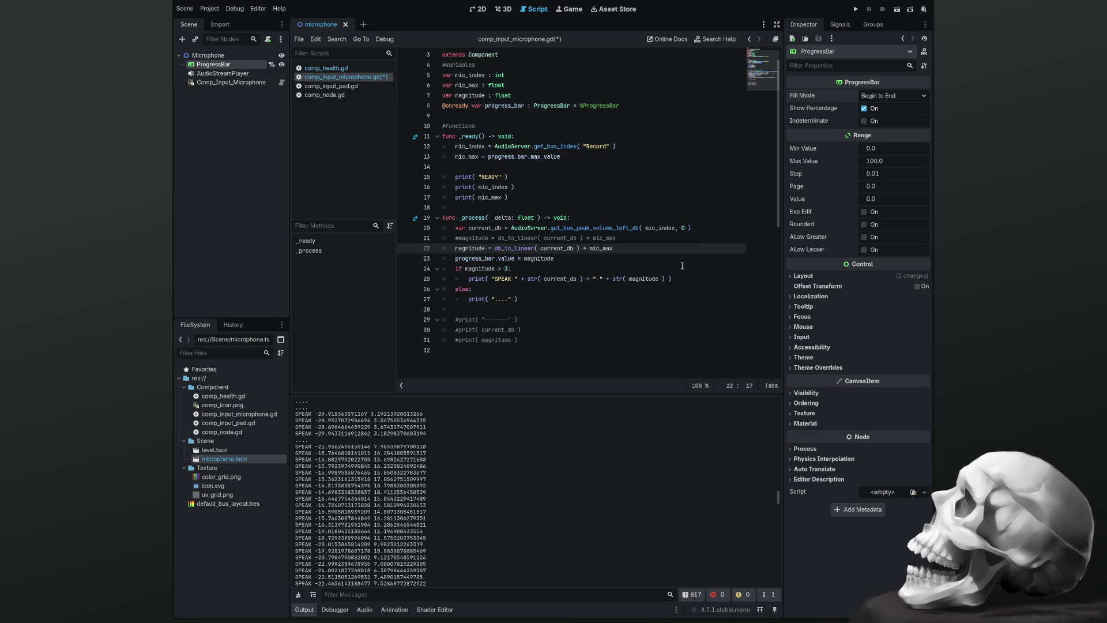
type("(")
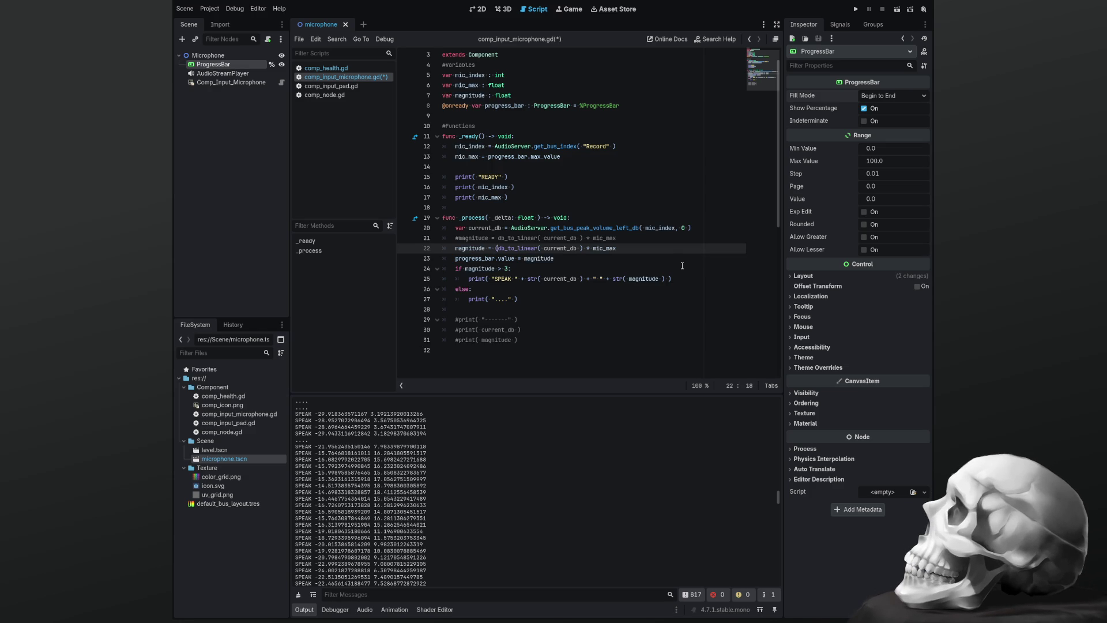
key("ctrl+Right")
key("ctrl+Right")
key("ctrl+Right")
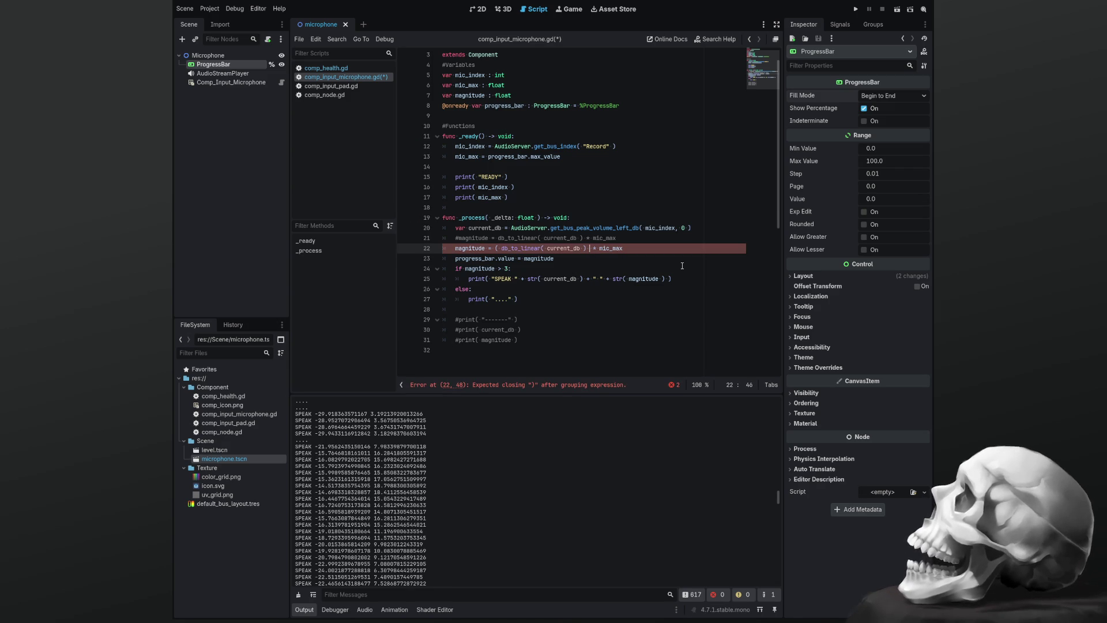
type(")")
key("Left")
key("Left")
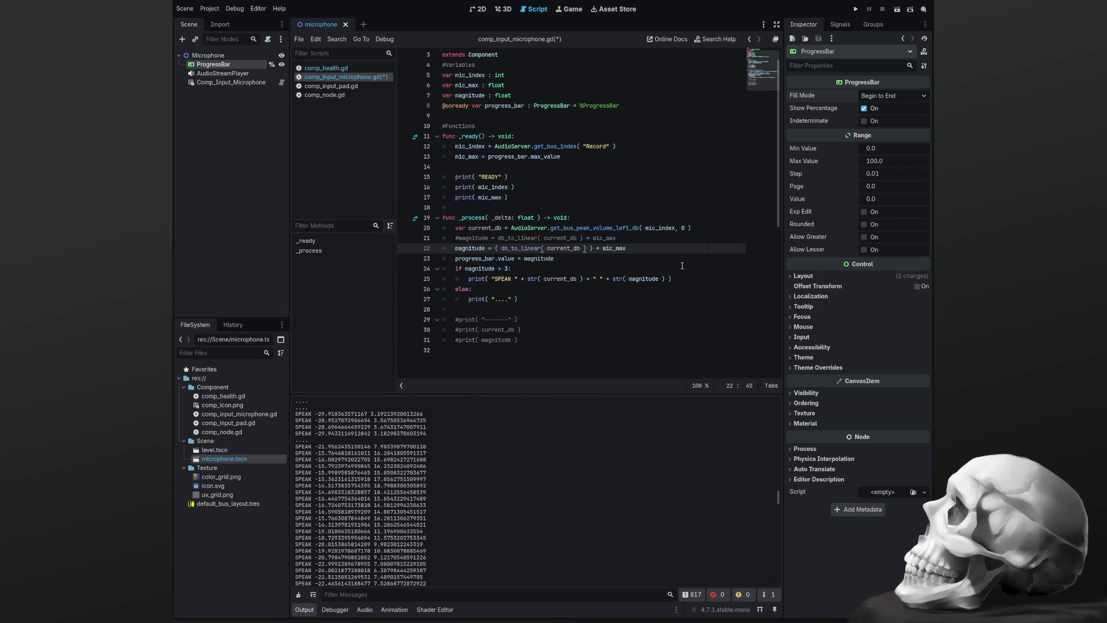
type("/ 120")
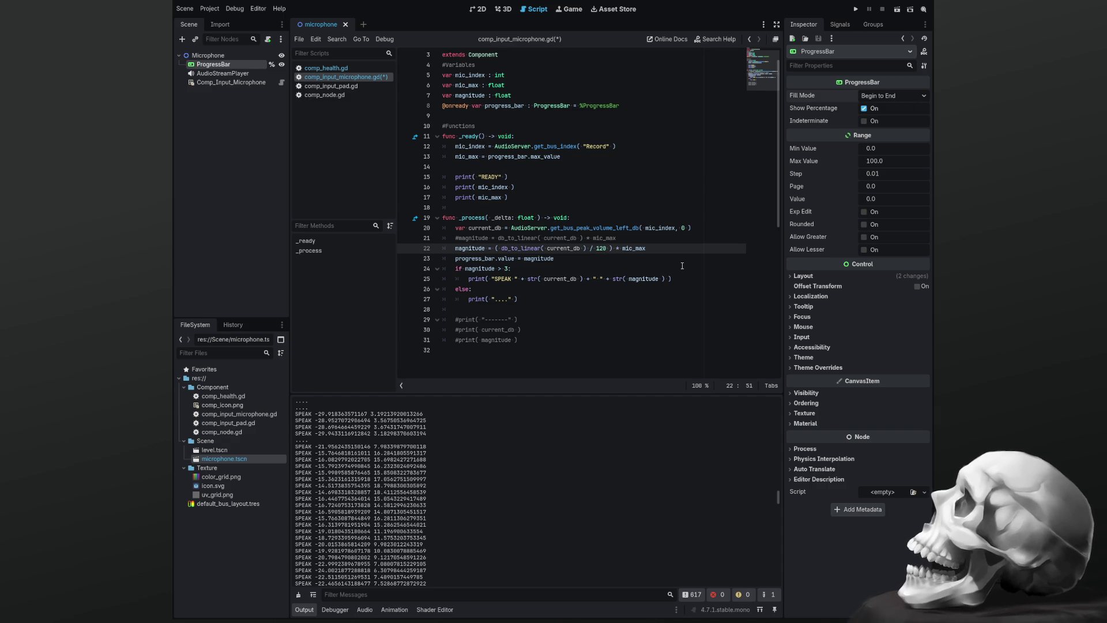
key("Up")
key("Up")
key("Up")
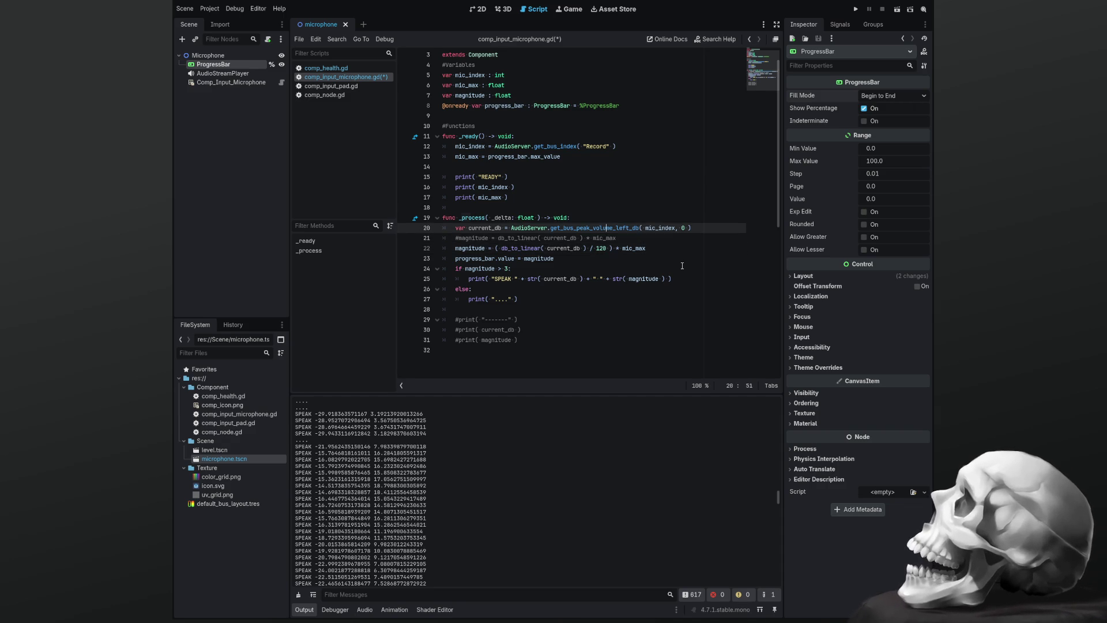
key("Up")
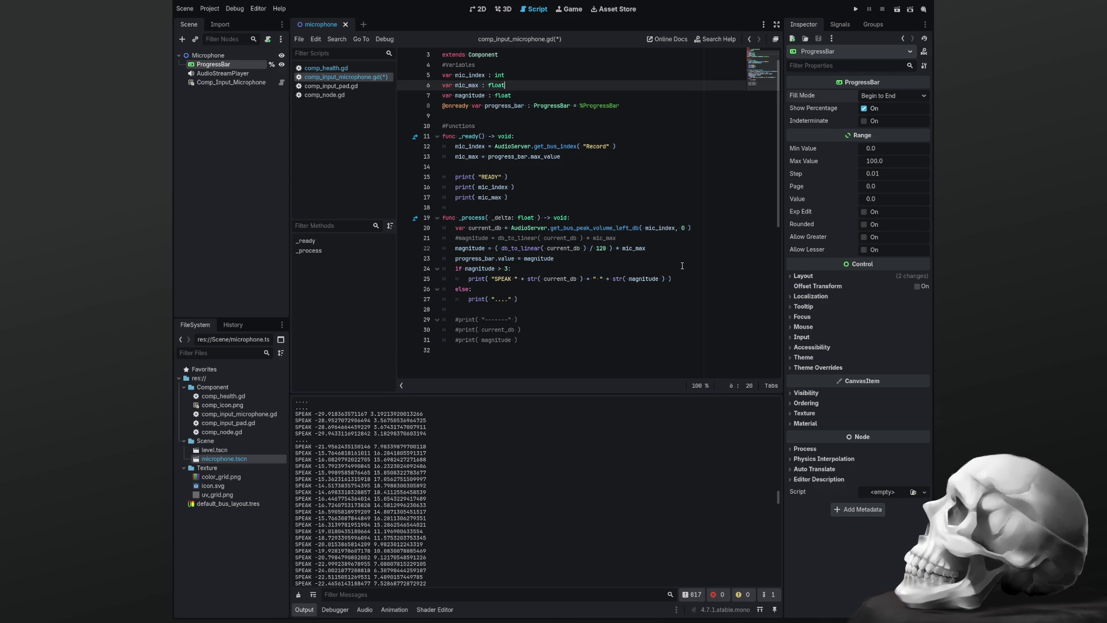
Declare a new slider_max variable below mic_max in the variables section
key("Up")
key("Up")
key("Return")
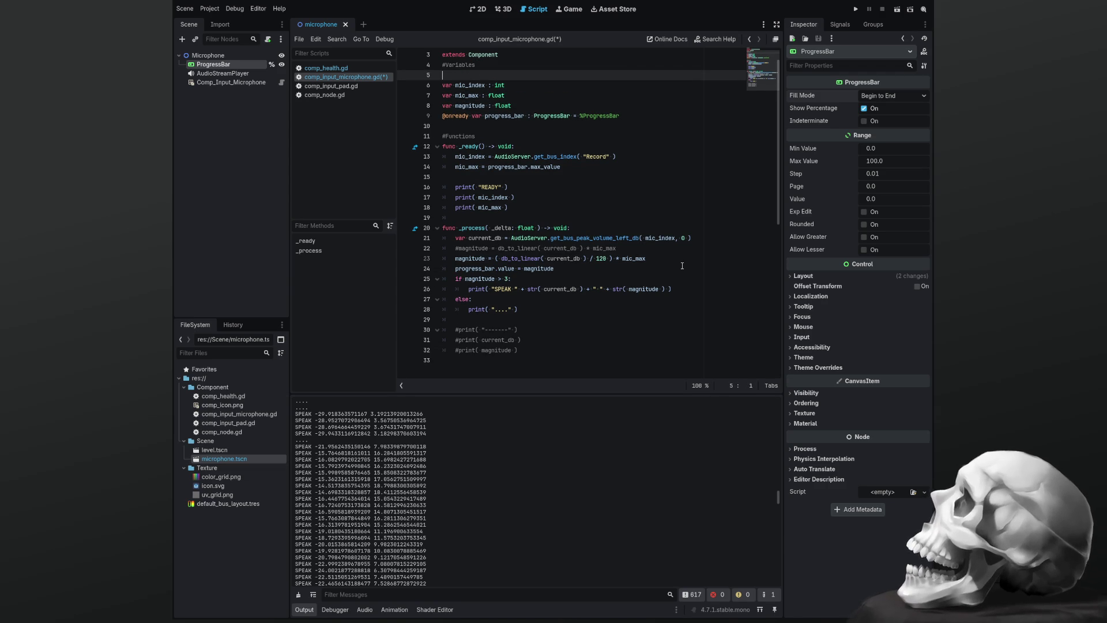
key("alt+Down")
key("alt+Down")
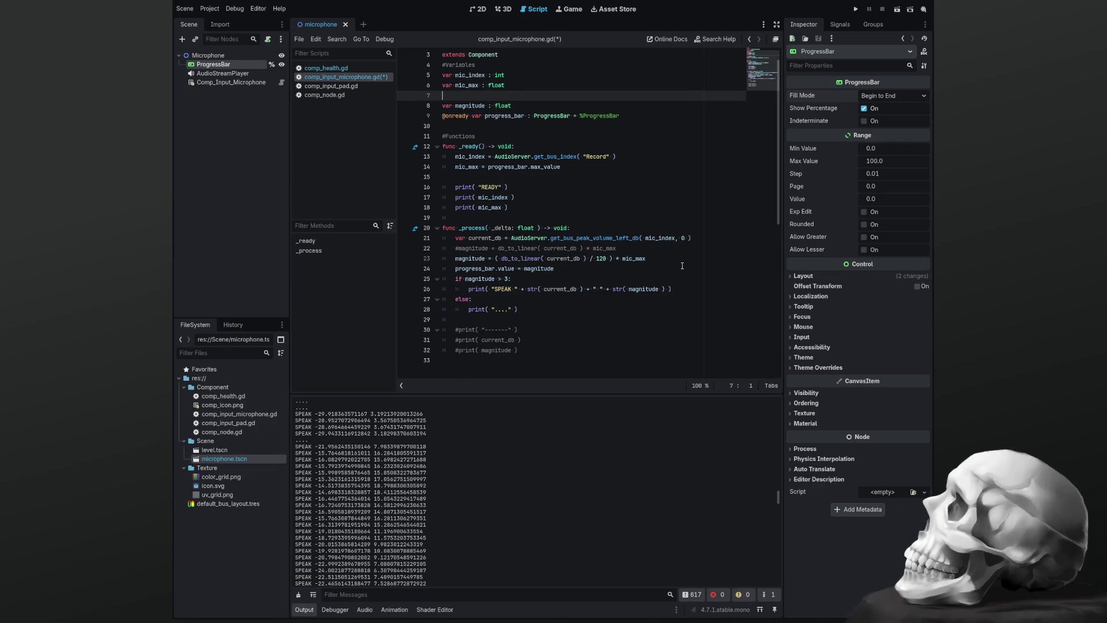
type("var mic")
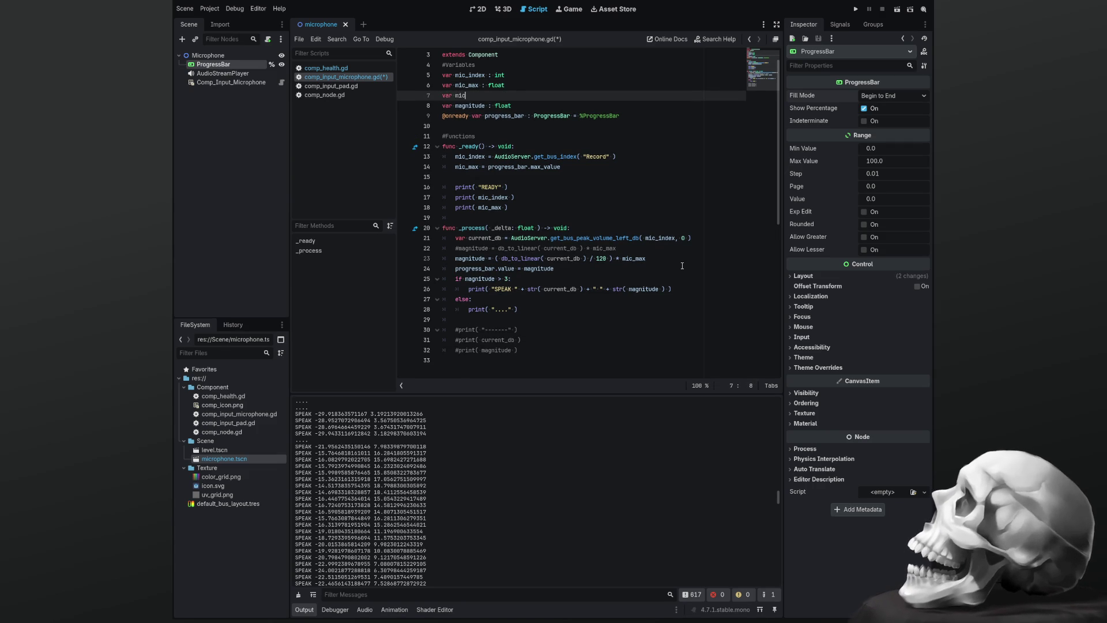
type("_")
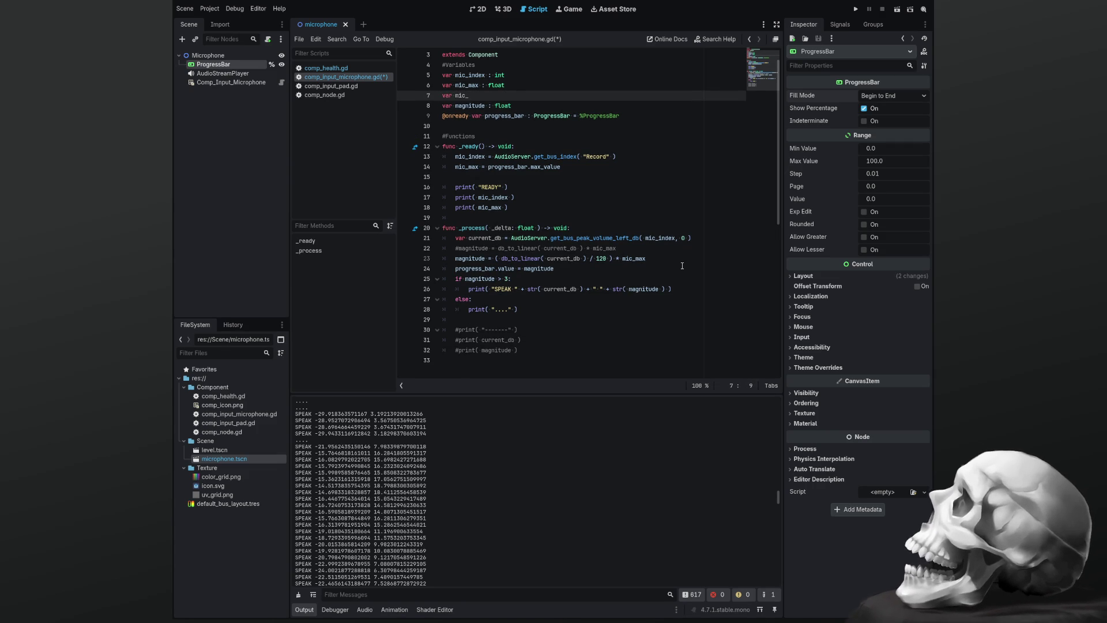
type("max")
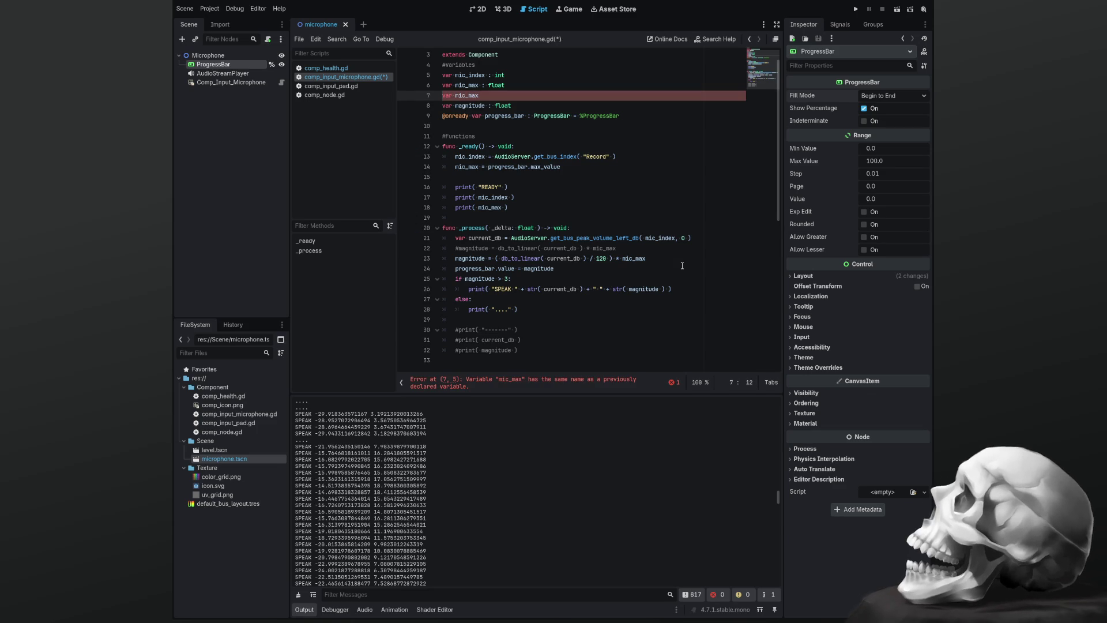
key("Up")
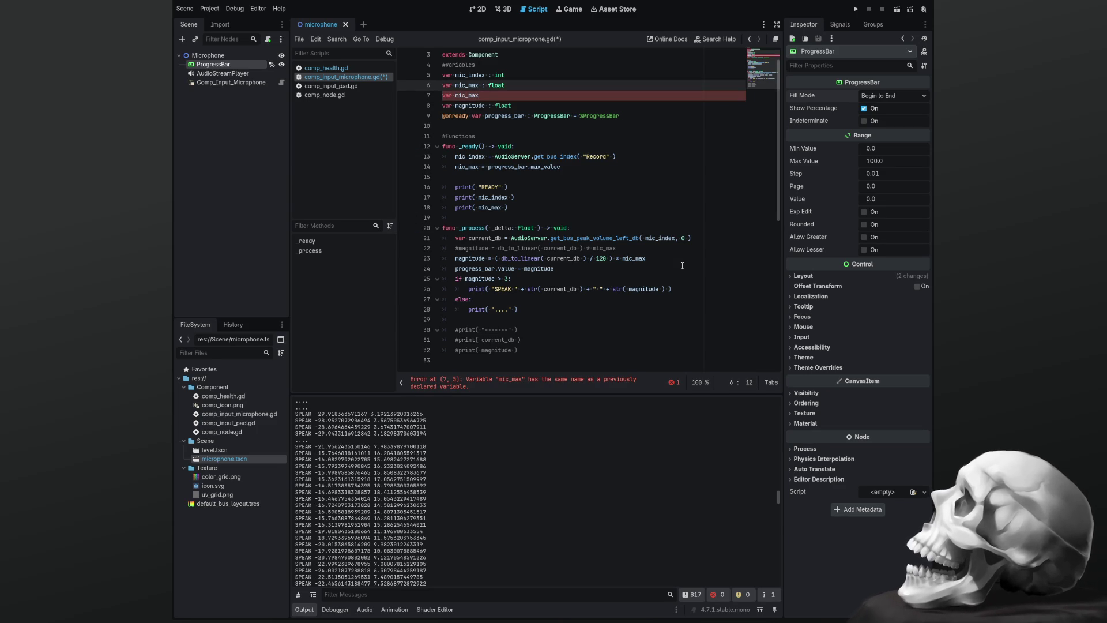
key("alt+Down")
key("alt+Down")
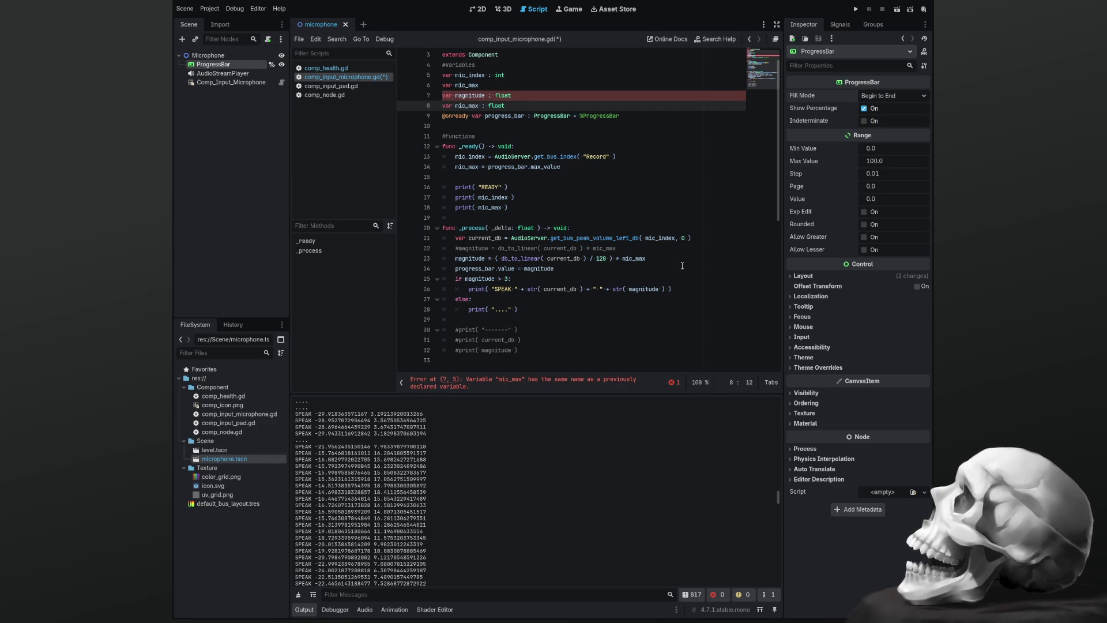
key("BackSpace")
key("BackSpace")
key("BackSpace")
type("slider")
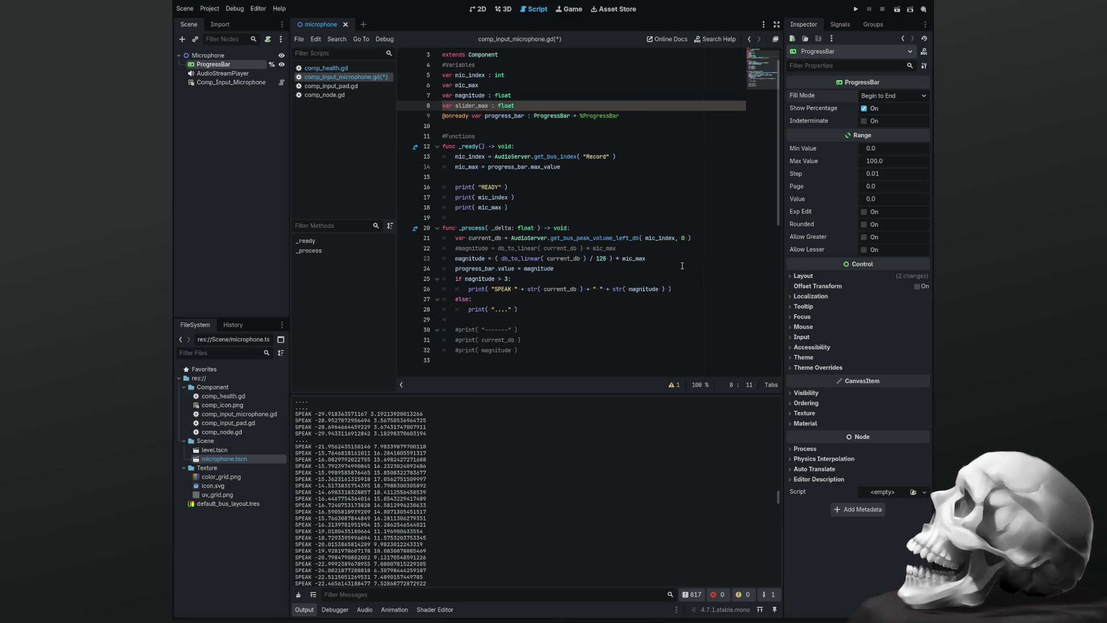
Assign slider_max in _ready and use slider_max instead of mic_max in the magnitude formula
key("Down")
key("Down")
key("Down")
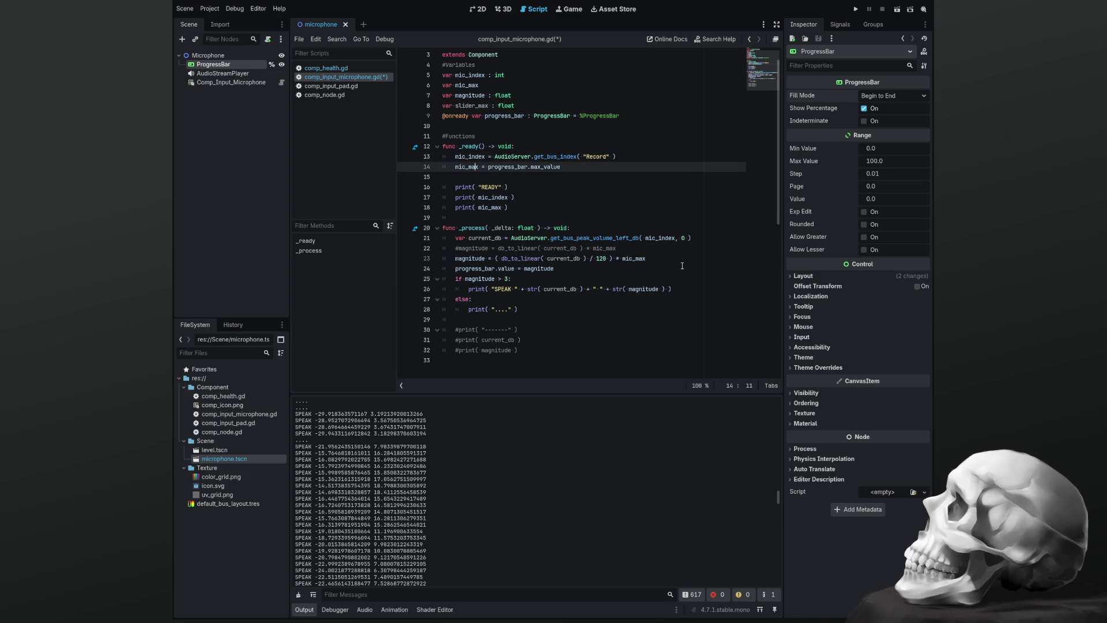
key("Delete")
key("Delete")
key("Delete")
type("slider")
key("Escape")
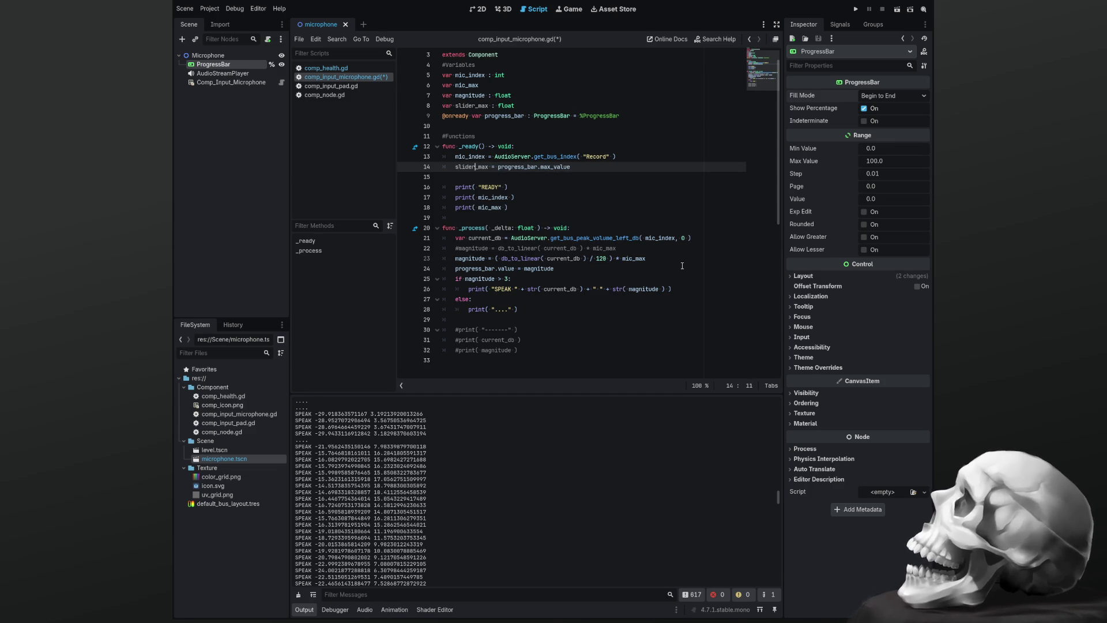
key("Down")
key("Down")
key("Down")
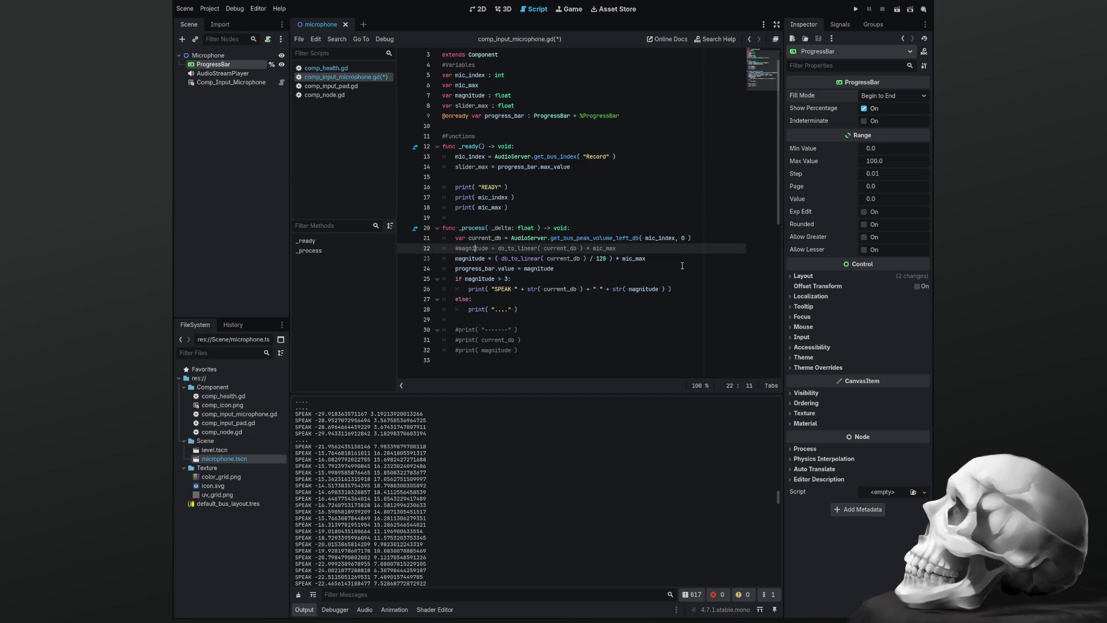
key("Down")
key("BackSpace")
key("BackSpace")
key("BackSpace")
type("slider")
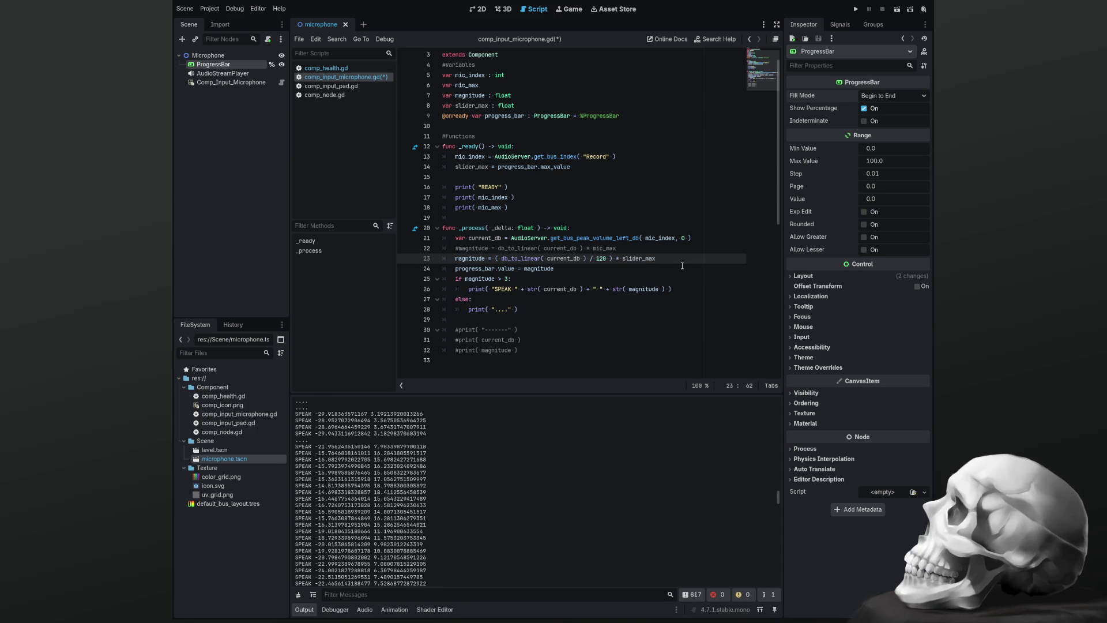
Turn mic_max into const mic_max: int = 120 above mic_index and select its name for reuse
key("Up")
key("Up")
key("Up")
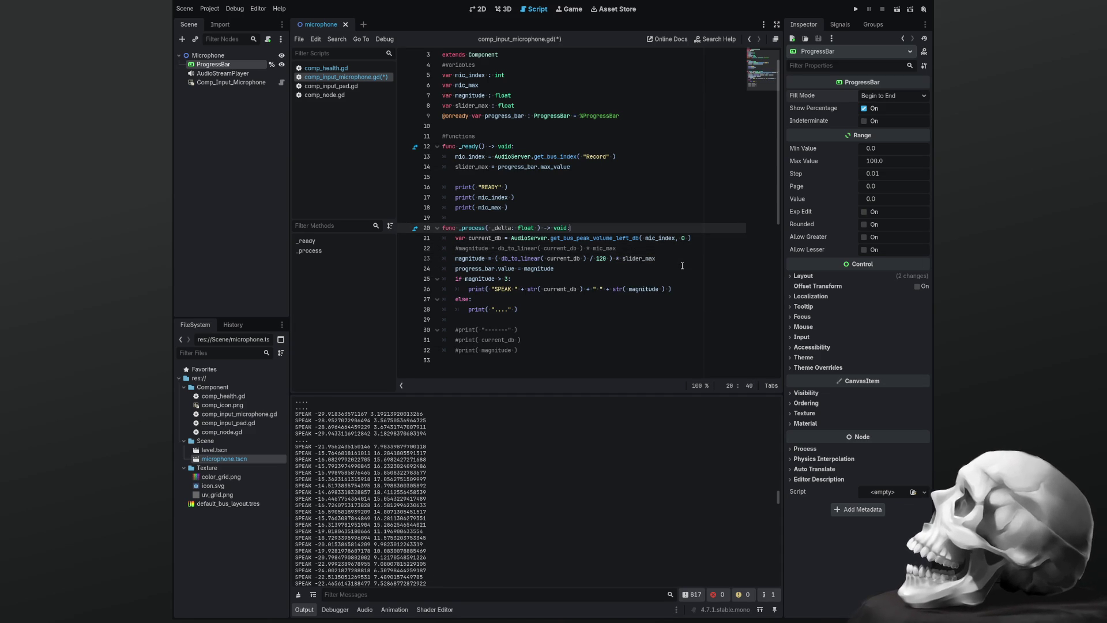
key("Up")
key("Up")
key("Up")
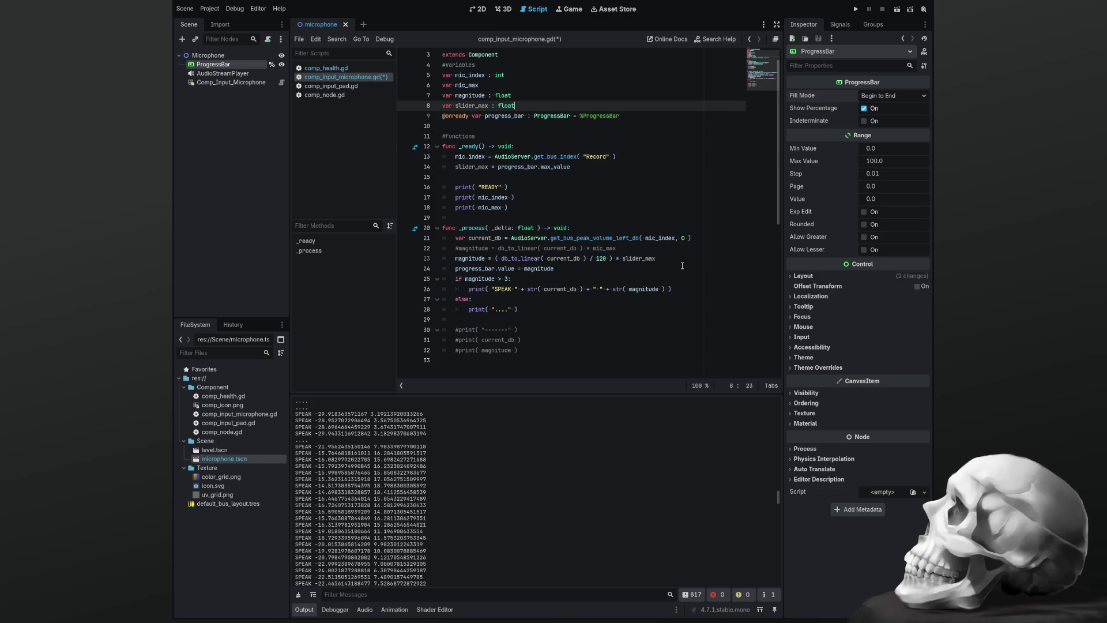
key("Up")
key("Up")
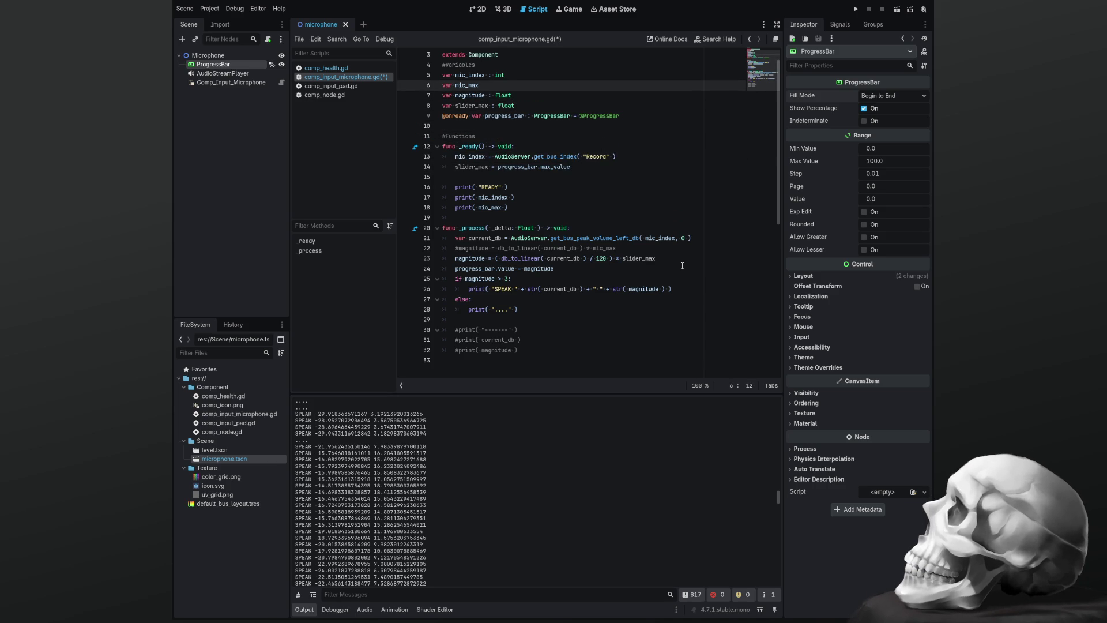
key("Up")
key("Down")
type("120")
key("Left")
key("Left")
type("int")
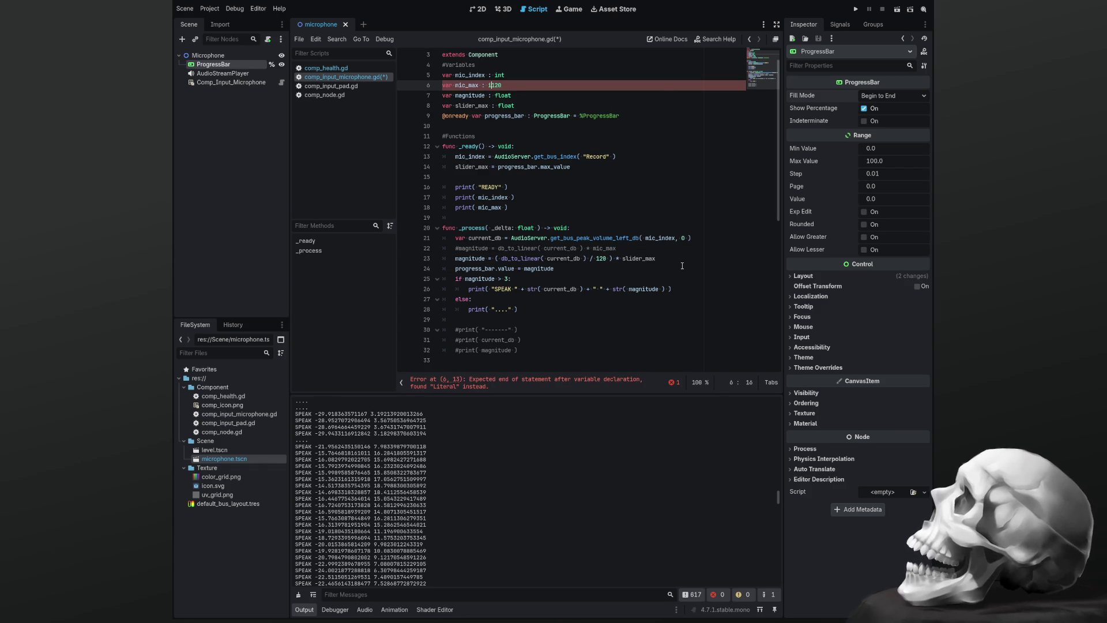
type(" =")
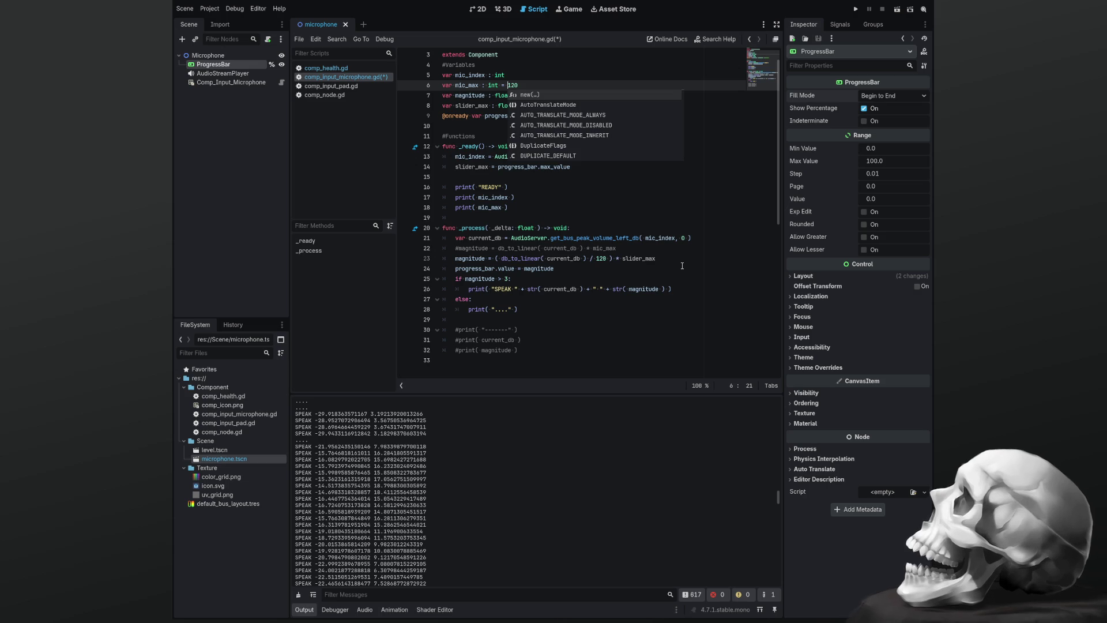
key("Home")
key("Delete")
key("Delete")
key("Delete")
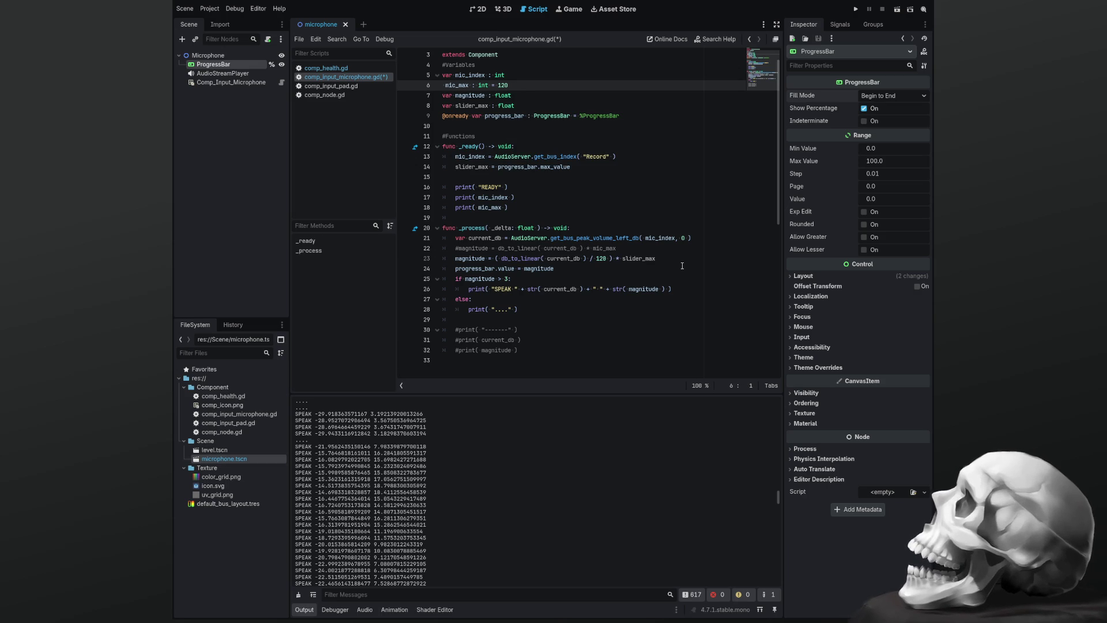
type("const")
key("alt+Up")
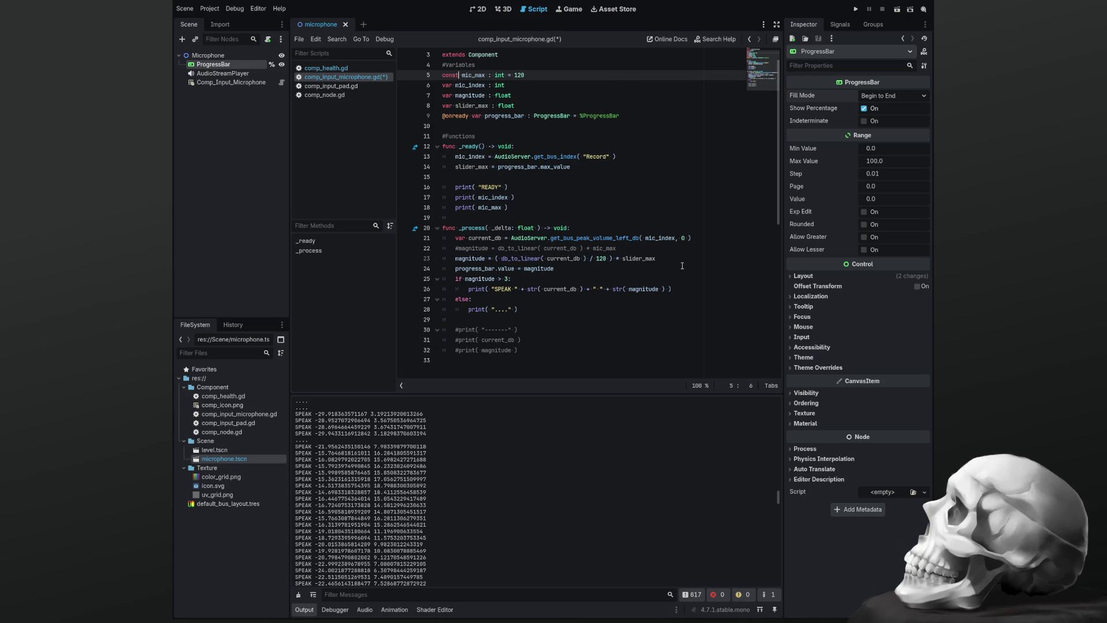
key("Down")
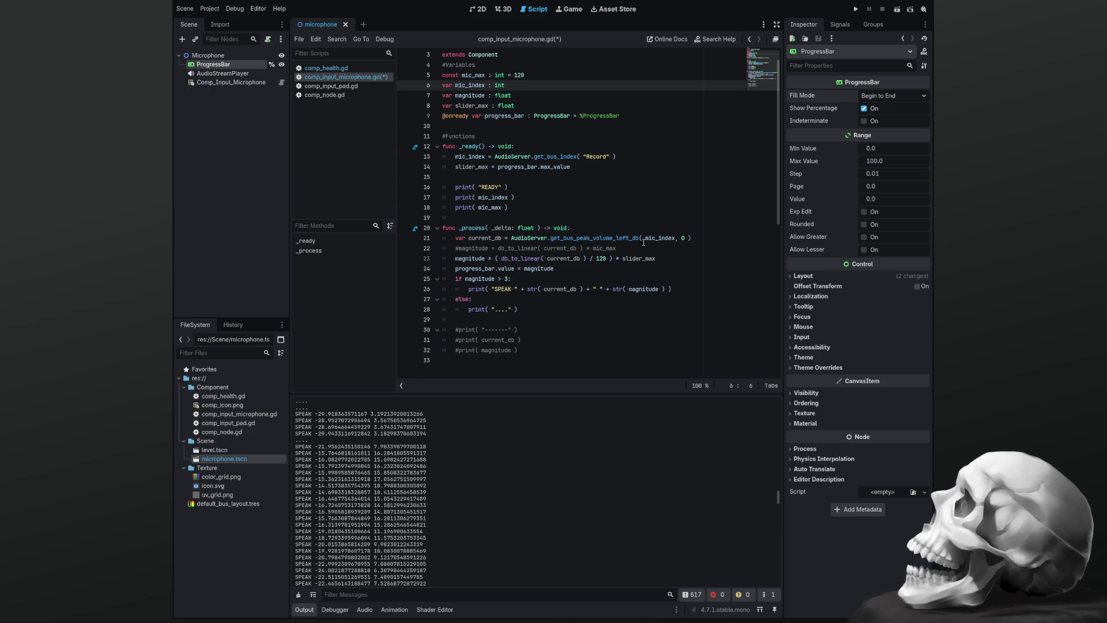
double_click(480, 76)
key("ctrl+c")
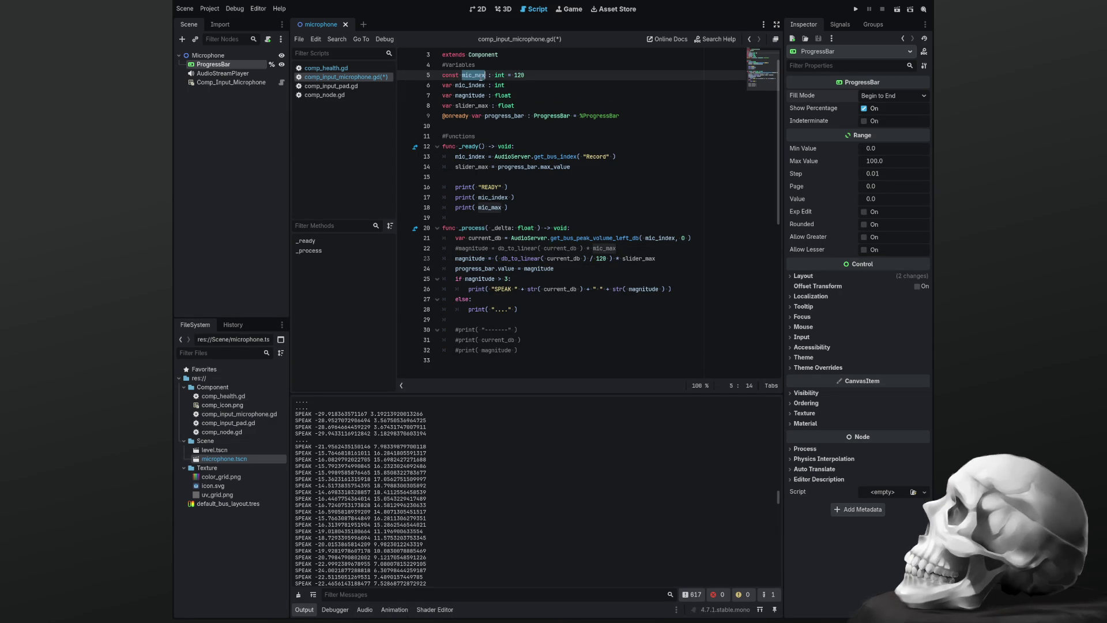
Replace 120 in the formula with mic_max, save, clear the output and test run the project
double_click(600, 258)
key("ctrl+v")
key("ctrl+s")
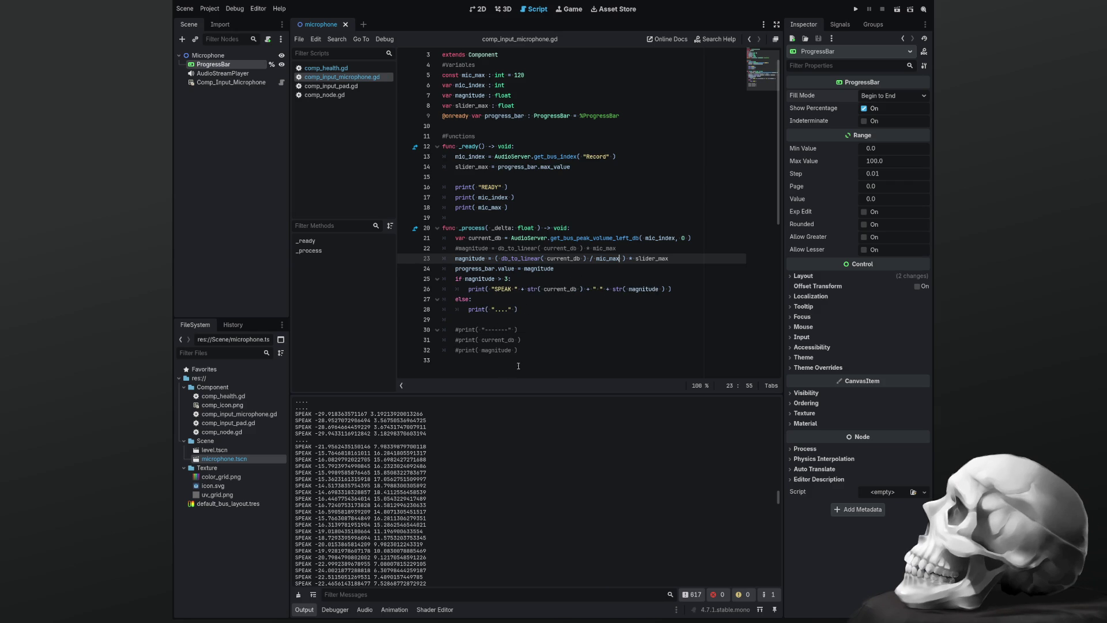
left_click(298, 594)
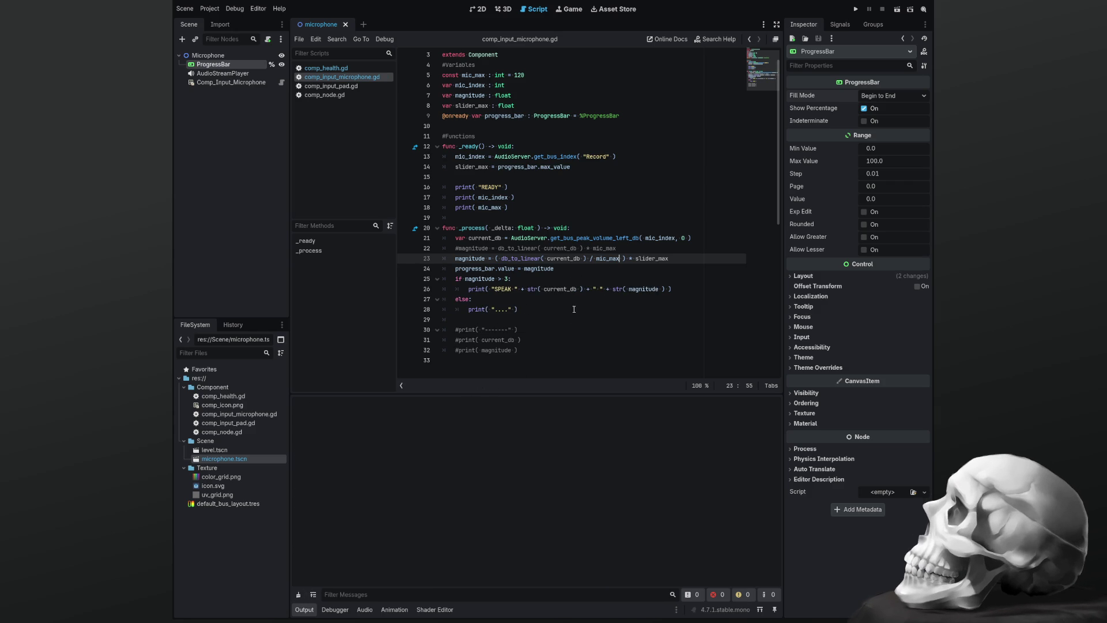
left_click(598, 279)
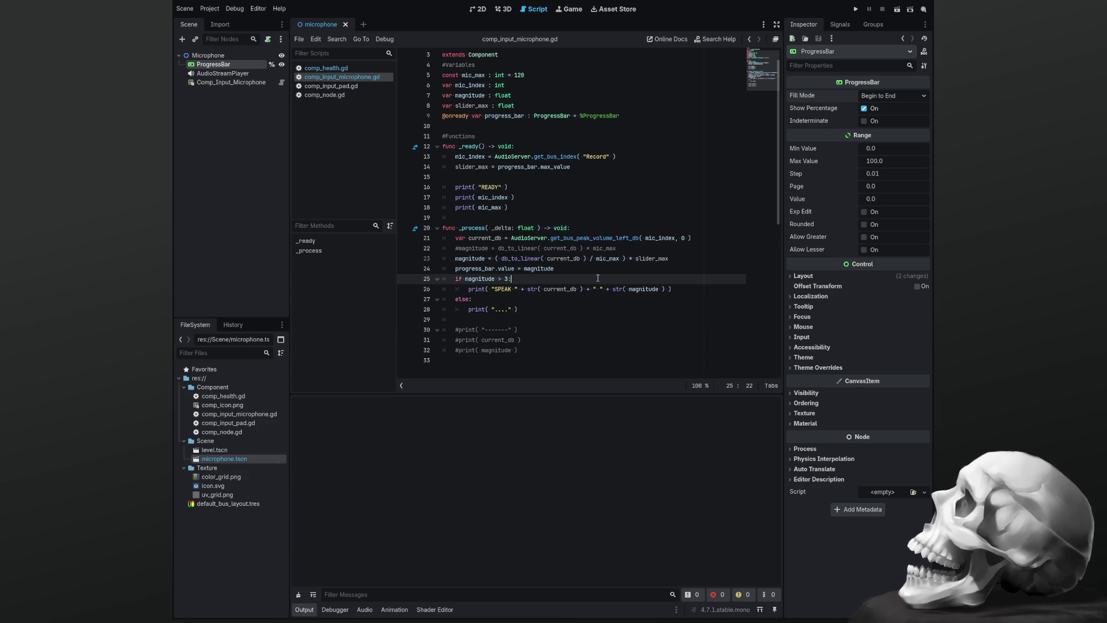
key("F5")
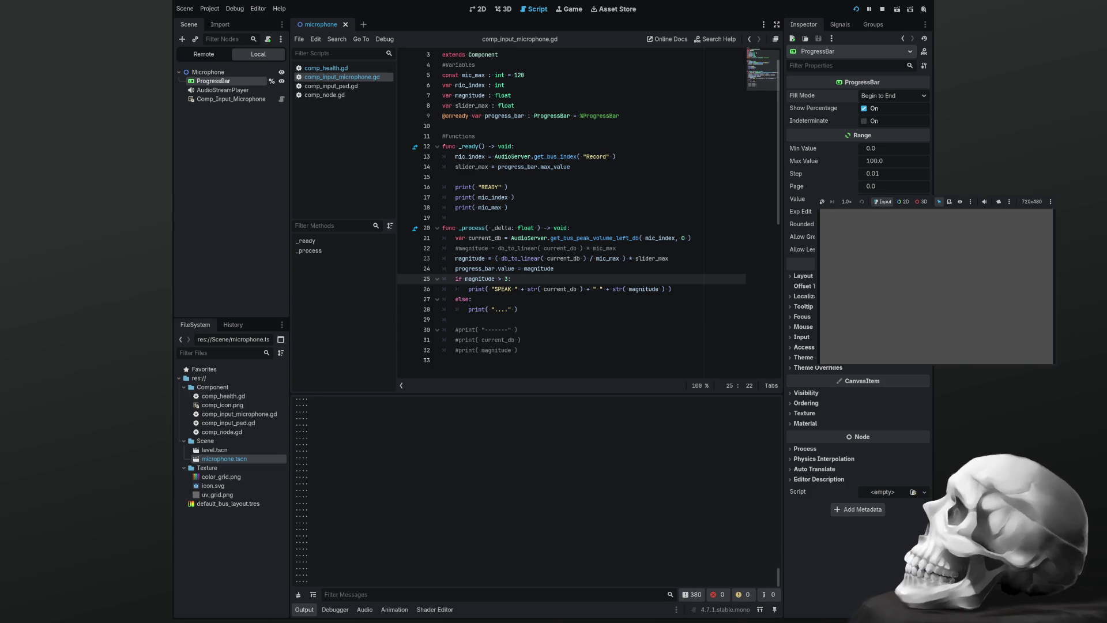
key("F8")
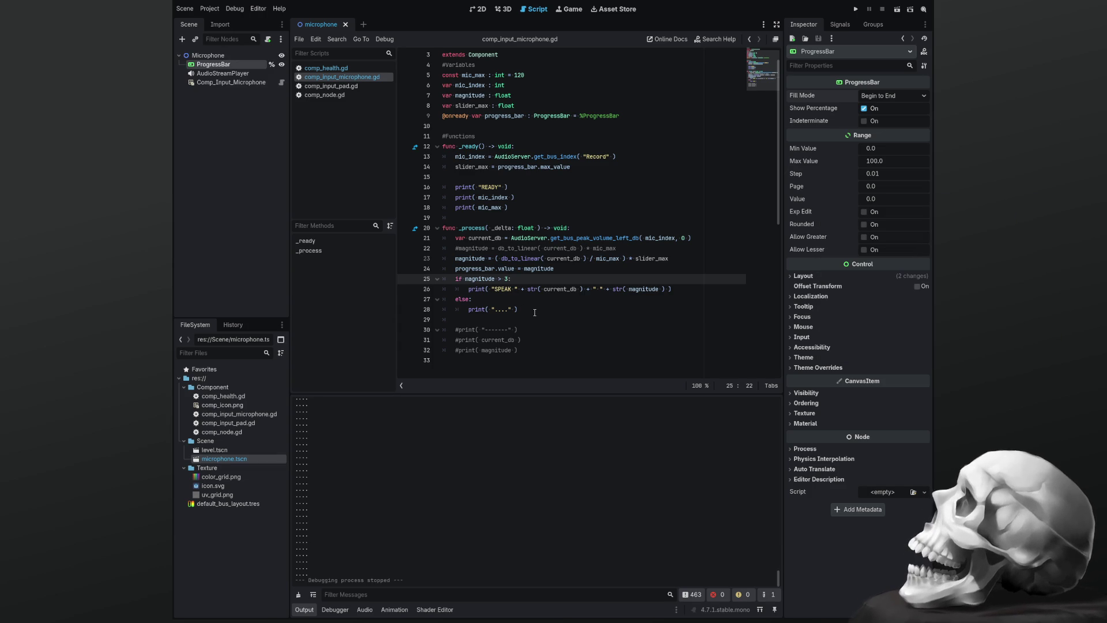
Uncomment the debug prints on lines 30–32, save, and run again to see current_db and magnitude
left_click_drag(529, 351, 488, 331)
key("ctrl+k")
key("ctrl+s")
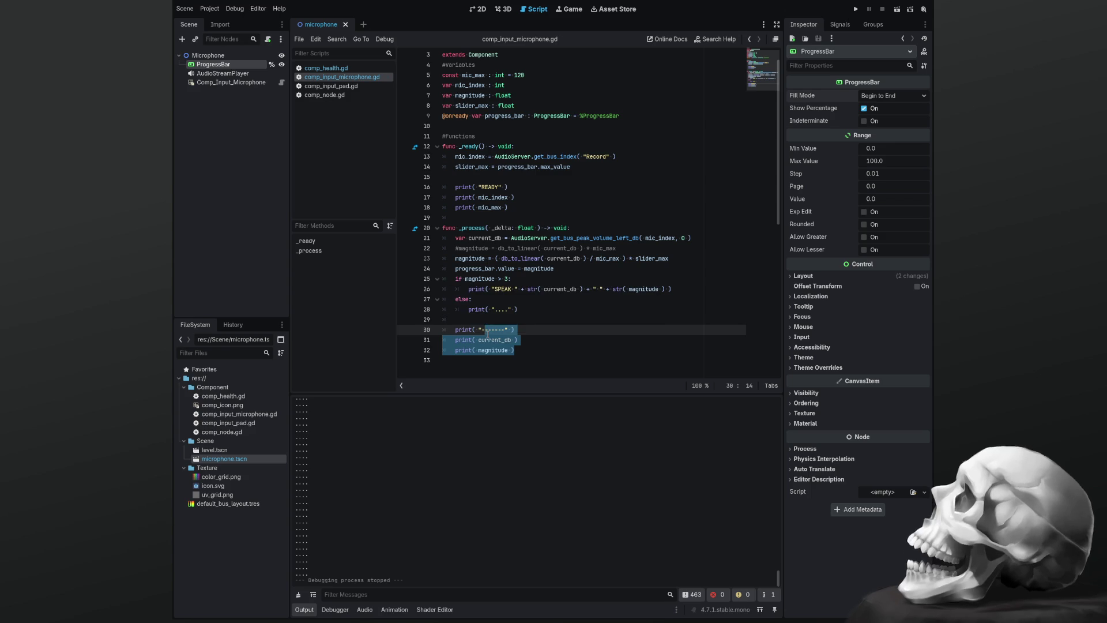
left_click(488, 334)
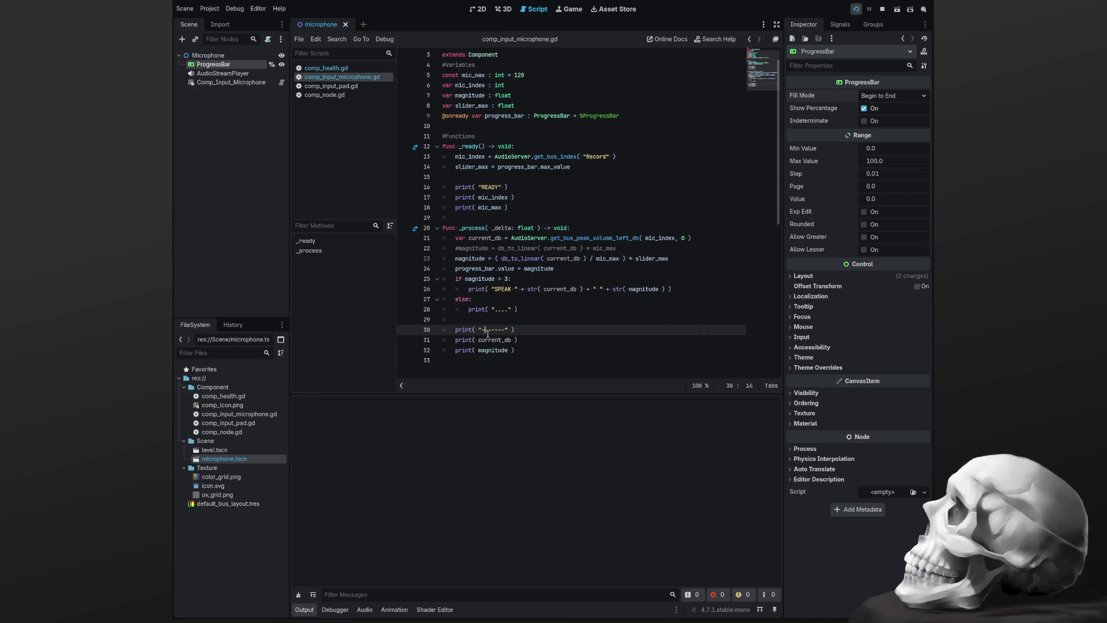
key("F5")
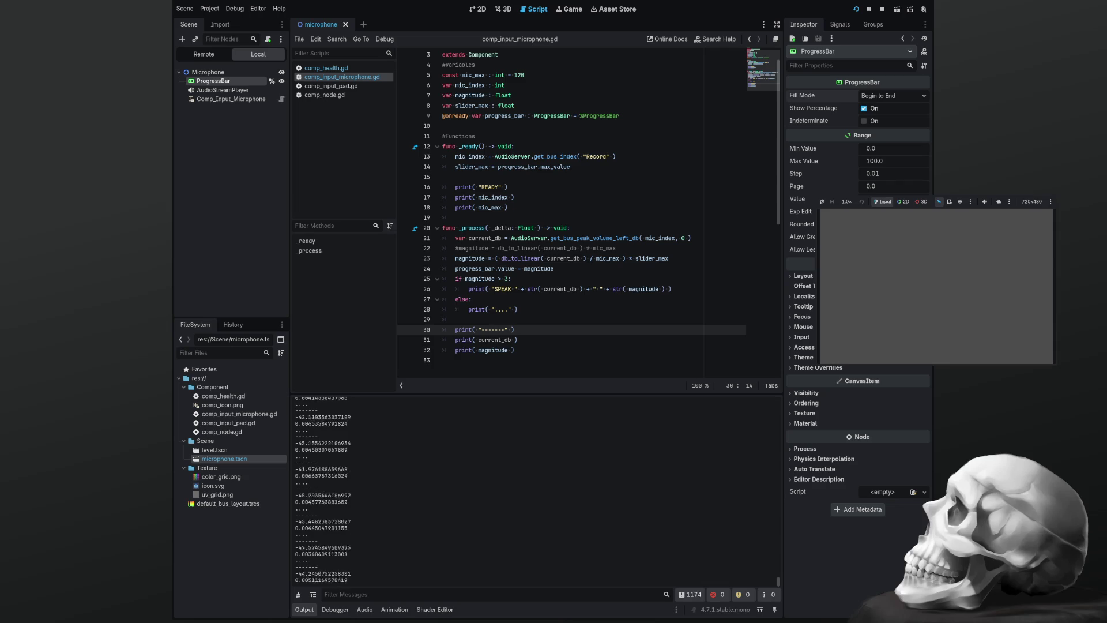
key("F8")
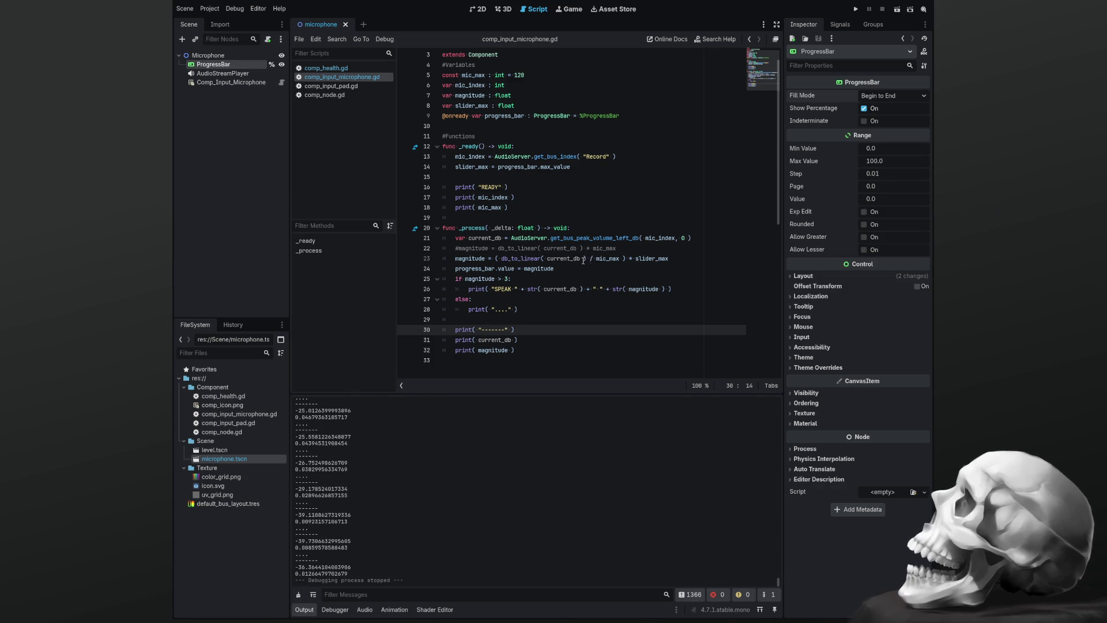
Negate the db_to_linear term on line 23 and test run the project
left_click(501, 258)
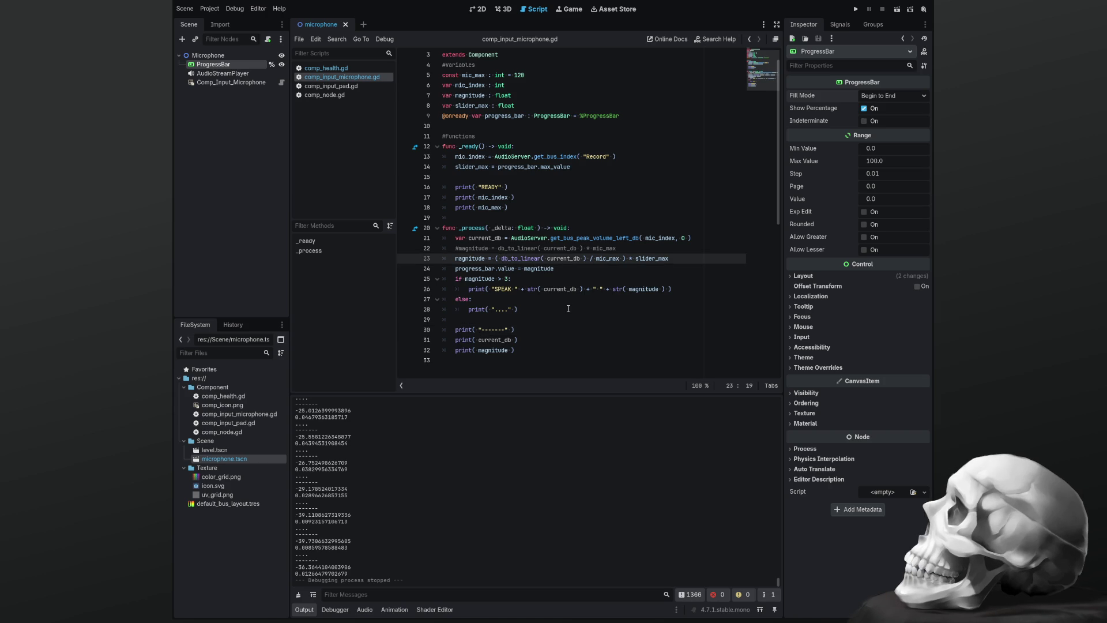
type("-")
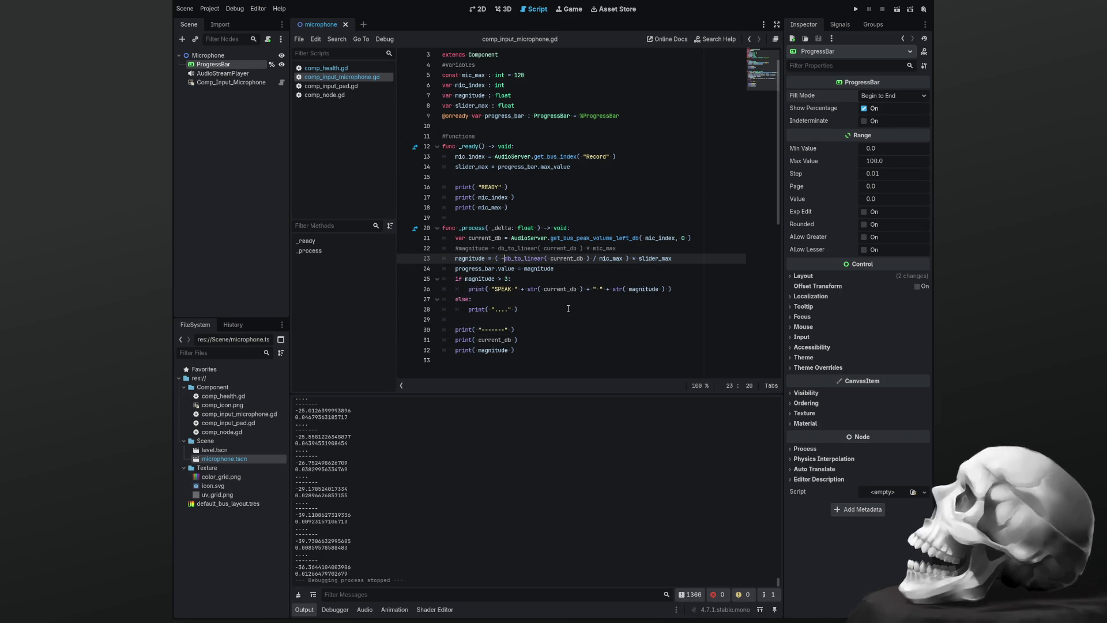
key("F5")
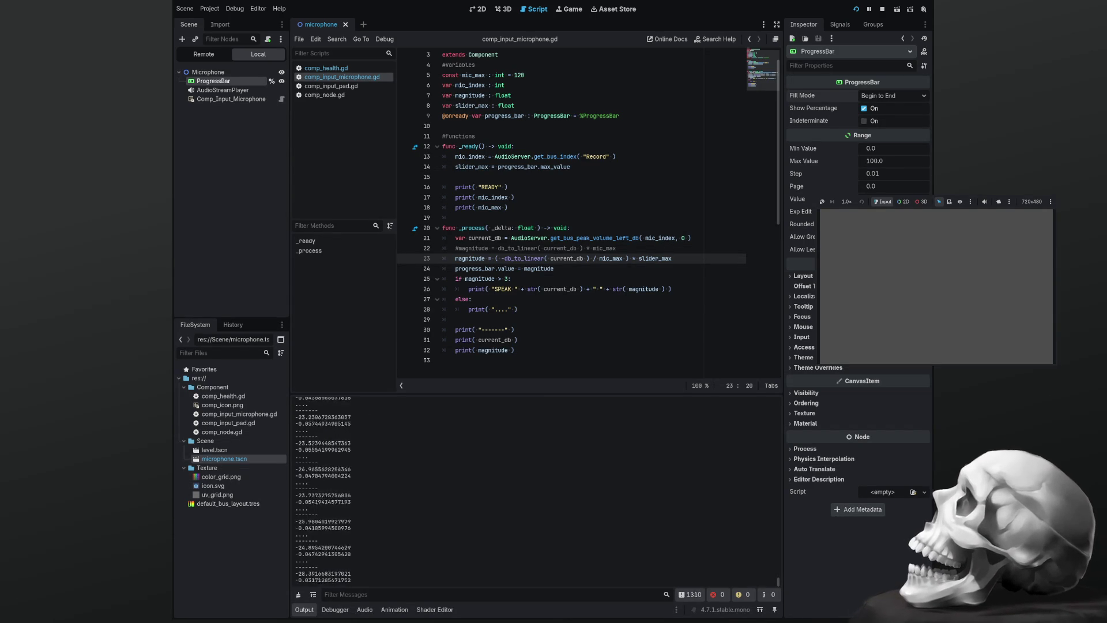
key("F8")
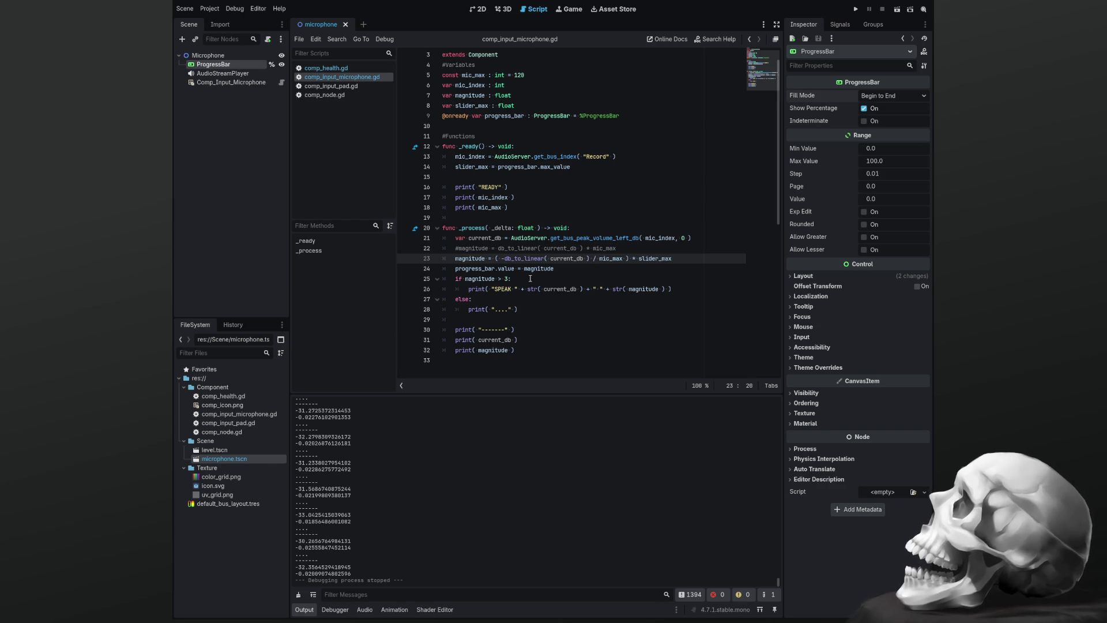
Drop the outer brackets and * slider_max from line 23, save, and test the new magnitude values
key("Delete")
key("Delete")
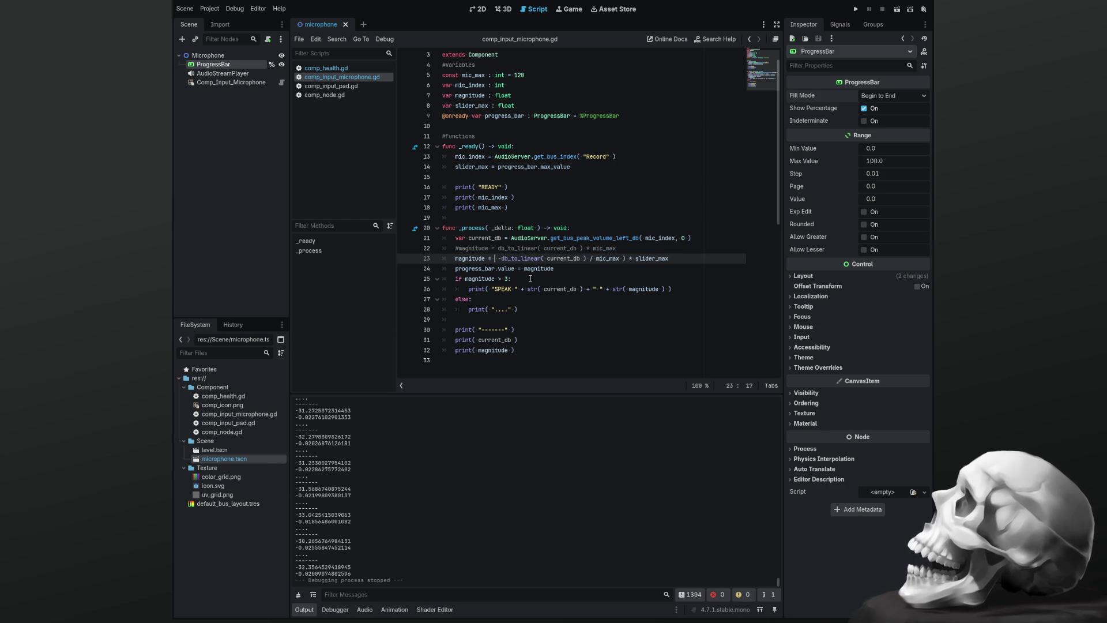
key("BackSpace")
key("BackSpace")
key("BackSpace")
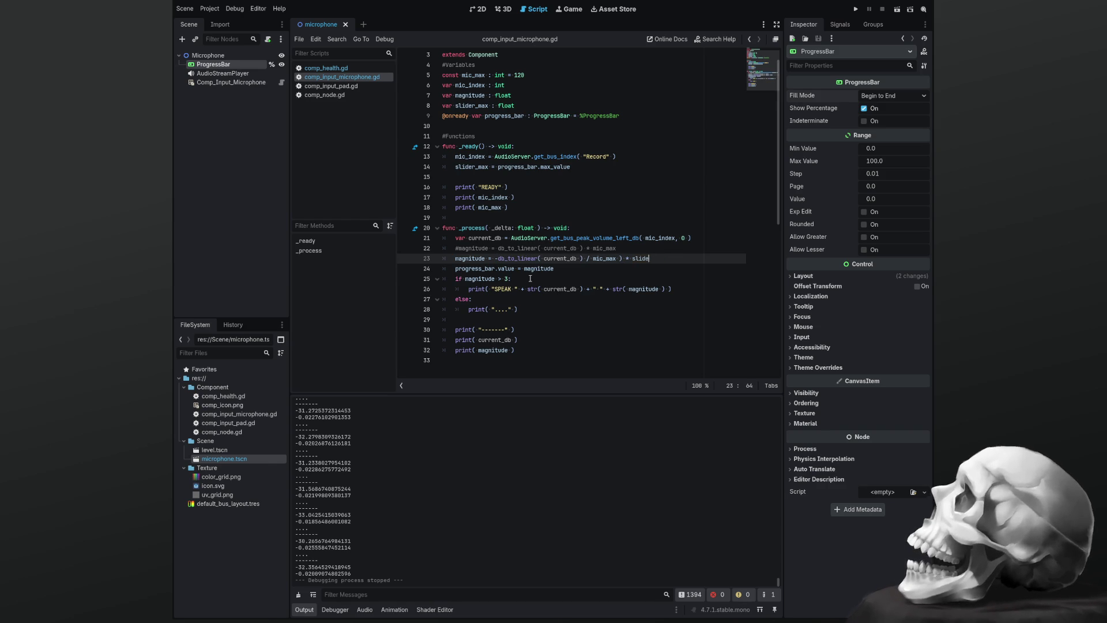
key("BackSpace")
key("BackSpace")
key("BackSpace")
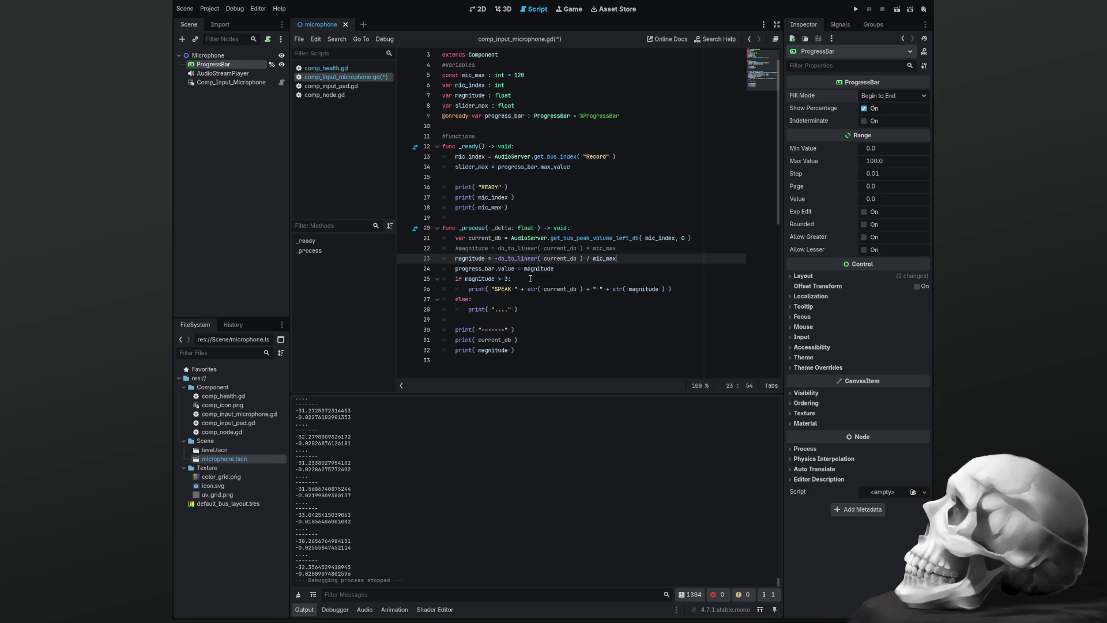
key("ctrl+s")
key("F5")
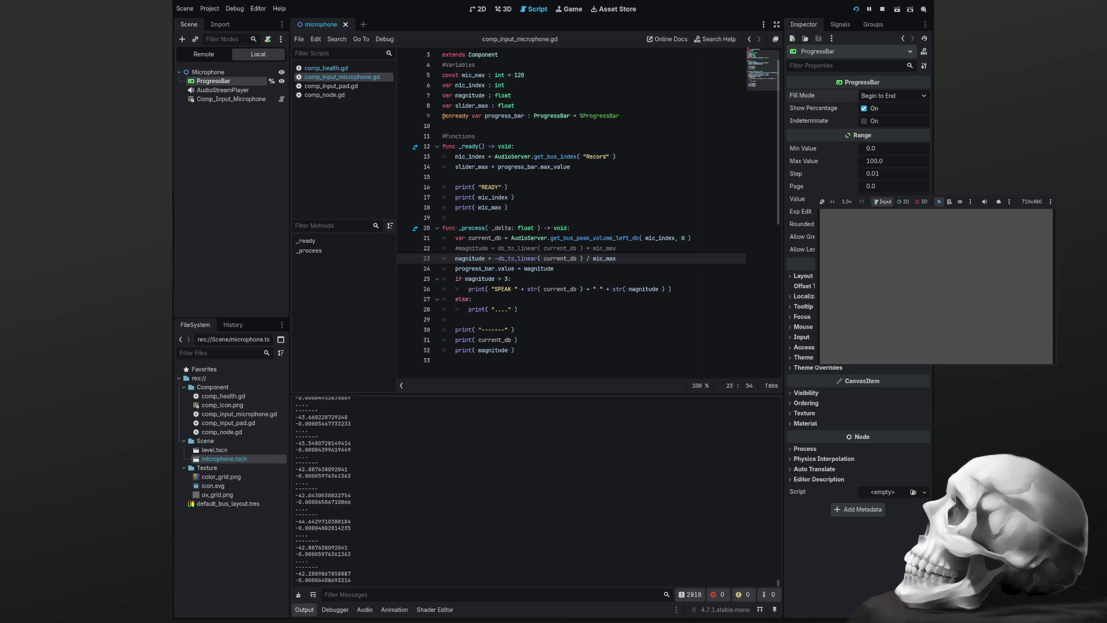
key("F8")
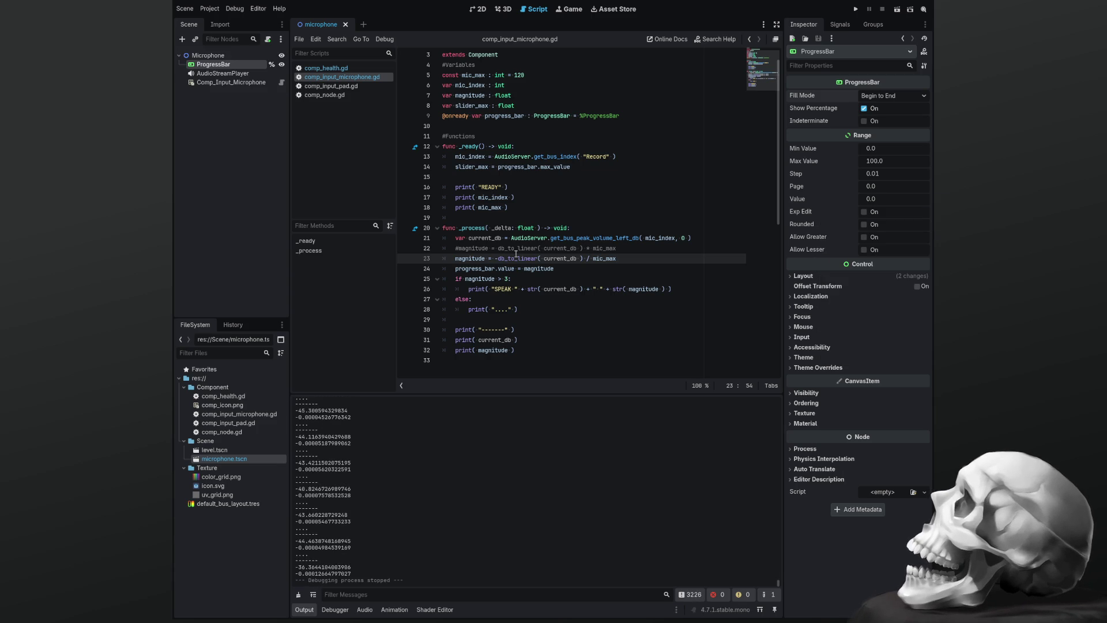
double_click(511, 258)
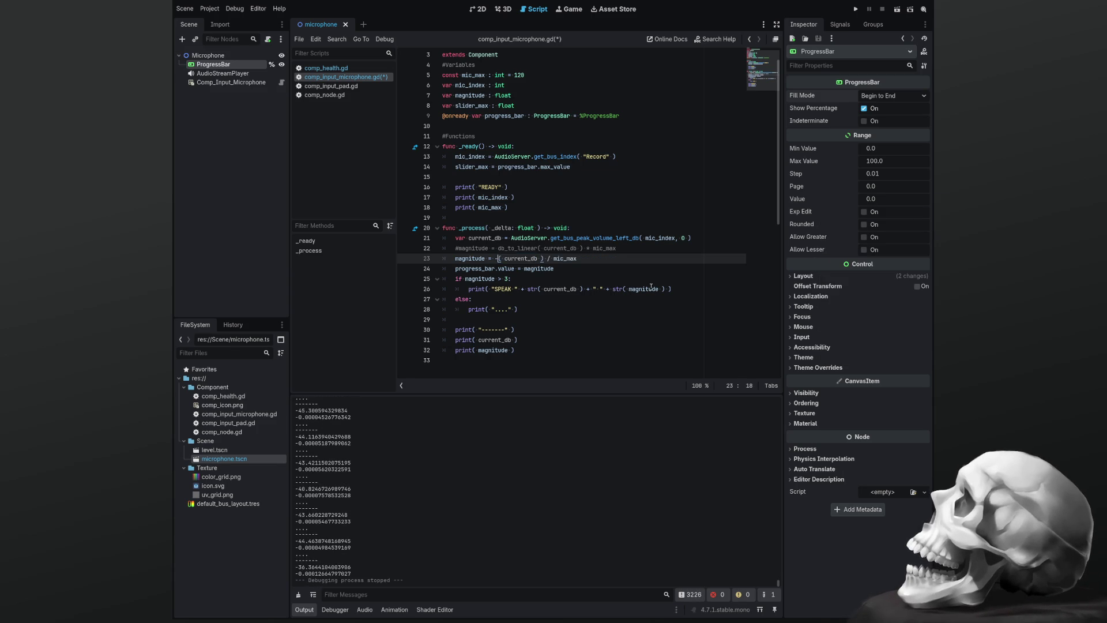
Remove db_to_linear so magnitude uses the raw current_db over mic_max, save and test run
key("Delete")
key("Delete")
key("Delete")
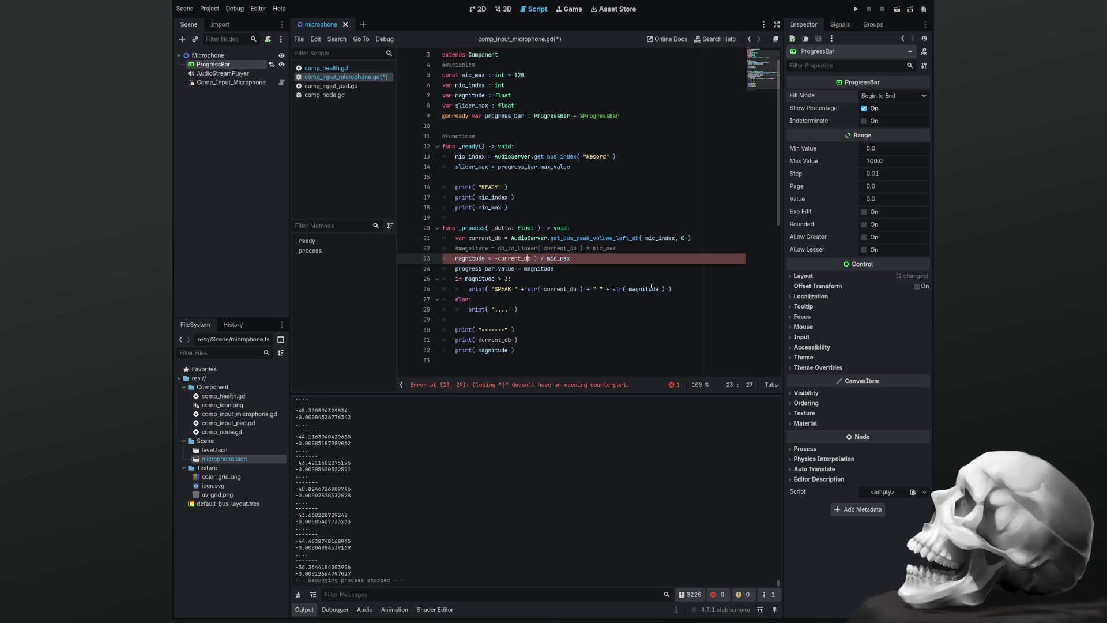
type("b")
key("Right")
key("Delete")
key("Delete")
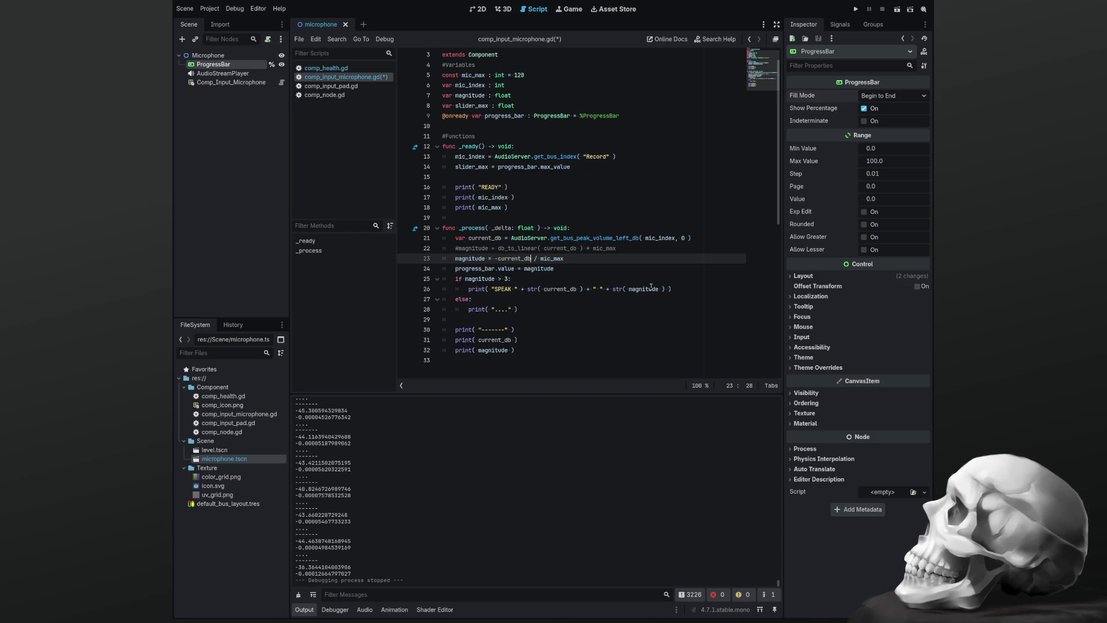
key("ctrl+s")
key("F5")
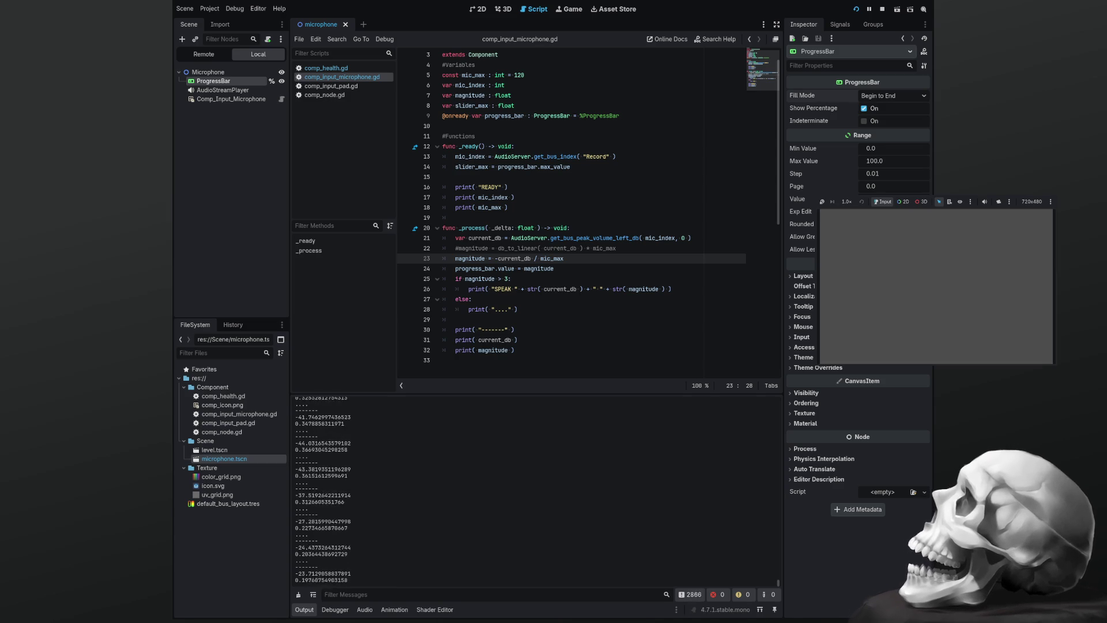
key("F8")
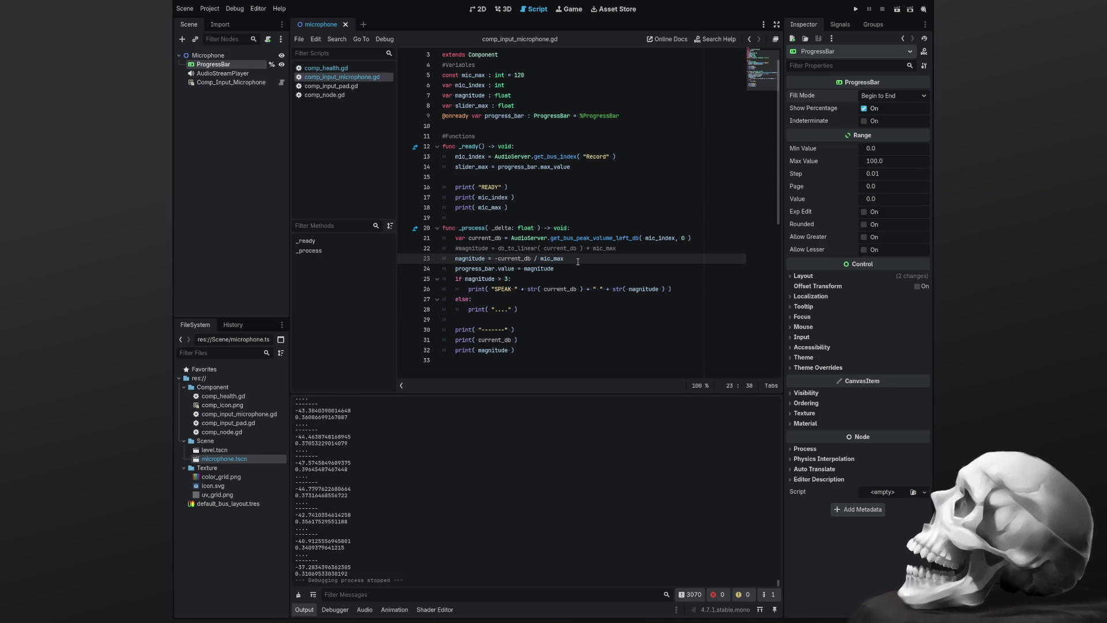
Wrap the current_db / mic_max division in parentheses scaled by slider_max, save, and run to check SPEAK output
key("Left")
key("BackSpace")
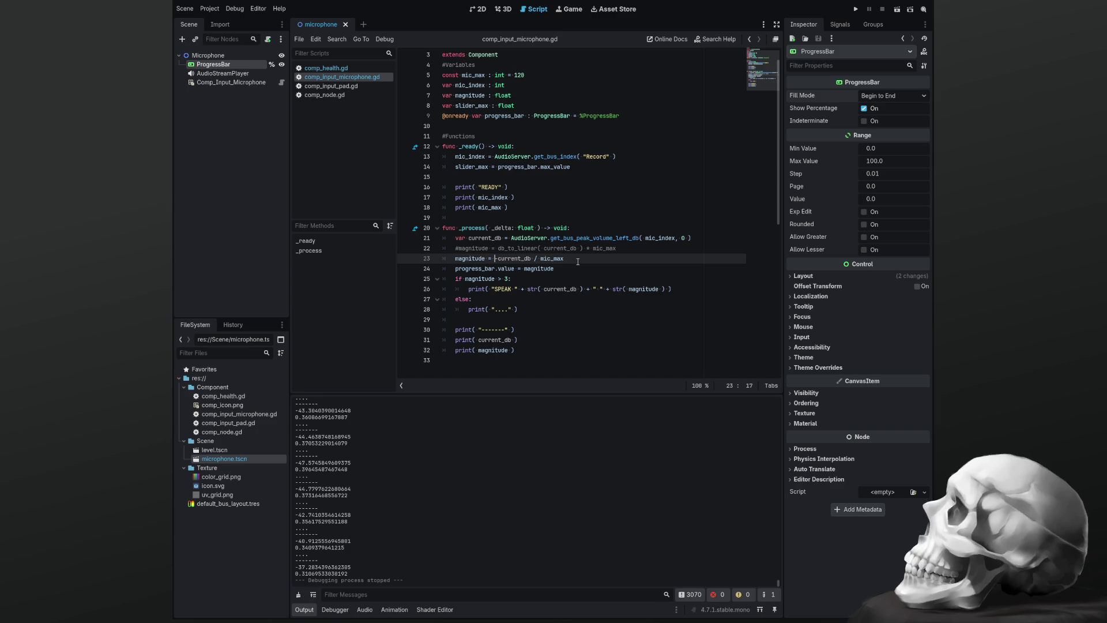
type("(")
left_click(578, 259)
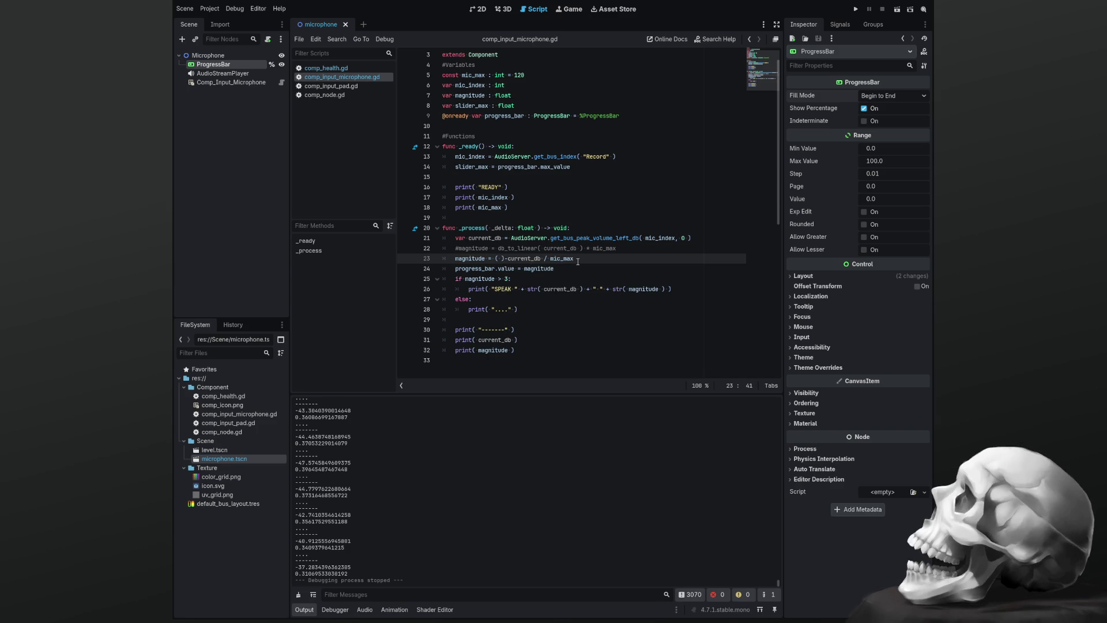
key("Left")
key("Left")
key("Left")
left_click(578, 258)
key("BackSpace")
key("BackSpace")
type(")")
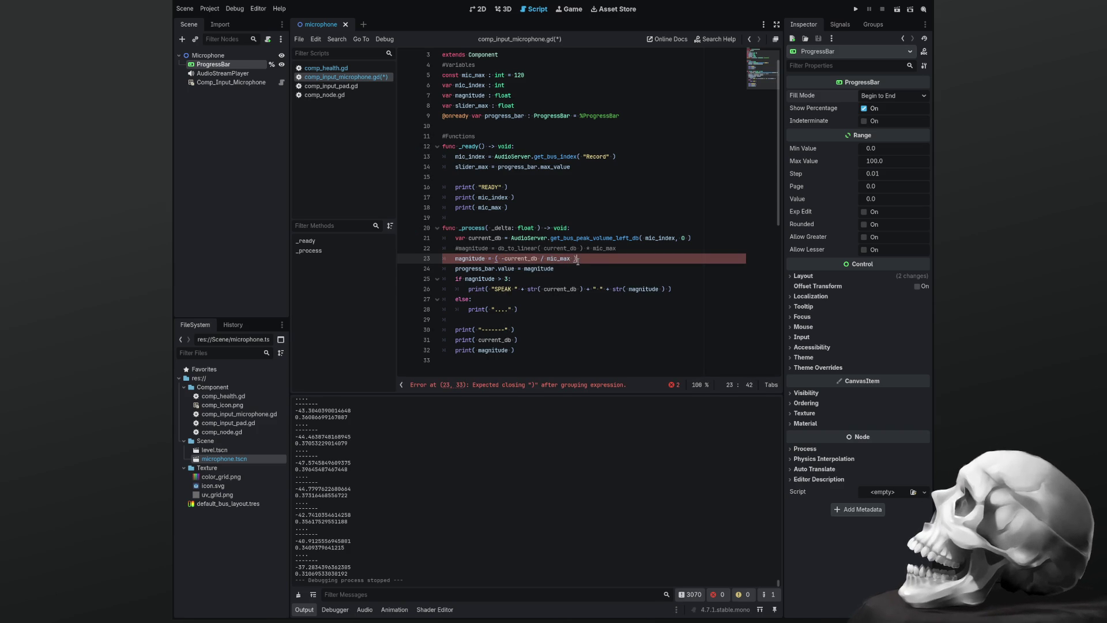
type(" * slide")
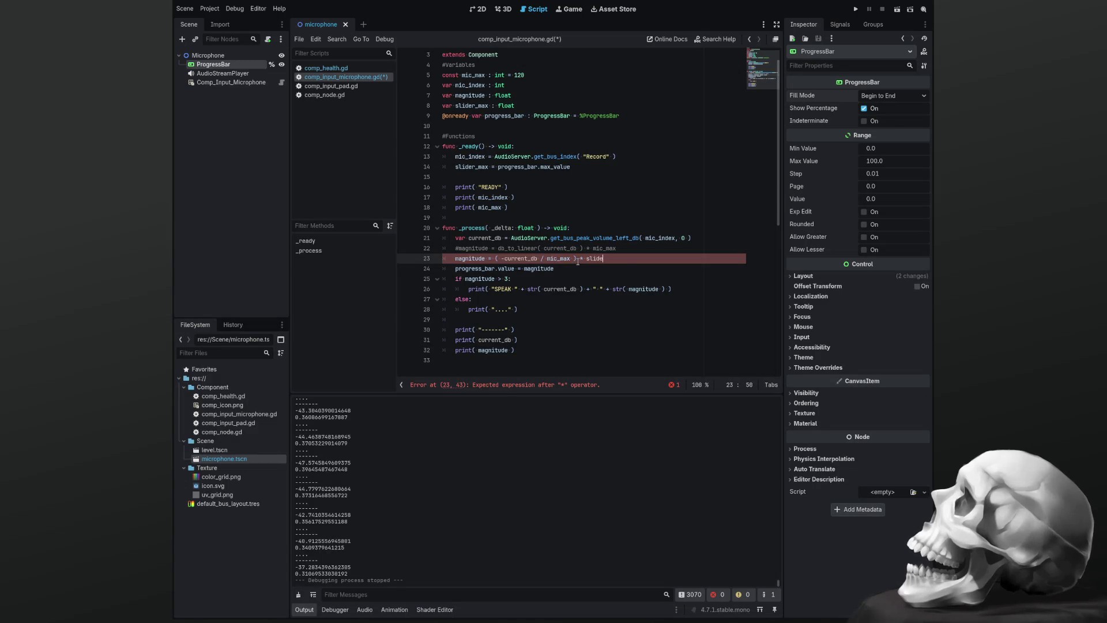
type("r_max")
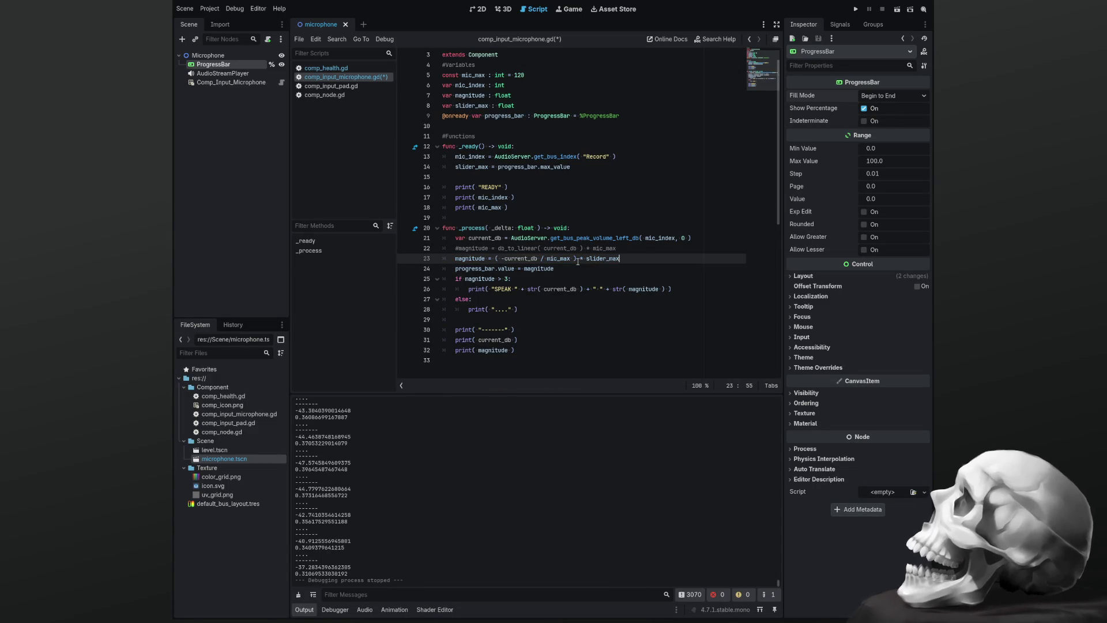
key("ctrl+s")
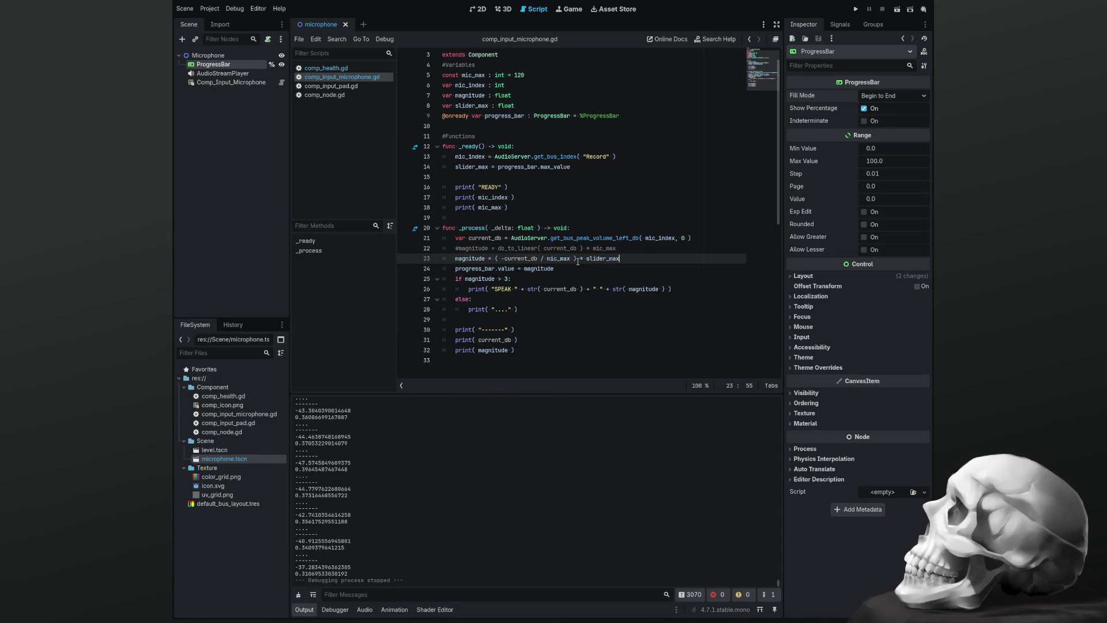
key("F5")
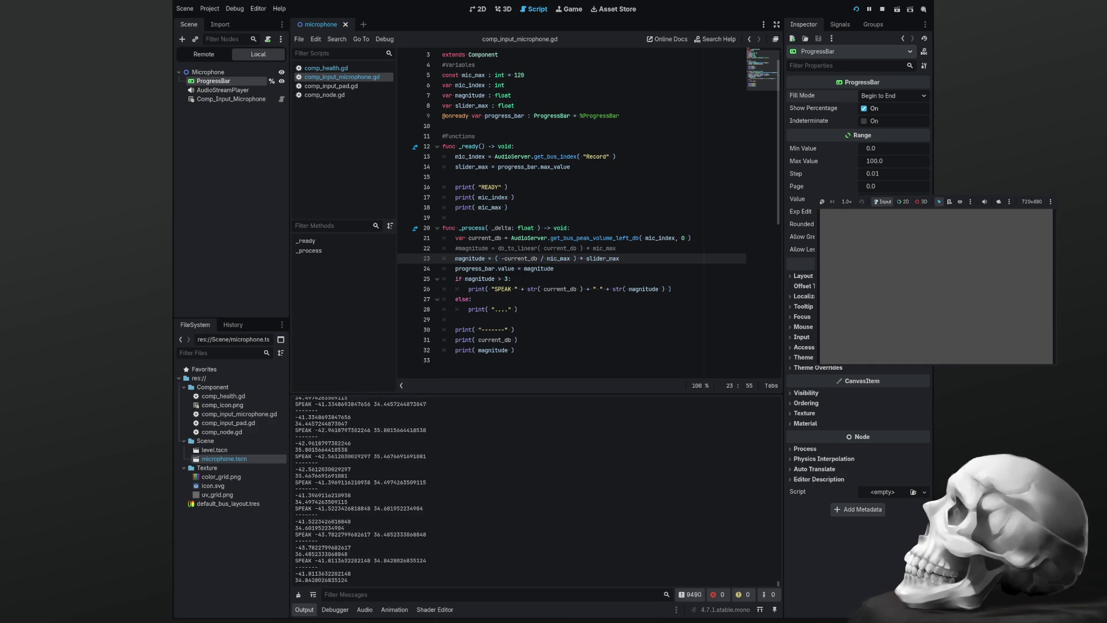
key("F8")
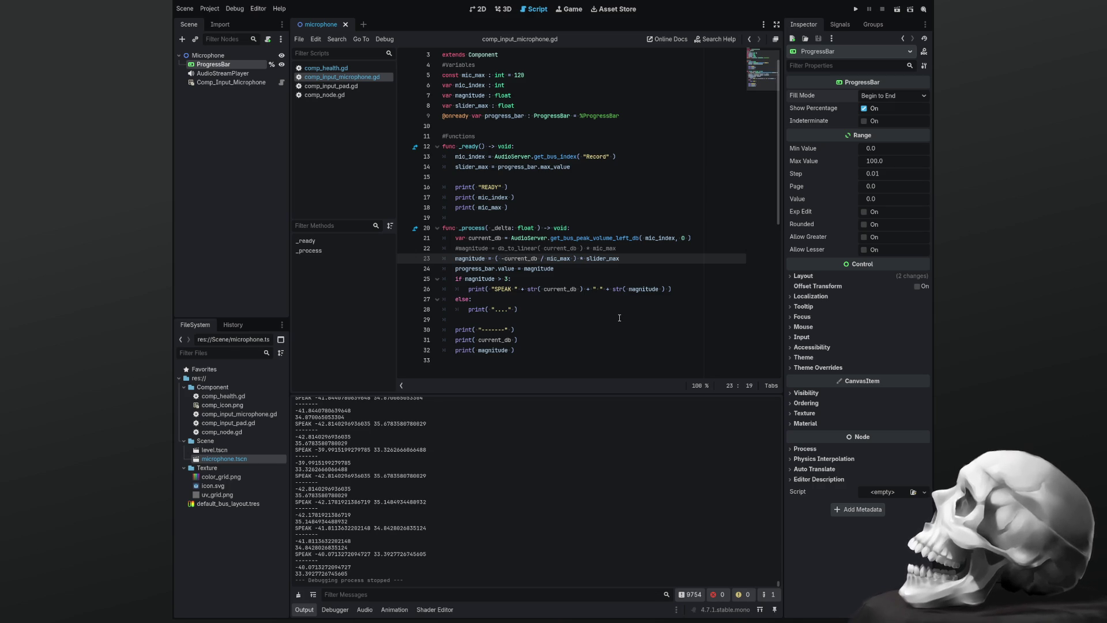
key("Delete")
key("Delete")
key("Delete")
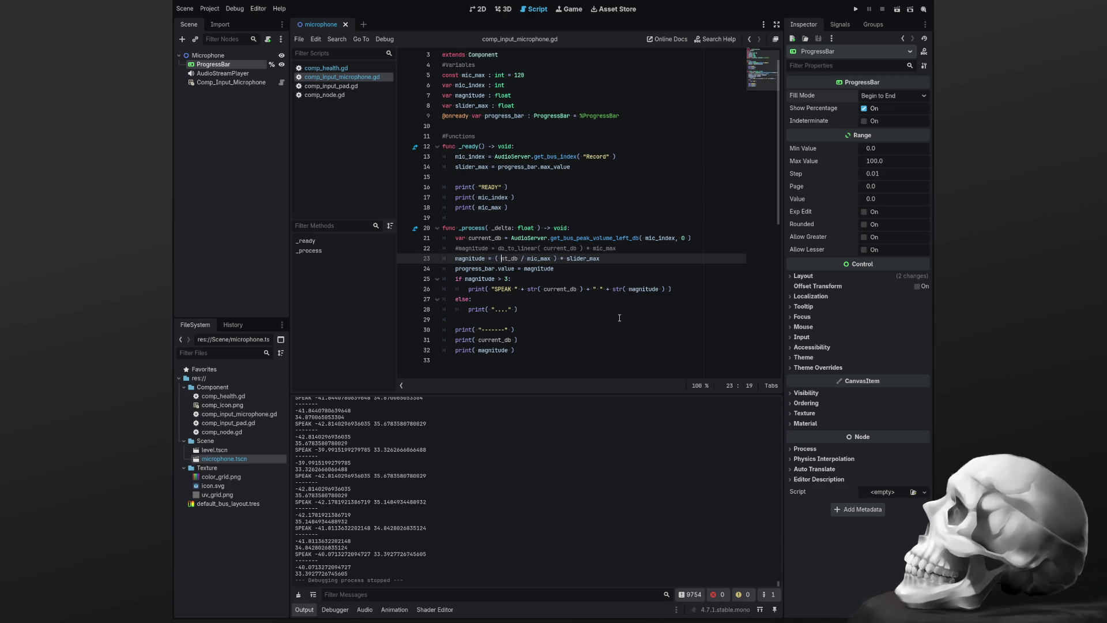
Rewrite line 23 to begin with mic_max - current_db and save the script
key("Delete")
key("Delete")
key("Delete")
key("Right")
key("Right")
type("- curre")
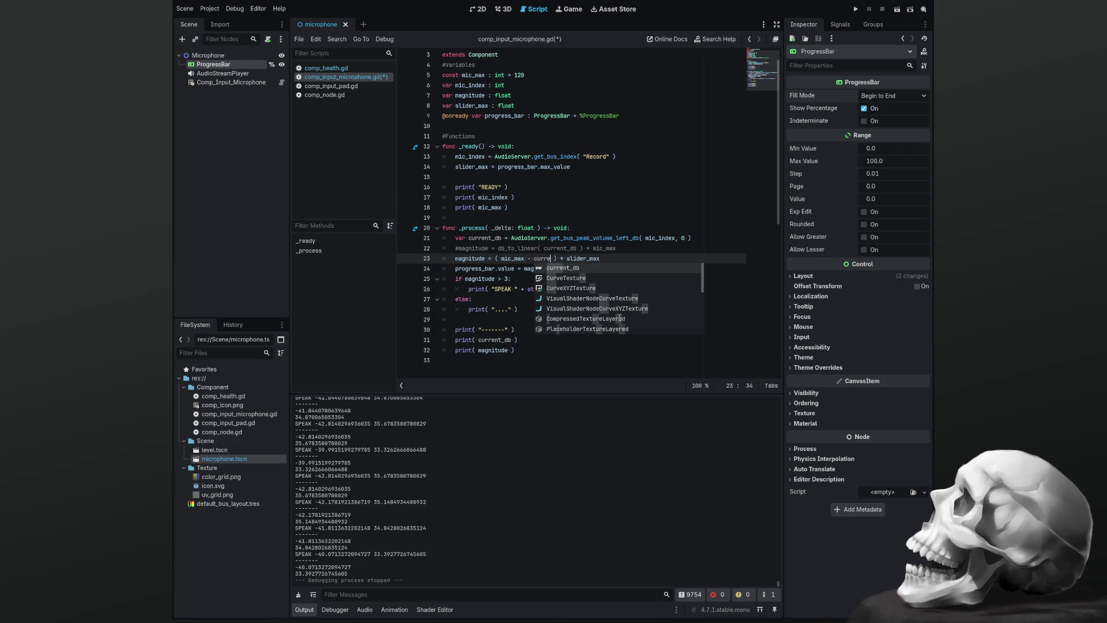
key("Return")
key("ctrl+s")
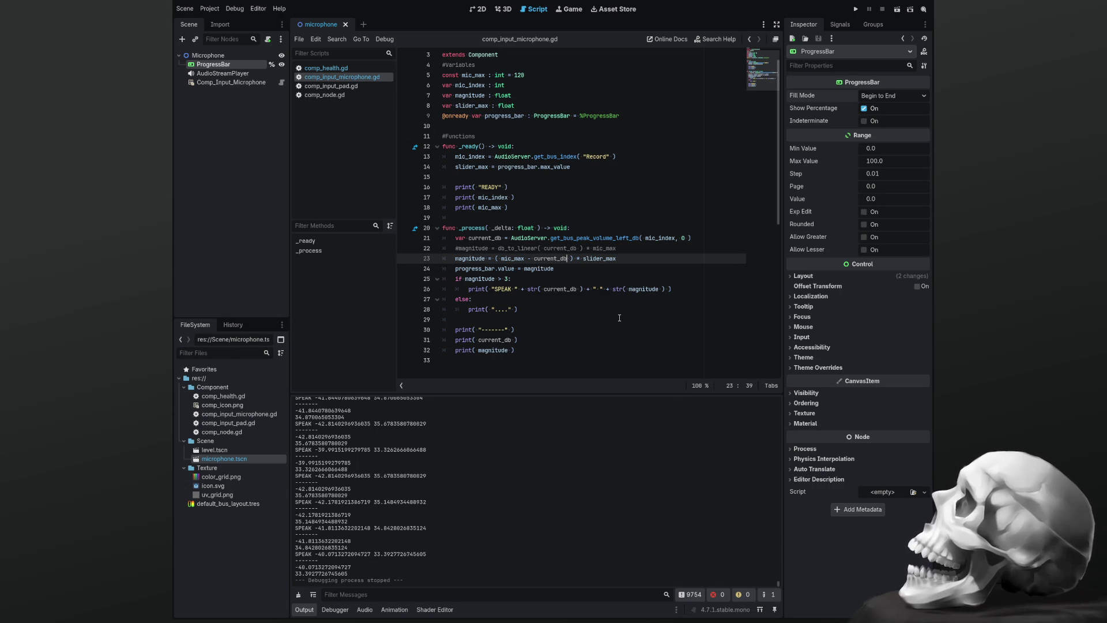
Divide by mic_max, remove the stray parenthesis, and cut * slider_max from line 23
type("/  ")
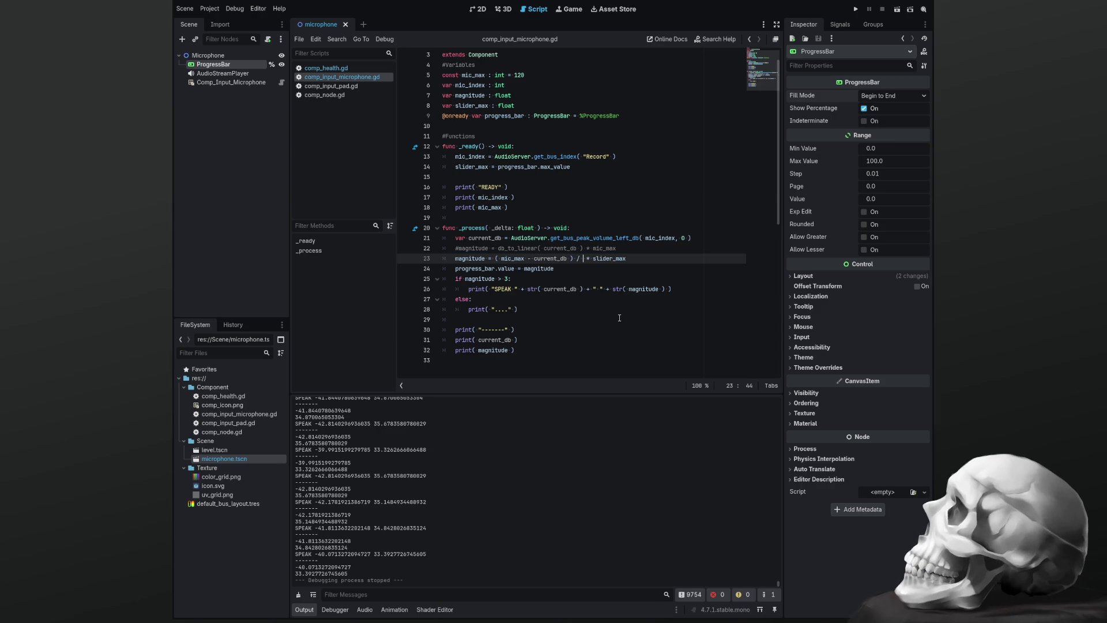
type("mic_")
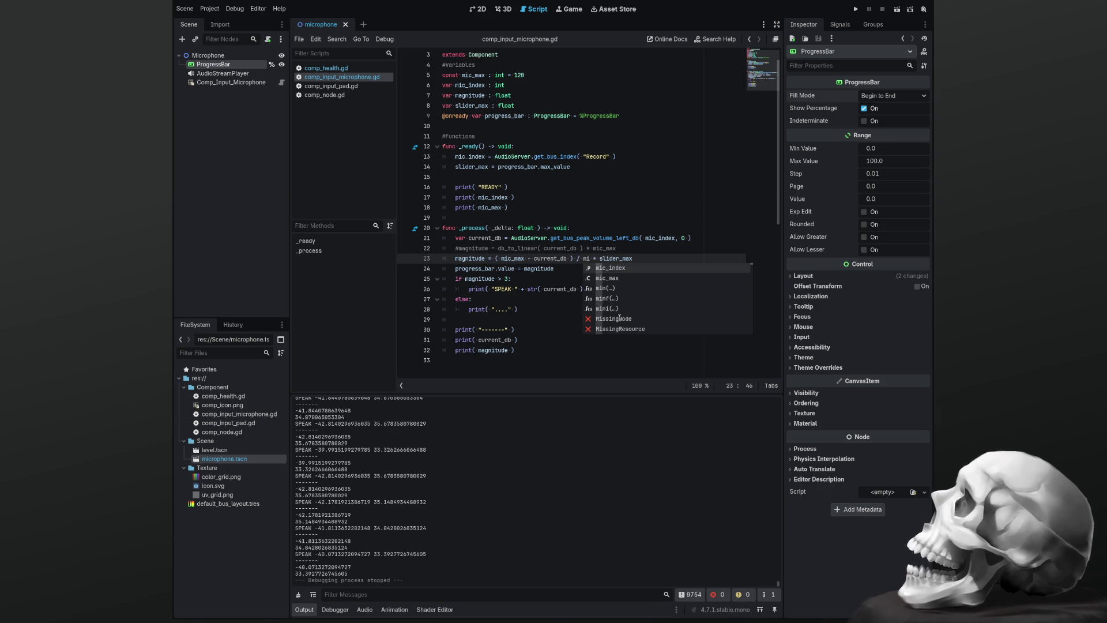
type("x )")
key("Left")
key("Left")
key("Left")
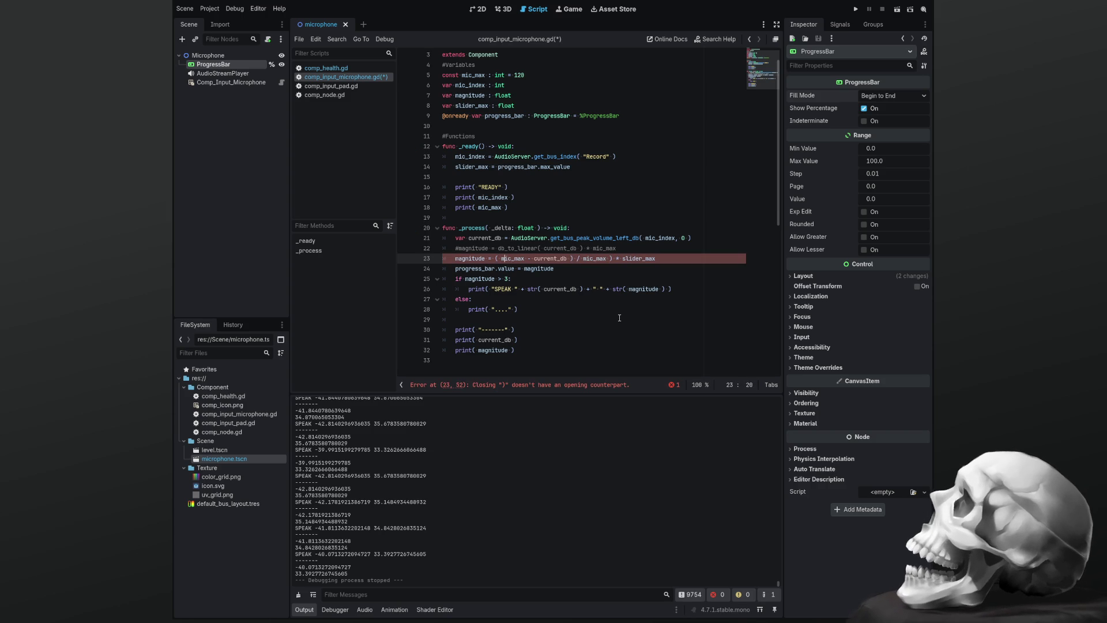
key("BackSpace")
key("BackSpace")
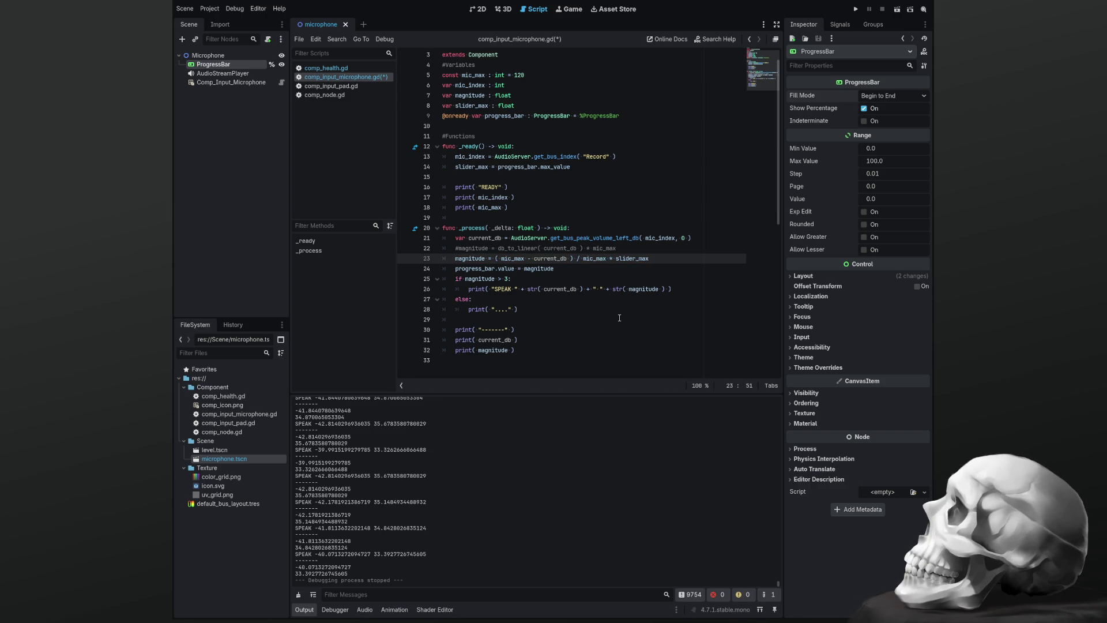
key("shift+End")
key("ctrl+c")
key("Delete")
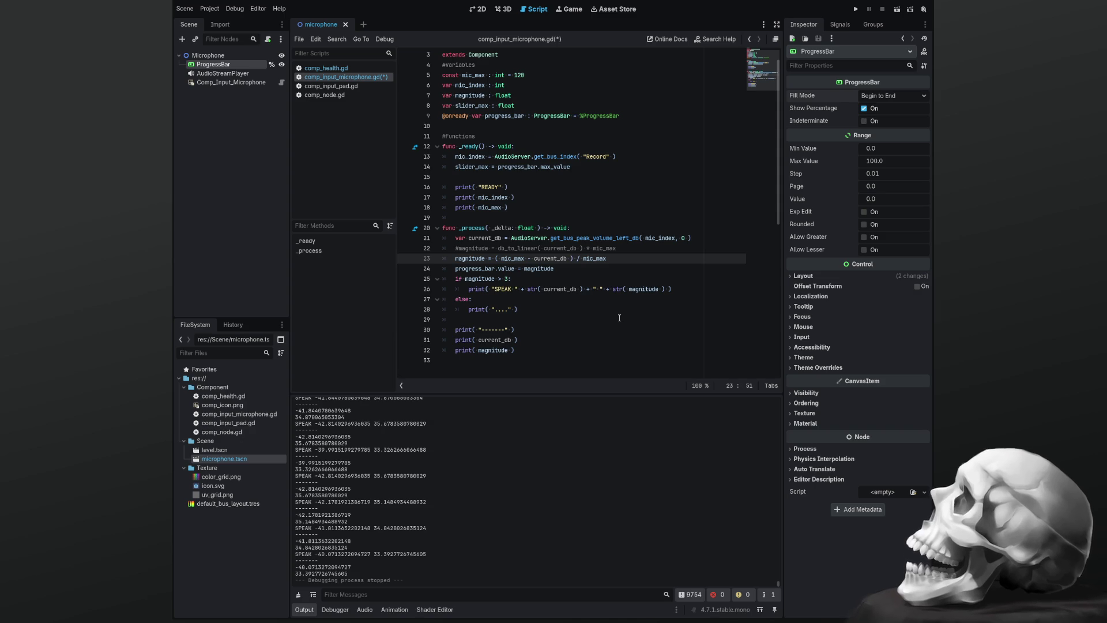
Move * slider_max onto the progress_bar.value line, save, and run the project
key("Down")
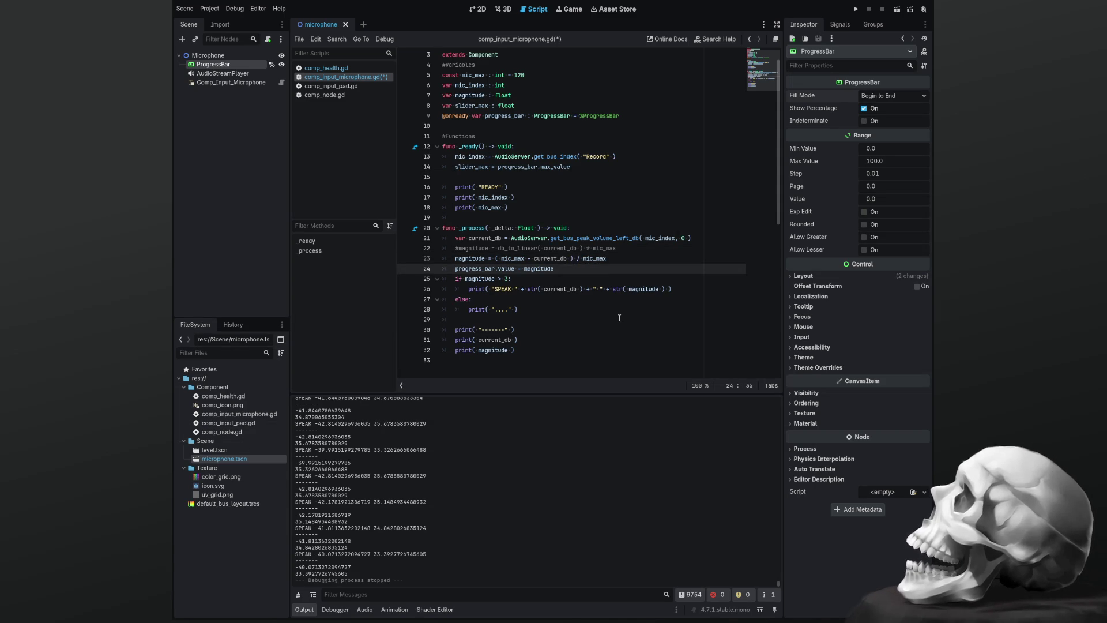
key("ctrl+v")
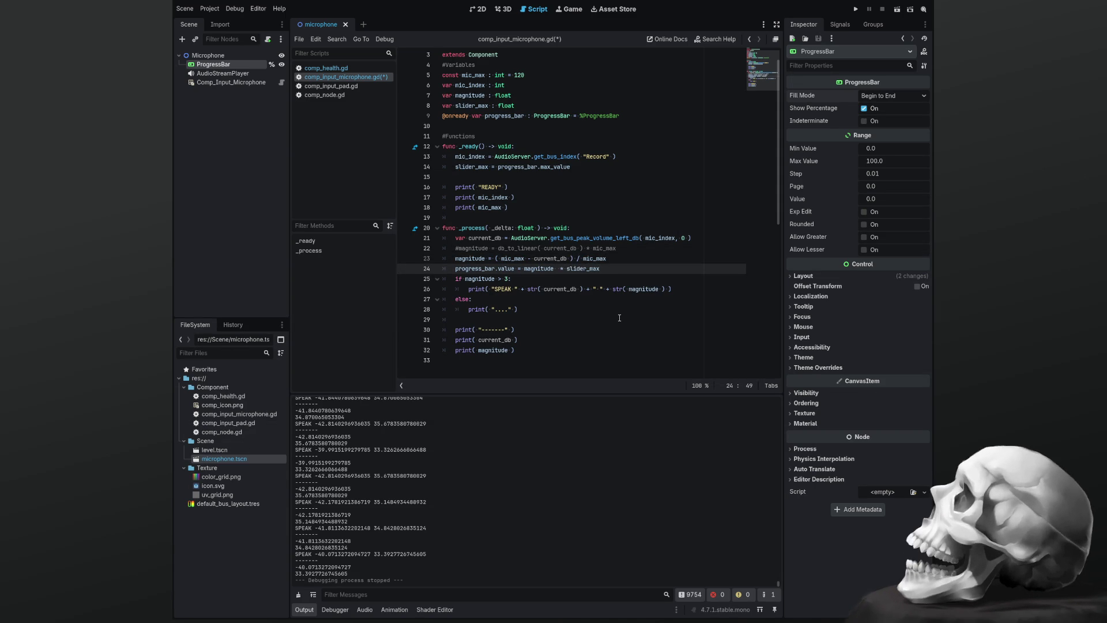
key("BackSpace")
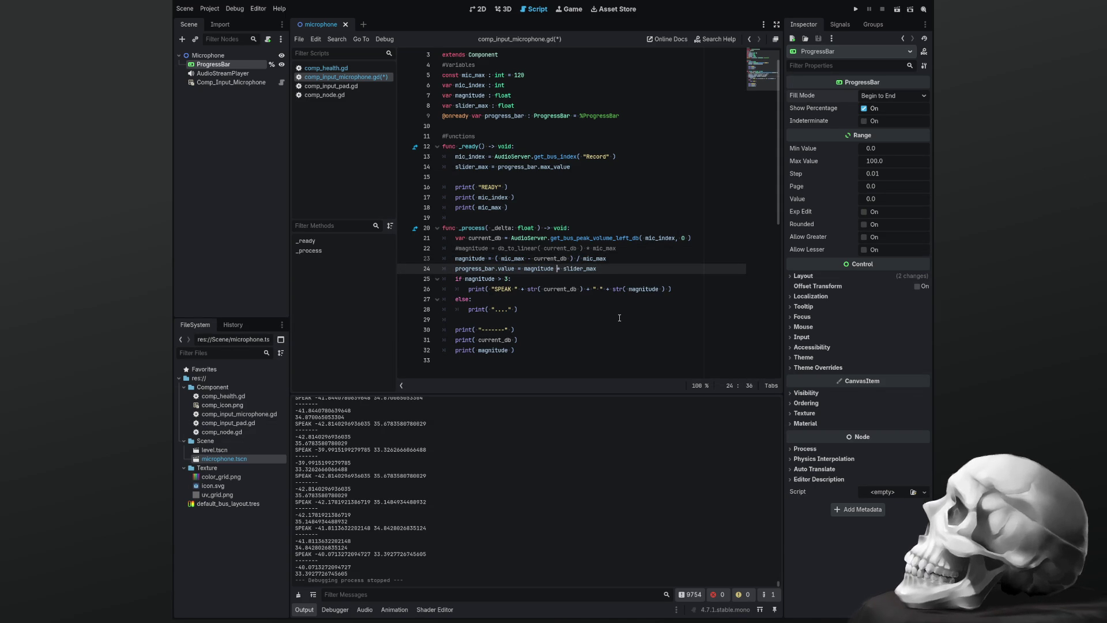
key("ctrl+s")
key("F5")
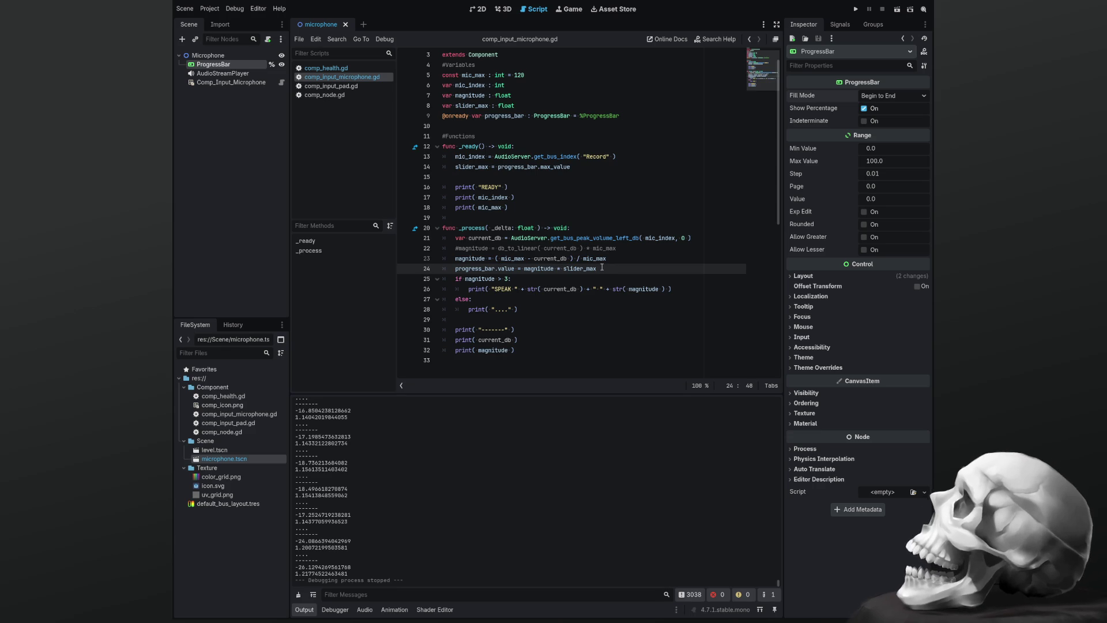
key("BackSpace")
key("BackSpace")
key("BackSpace")
Restore * slider_max to the end of the magnitude line
key("Up")
key("End")
key("ctrl+v")
key("Left")
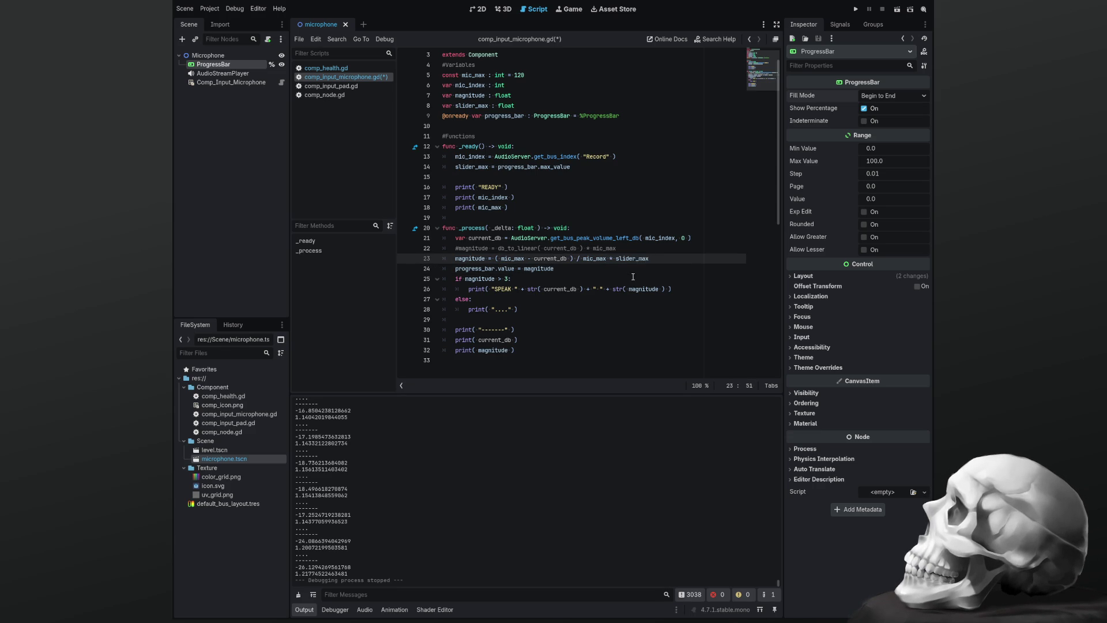
key("Down")
key("Down")
key("Down")
key("Up")
key("Up")
key("Up")
key("Down")
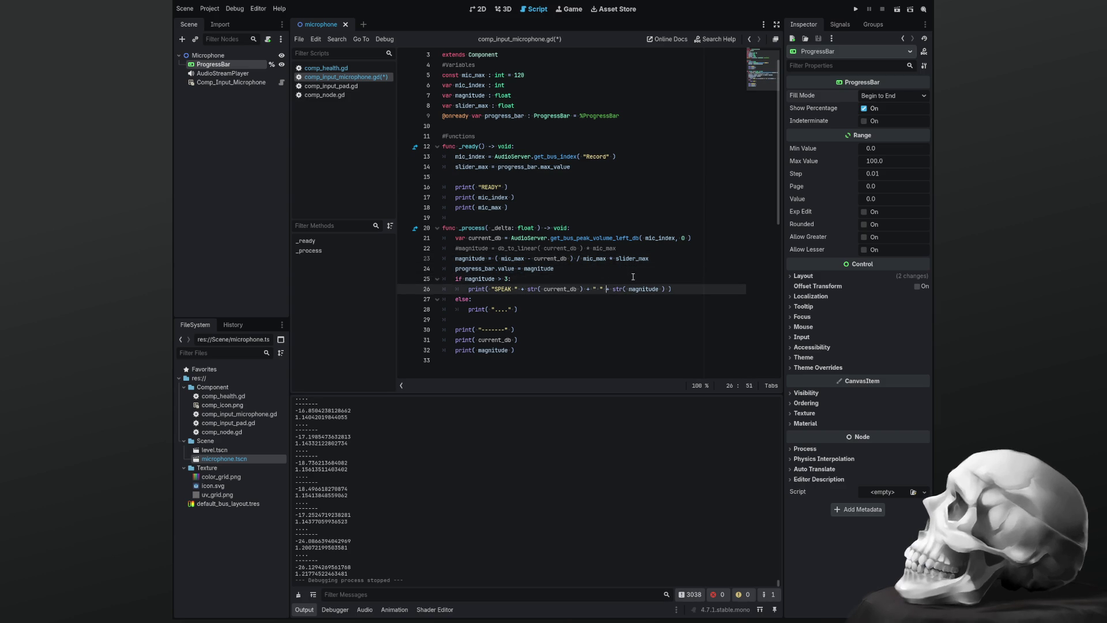
Comment out the SPEAK if/else block and the progress_bar.value line
key("Down")
key("shift+Down")
key("shift+Down")
key("shift+Down")
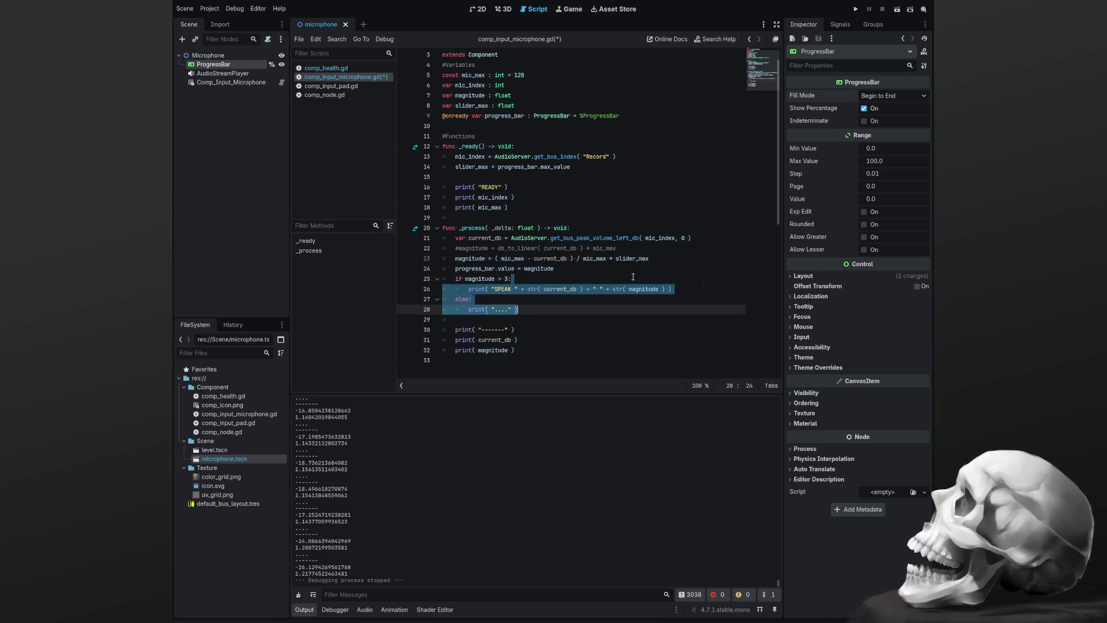
key("ctrl+k")
key("Up")
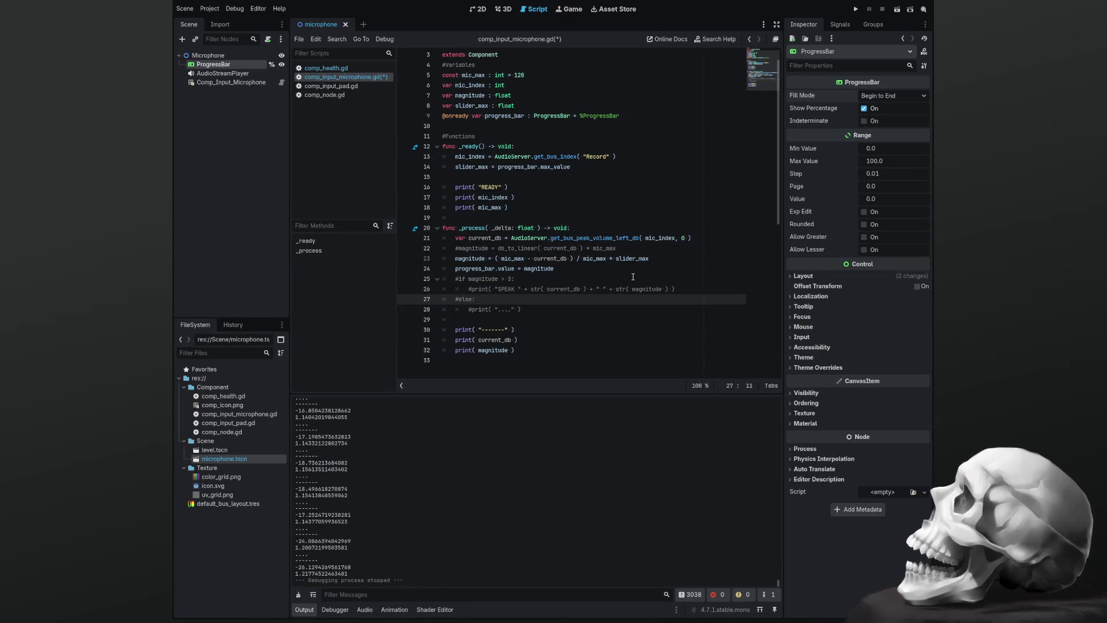
key("Up")
key("Up")
key("Up")
key("ctrl+k")
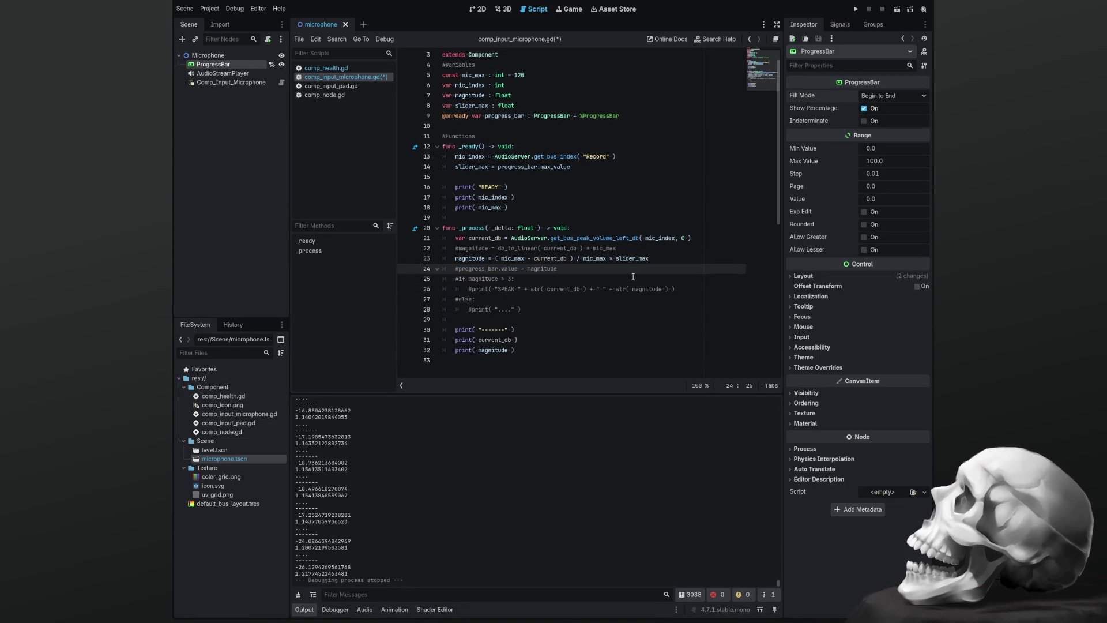
Insert a new line above the progress bar line and start typing 'i'
key("Up")
key("End")
key("Return")
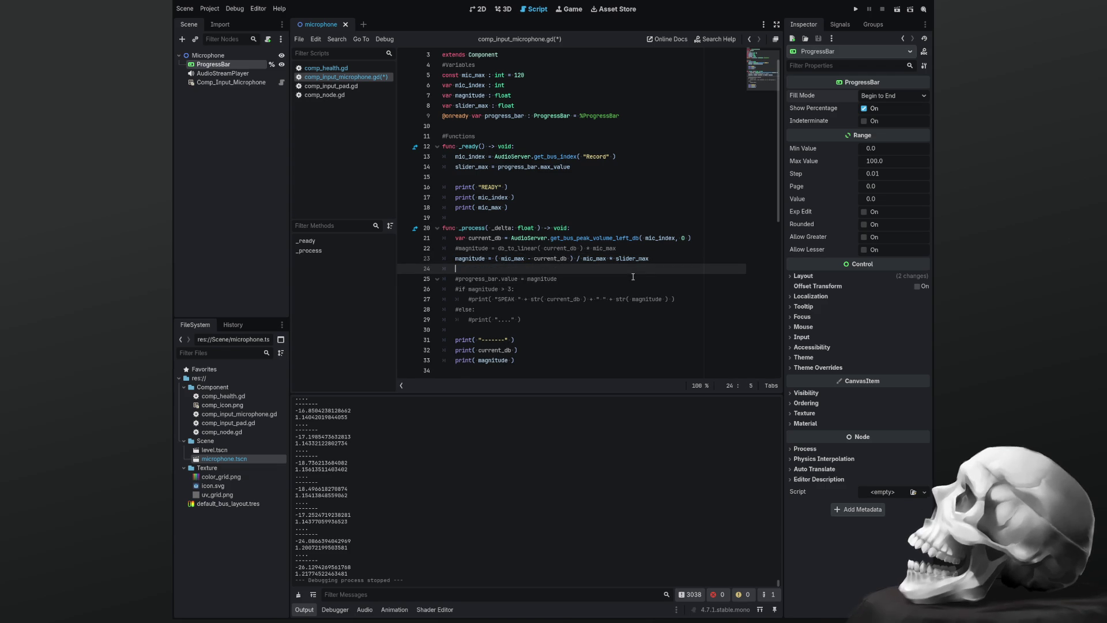
type("i")
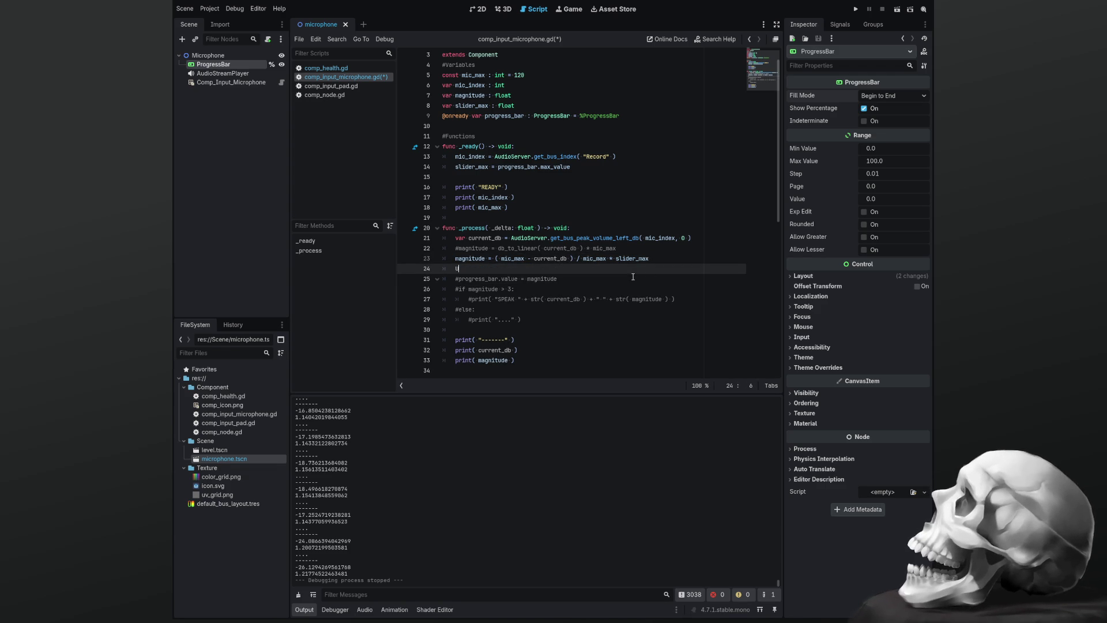
key("Escape")
Add an #Interface comment and join the SPEAK print onto the if line
type("nterface")
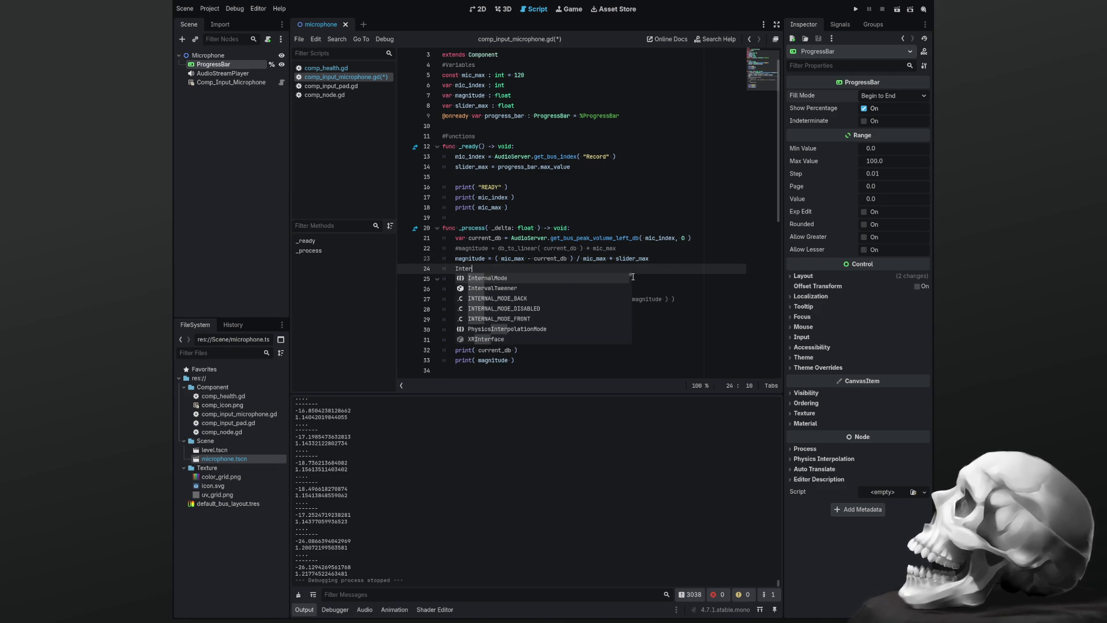
key("ctrl+k")
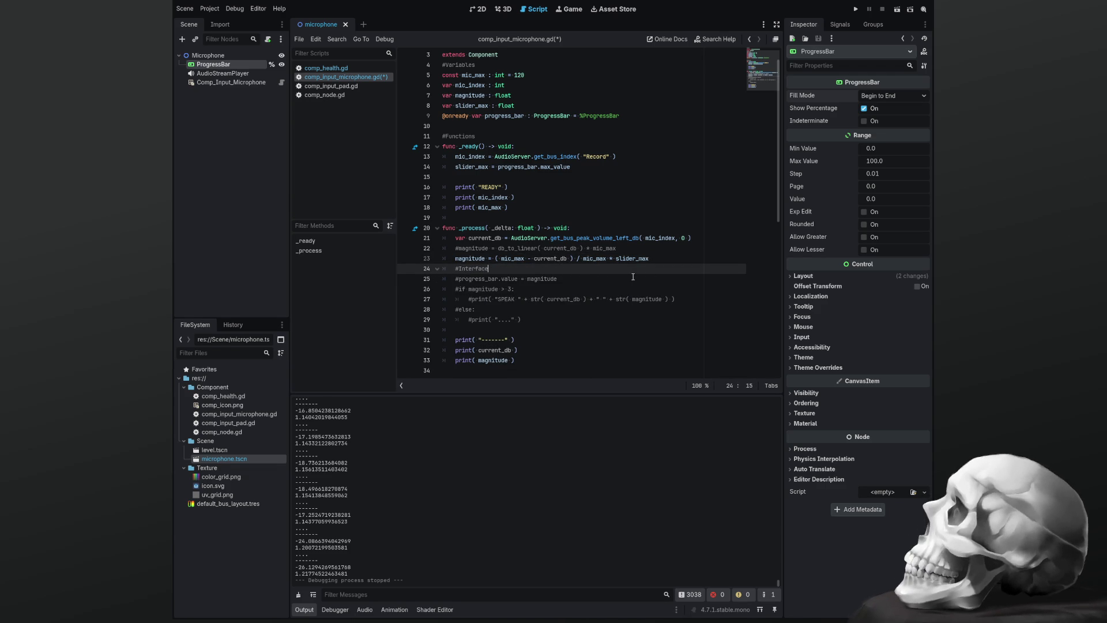
key("Down")
key("Down")
key("End")
key("shift+Right")
key("shift+Right")
key("shift+Right")
key("BackSpace")
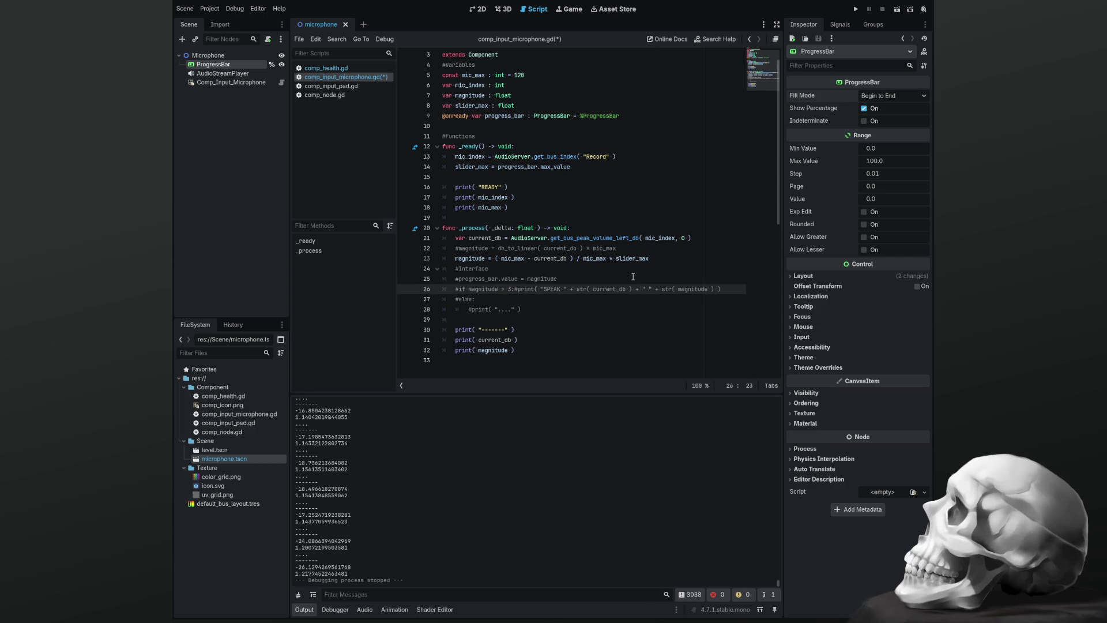
key("Delete")
Join the else-branch print onto the else line, save, and run the project
key("Down")
key("End")
key("shift+Right")
key("shift+Right")
key("shift+Right")
key("BackSpace")
key("Delete")
key("Tab")
key("Tab")
key("Tab")
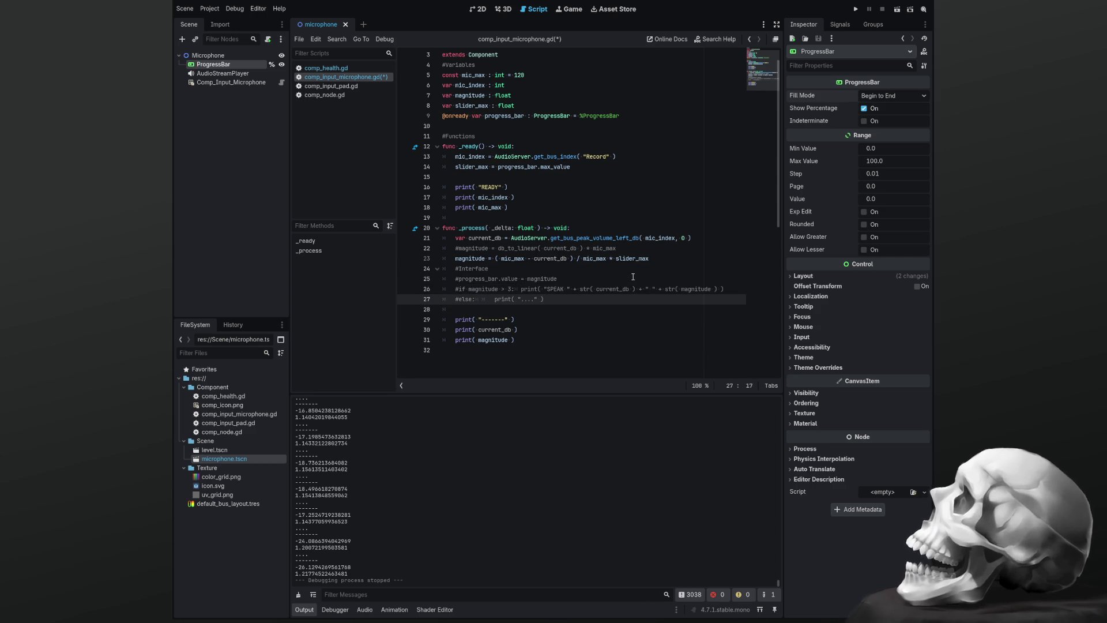
key("ctrl+s")
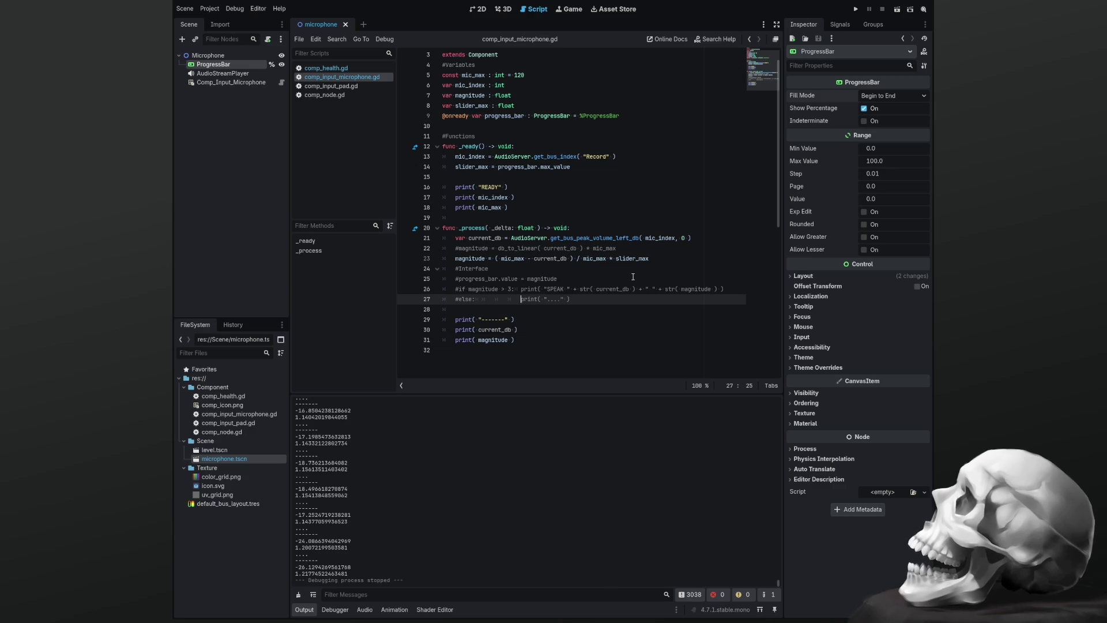
key("Up")
key("Up")
key("Up")
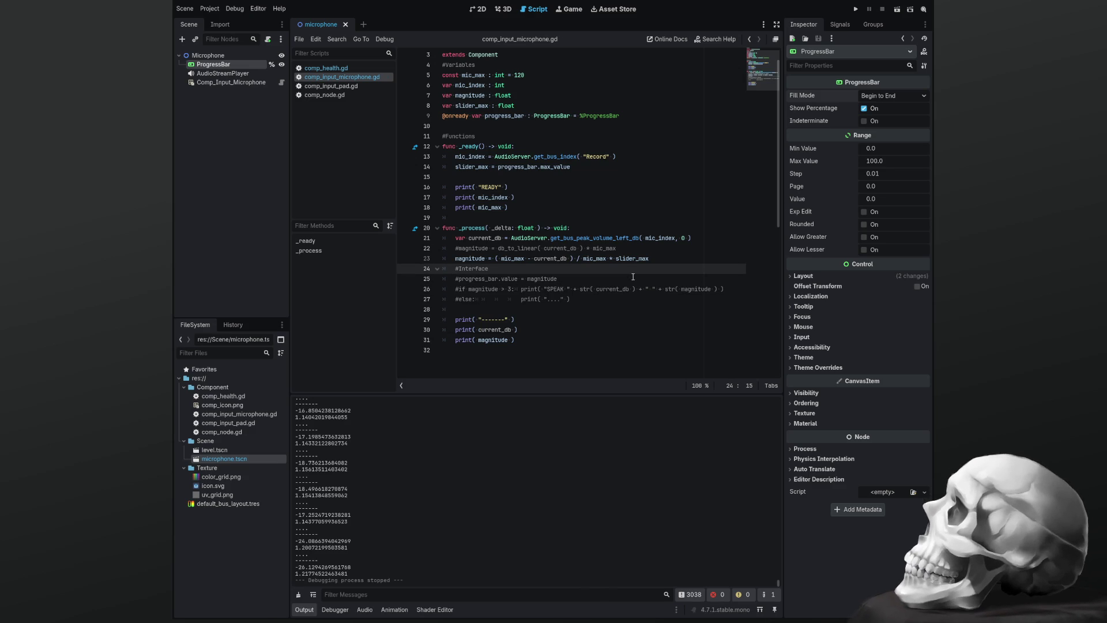
key("F5")
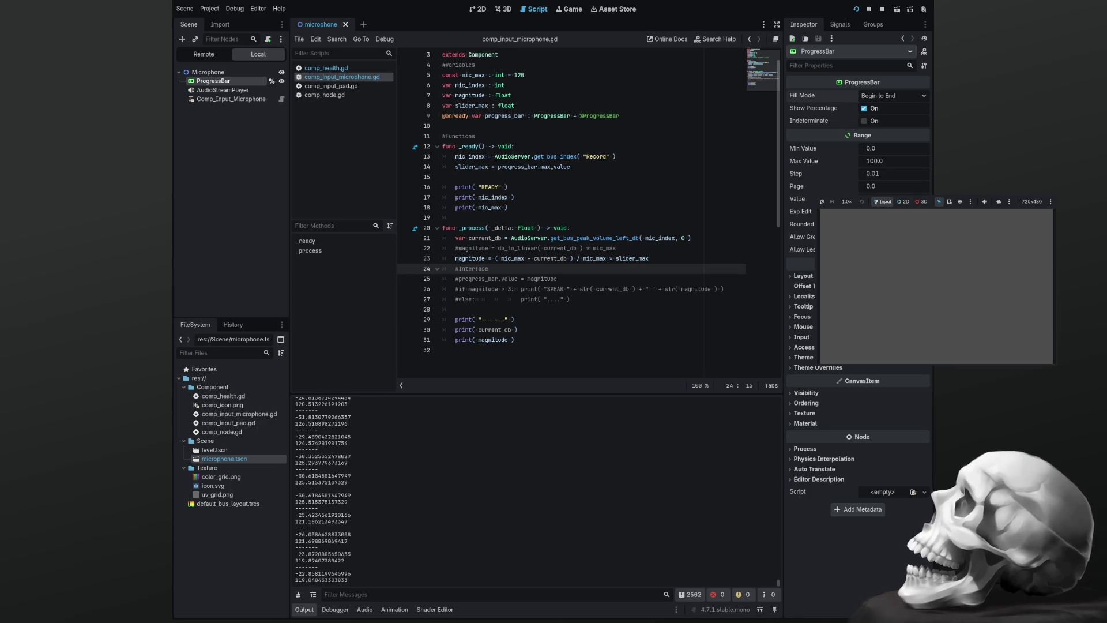
Stop the game, remove / mic_max from the magnitude formula, and rerun
left_click(578, 259)
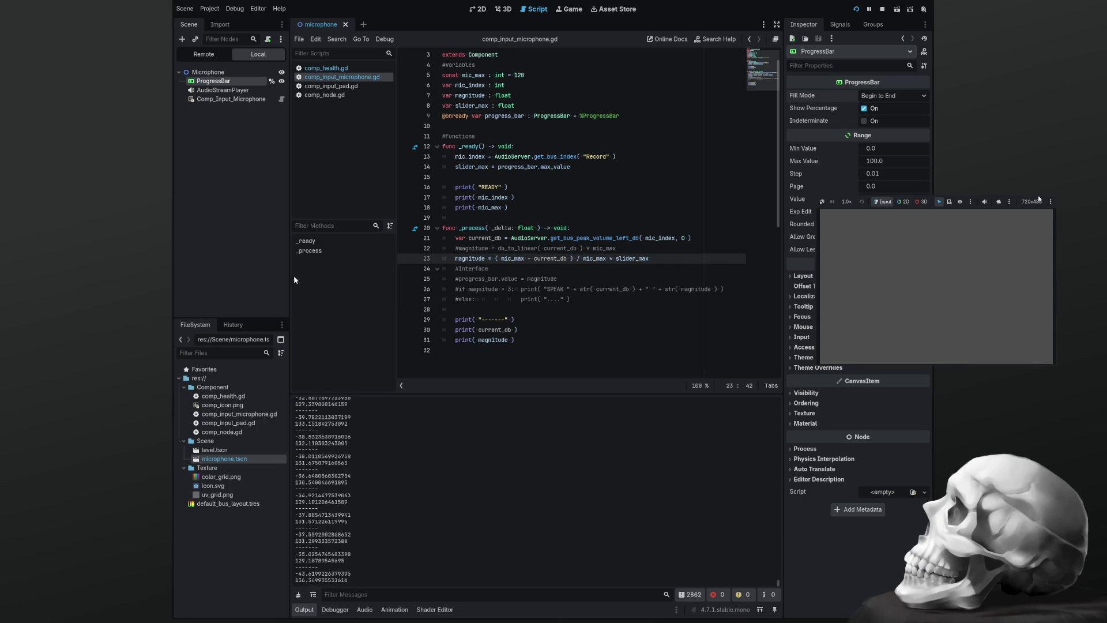
key("F8")
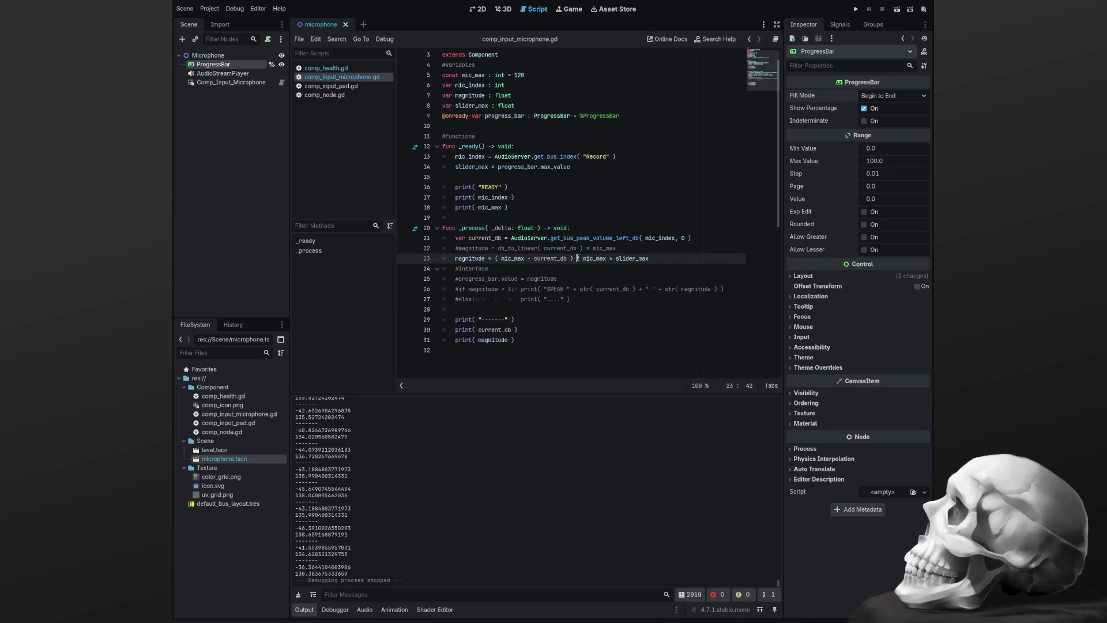
key("Delete")
key("Delete")
key("Delete")
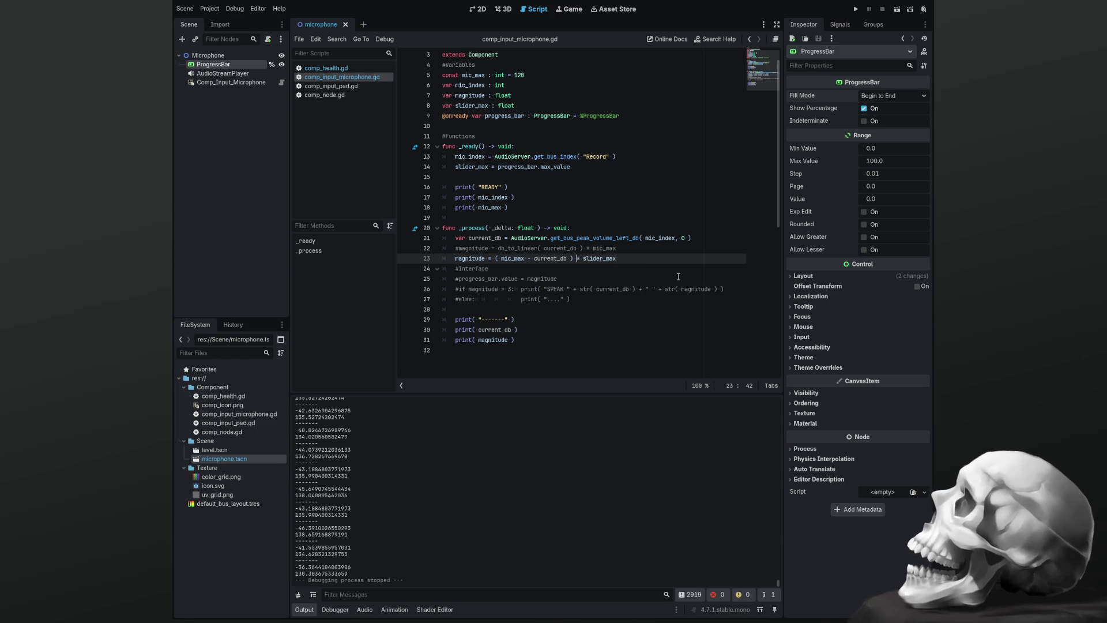
key("F5")
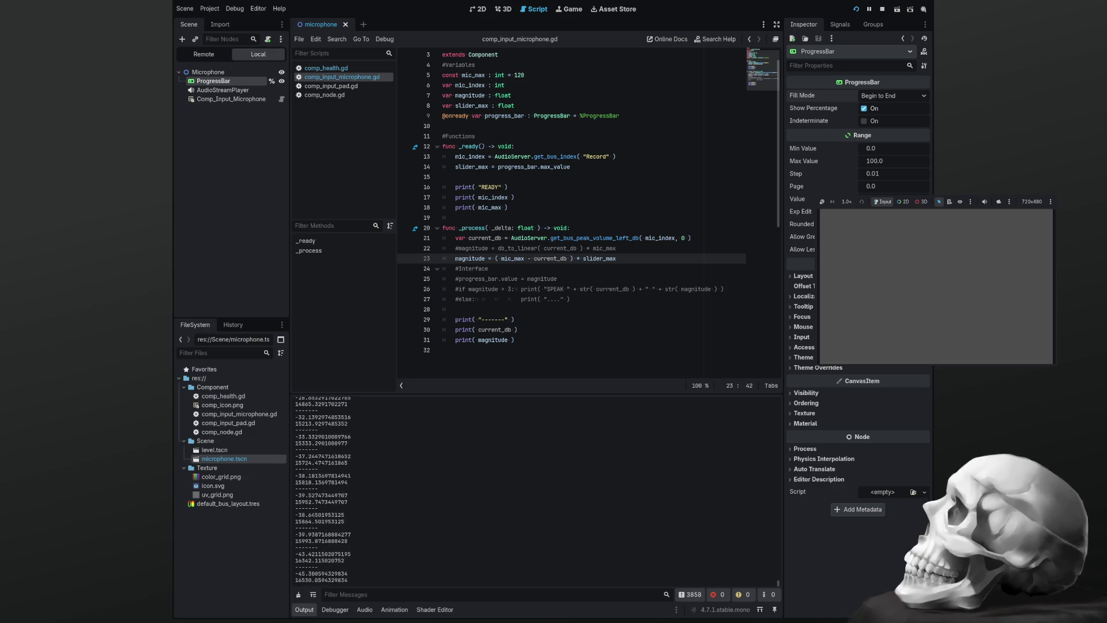
Drop * slider_max so magnitude is ( mic_max - current_db ), save, and run
key("F8")
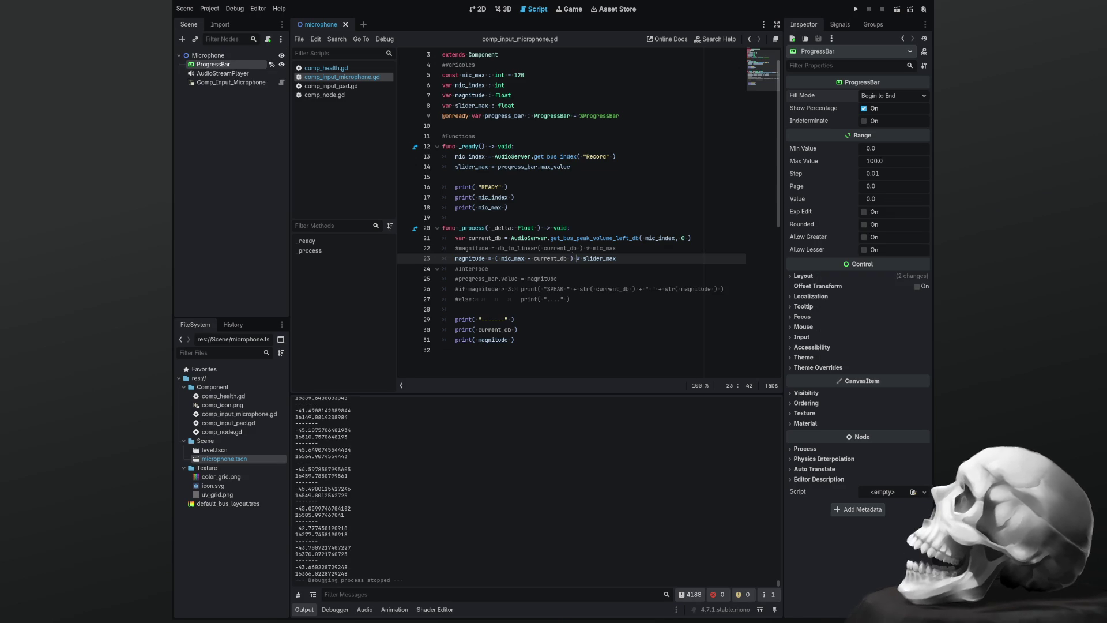
key("BackSpace")
key("BackSpace")
key("BackSpace")
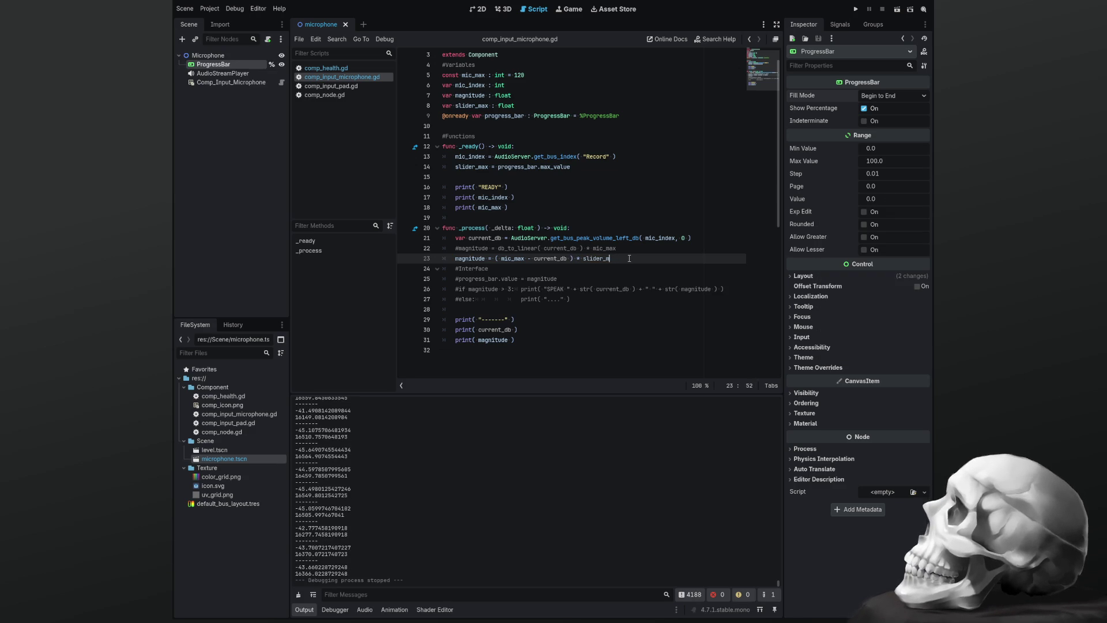
key("BackSpace")
key("BackSpace")
key("BackSpace")
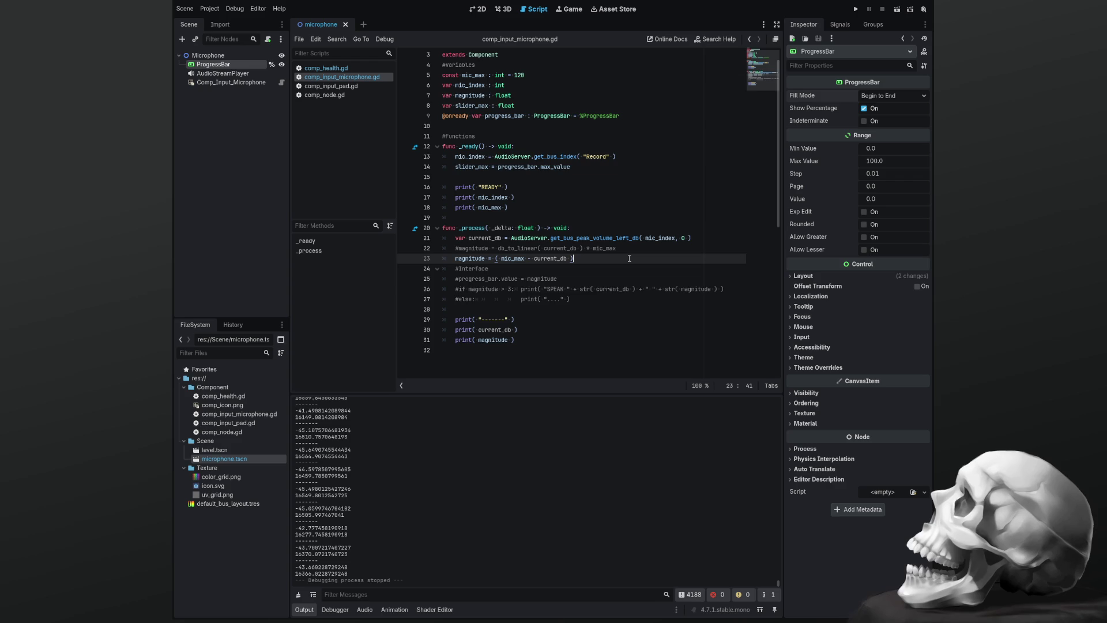
key("ctrl+s")
key("F5")
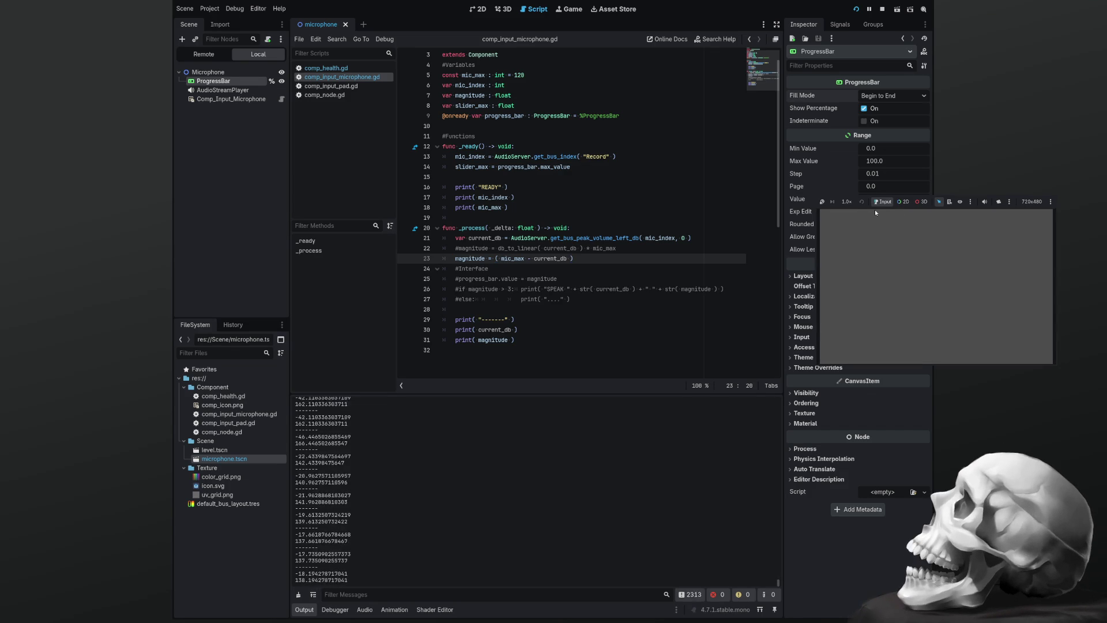
left_click(1052, 198)
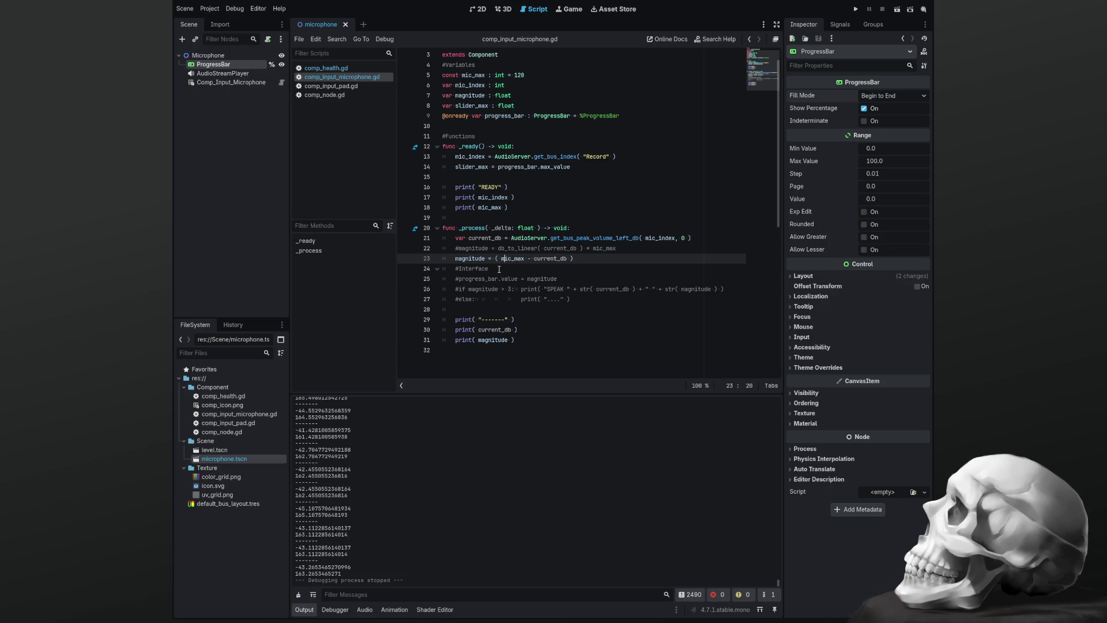
Replace 'mic_max -' with abs in the magnitude formula, save, and test-run it
double_click(513, 258)
key("Delete")
key("Delete")
key("Delete")
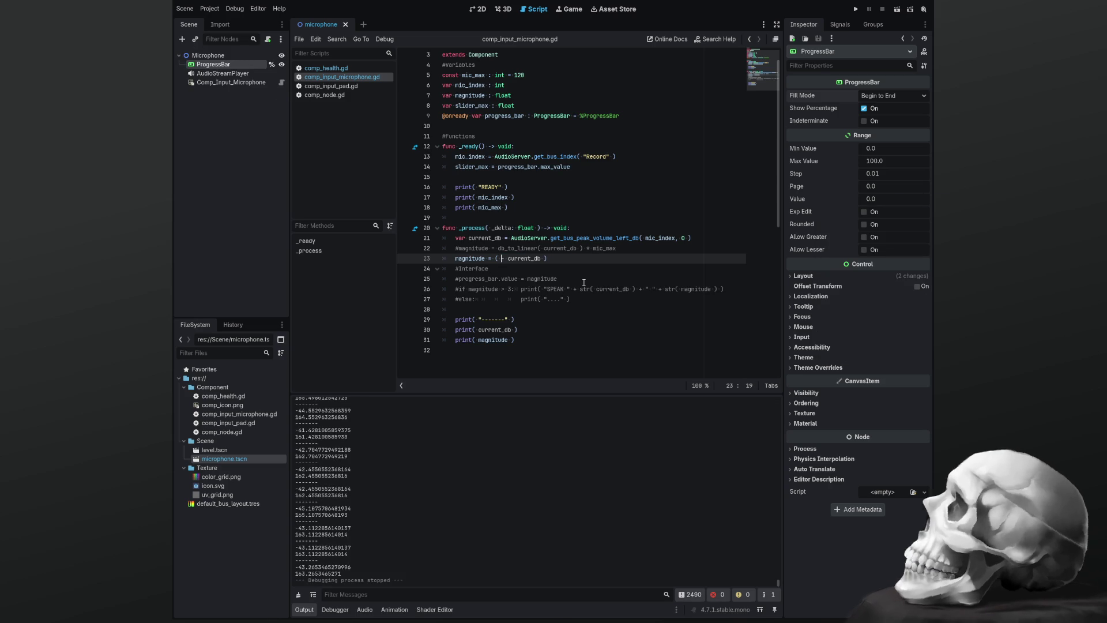
type("ab")
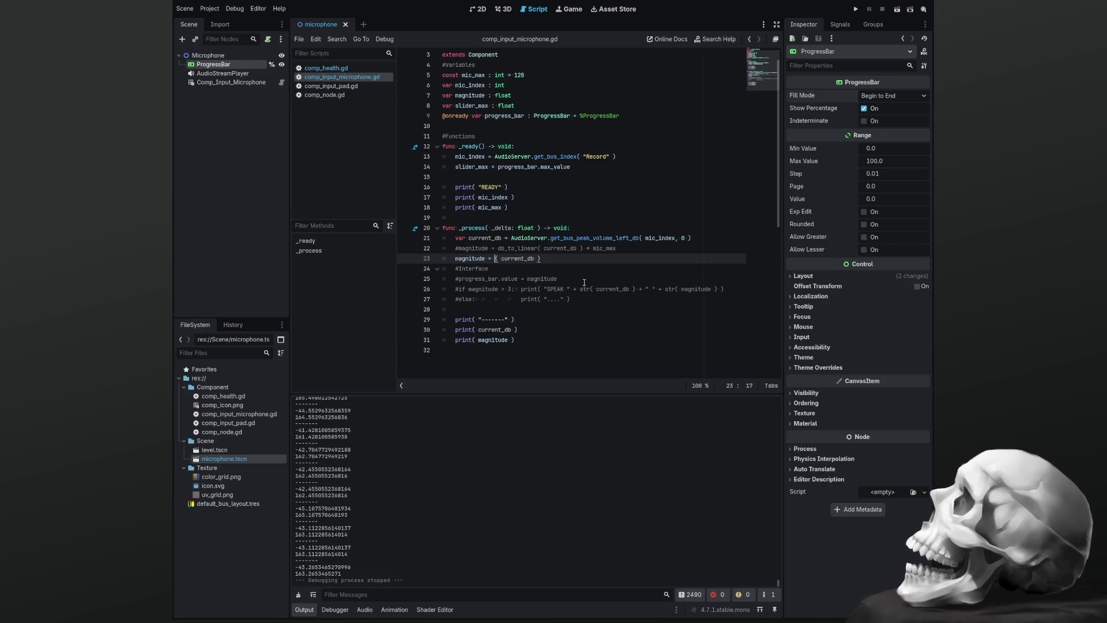
type("s")
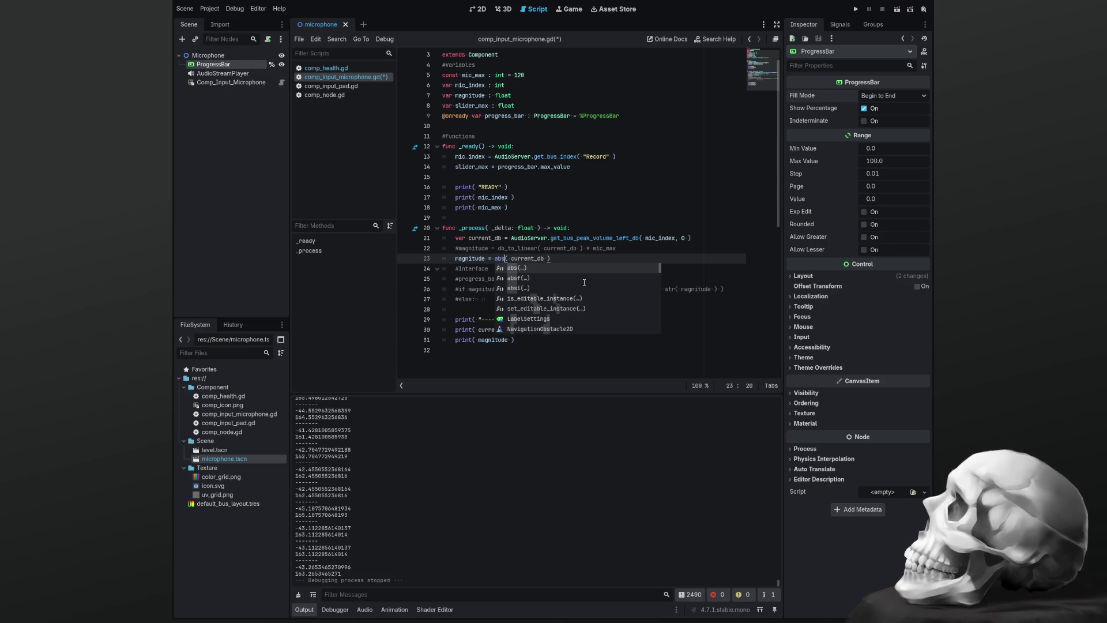
key("ctrl+s")
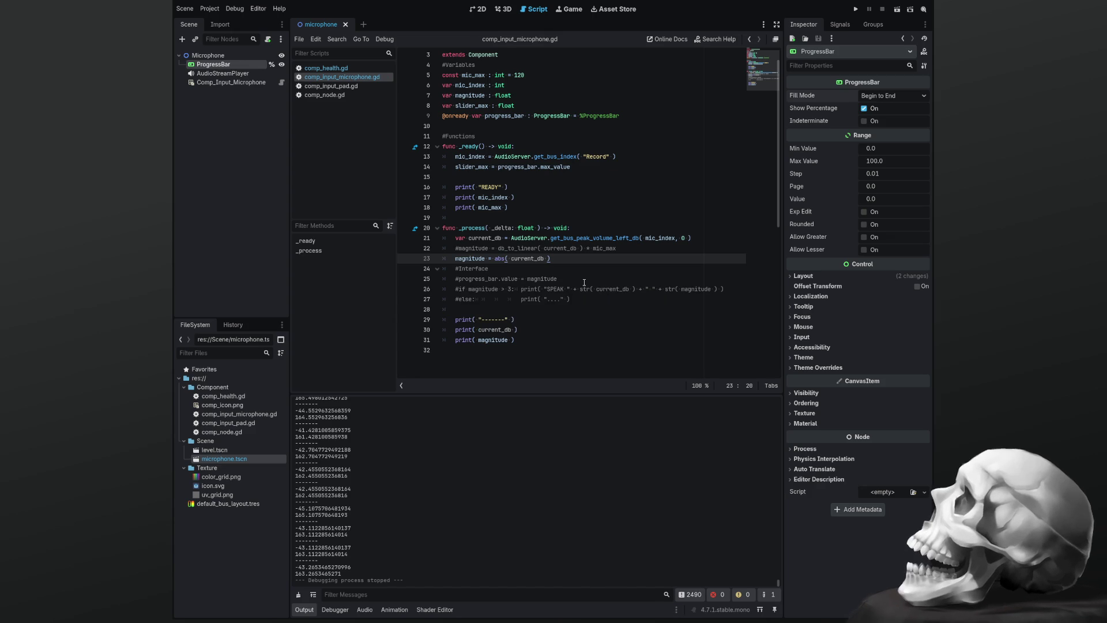
key("F5")
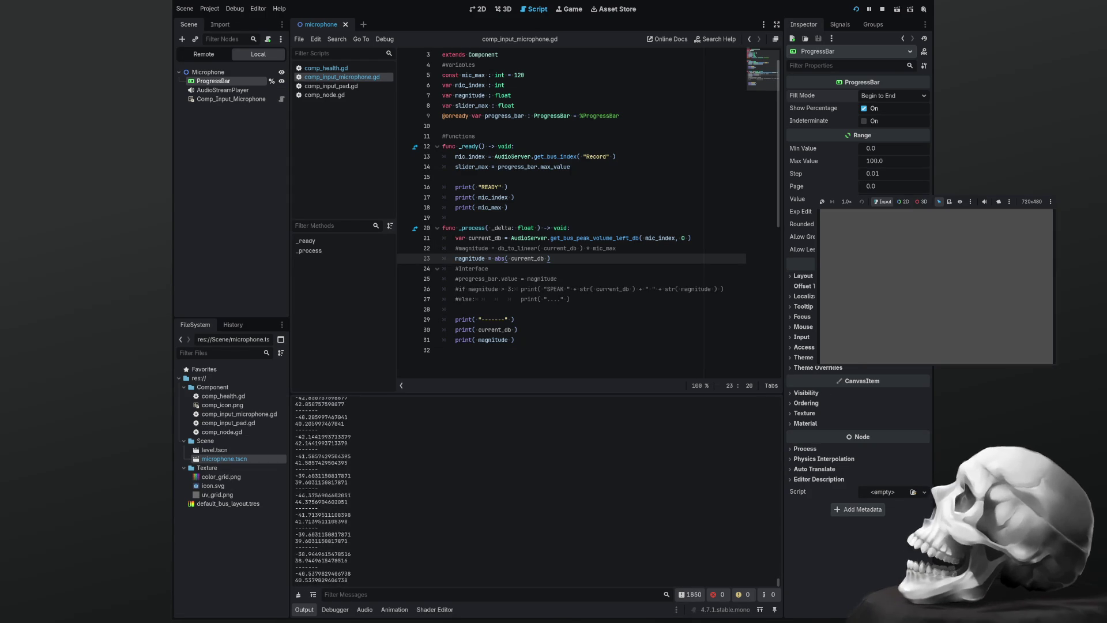
key("F8")
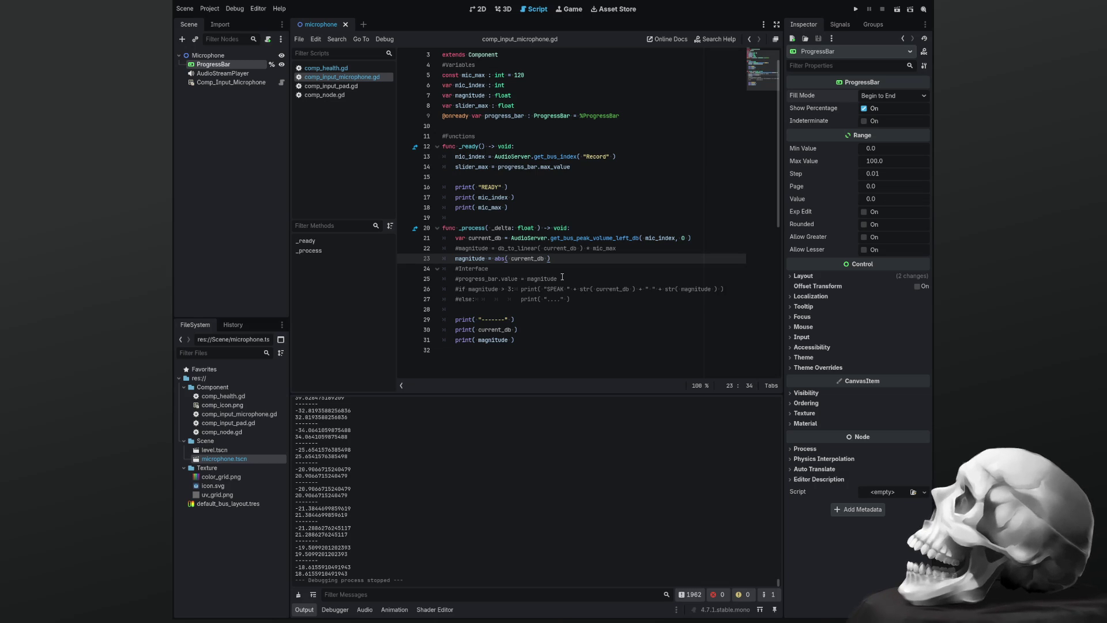
Make magnitude current_db / mic_max with mic_max set to -120, then save and run
type("/mic_")
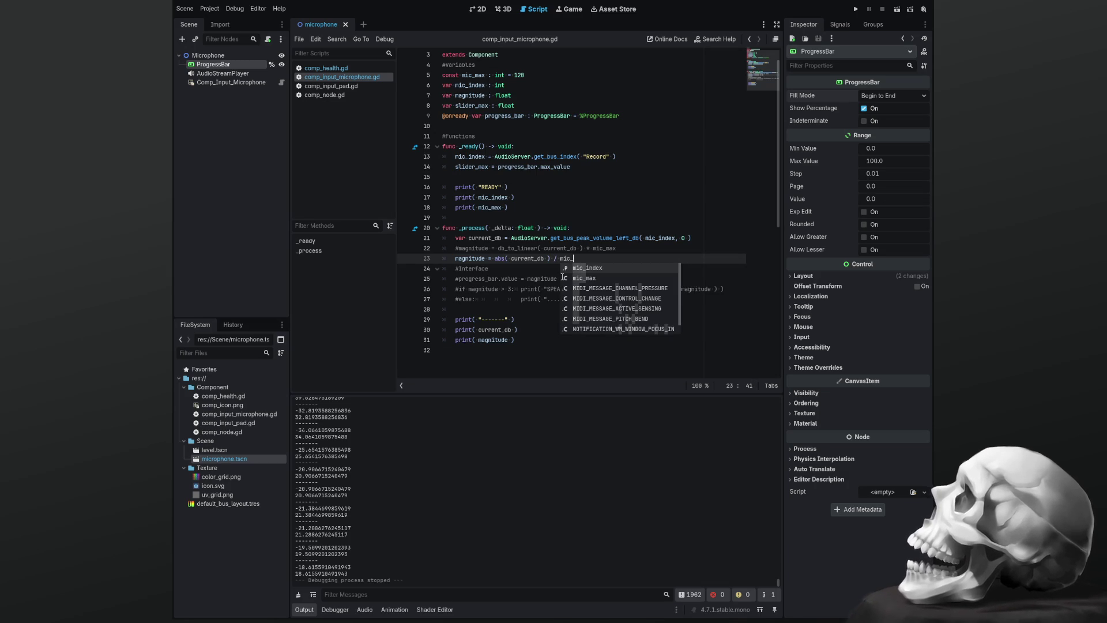
type("max")
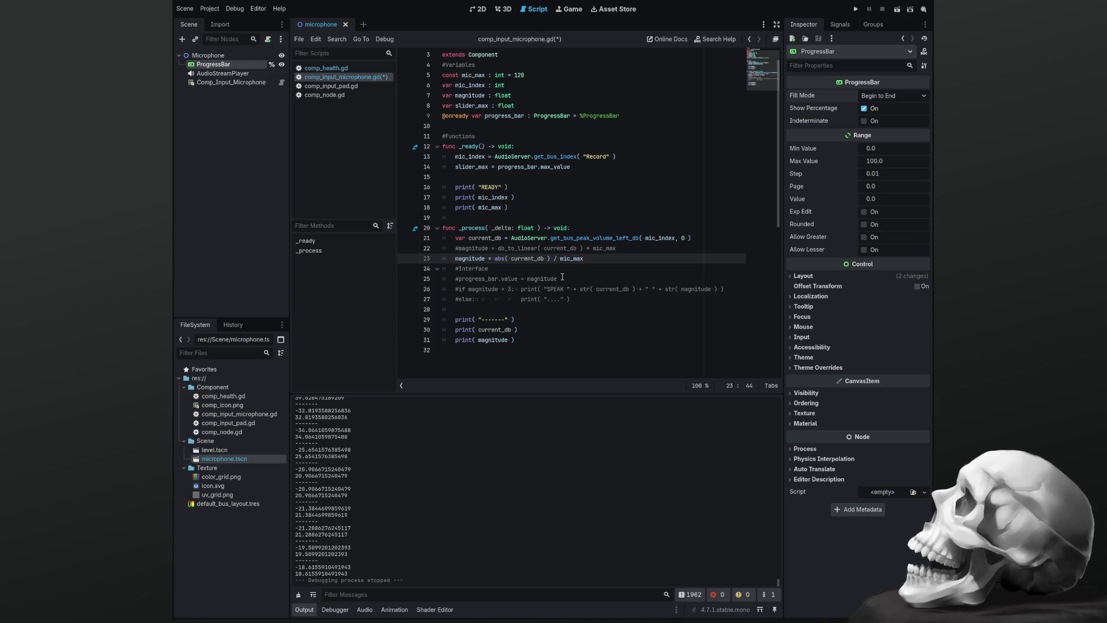
key("Delete")
key("Delete")
key("Delete")
key("Right")
key("Right")
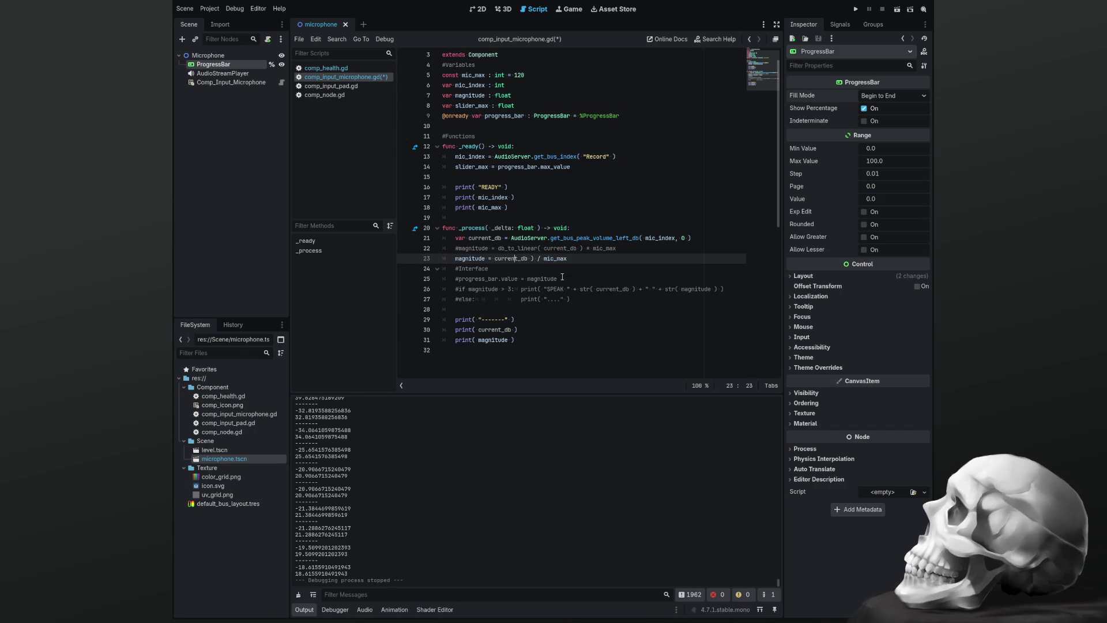
key("Right")
key("Right")
key("Right")
key("Delete")
key("Delete")
key("Up")
key("Up")
key("Up")
key("Up")
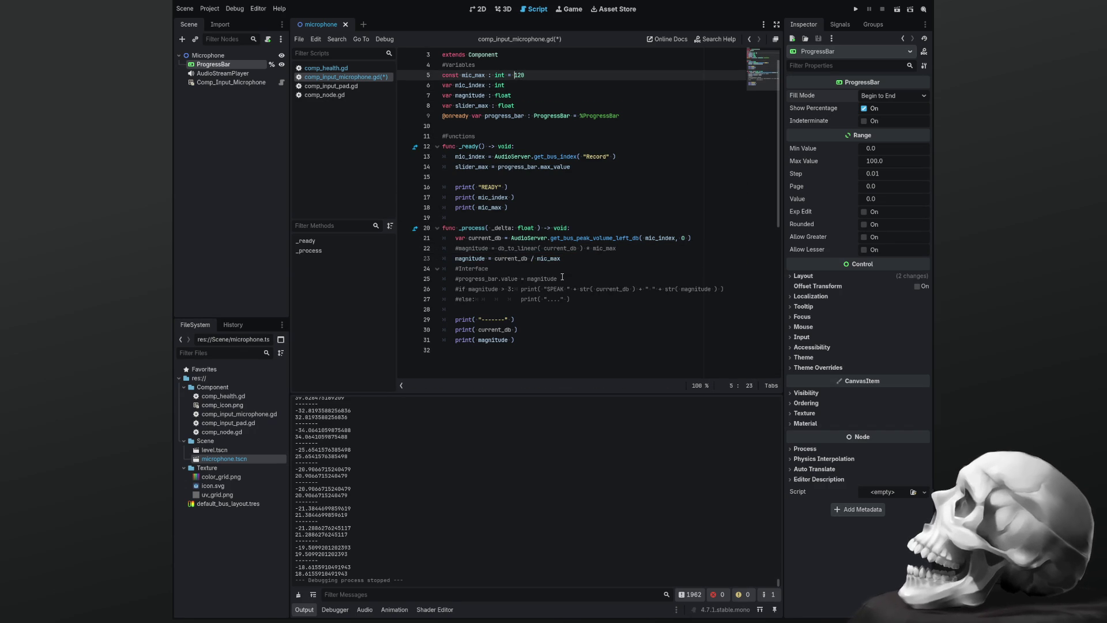
type("-")
key("ctrl+s")
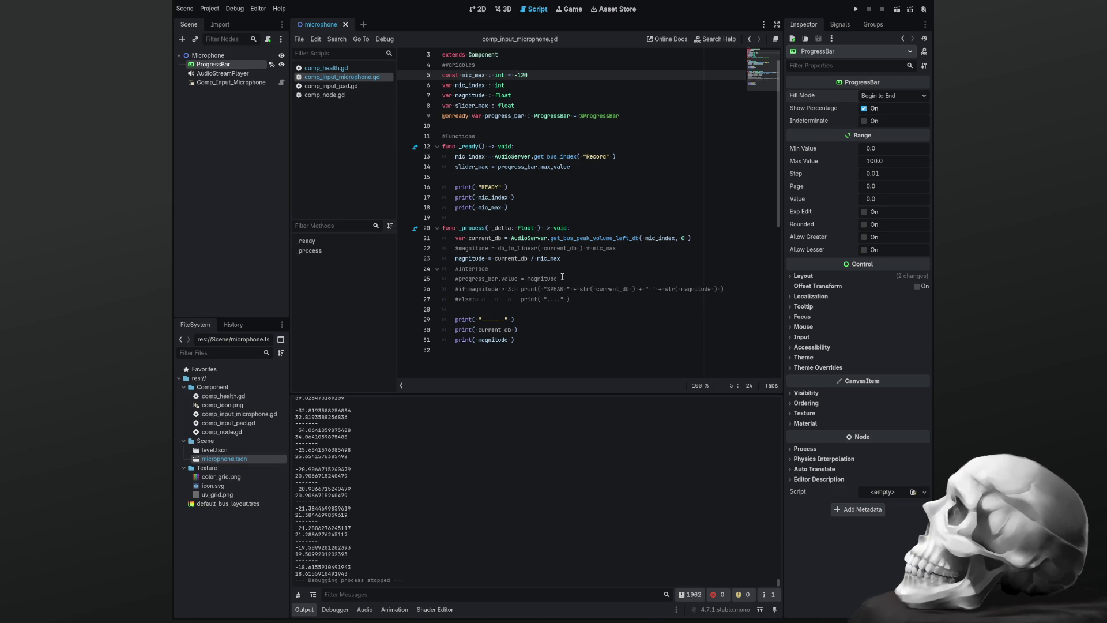
key("F5")
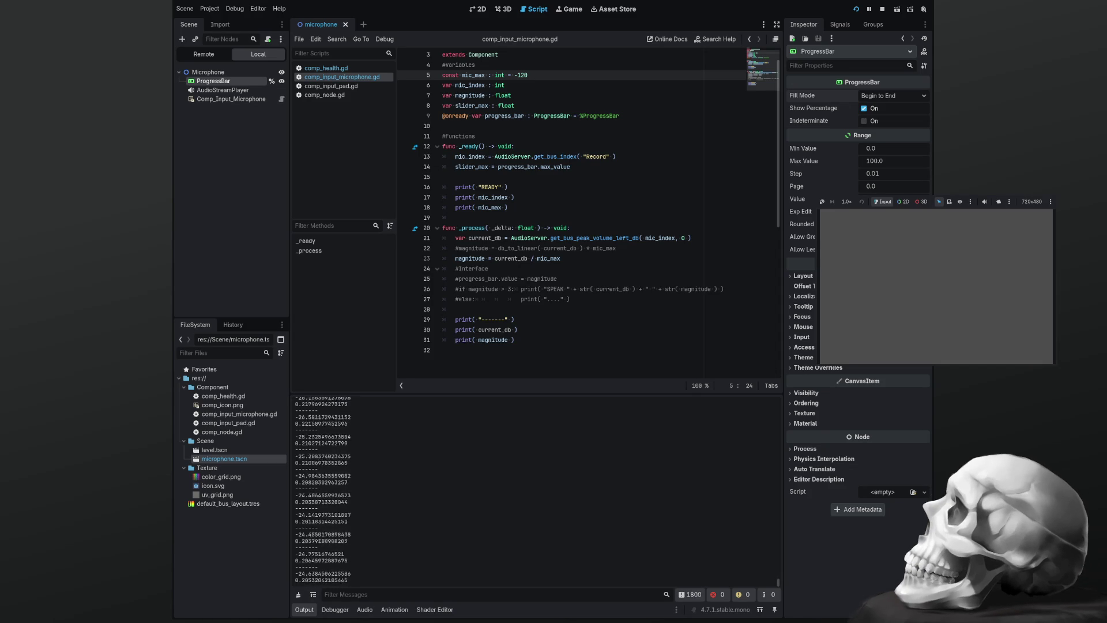
Undo the -120 and abs-removal edits and test-run the abs formula
key("F8")
left_click(583, 272)
key("ctrl+z")
key("ctrl+z")
key("ctrl+z")
left_click(585, 269)
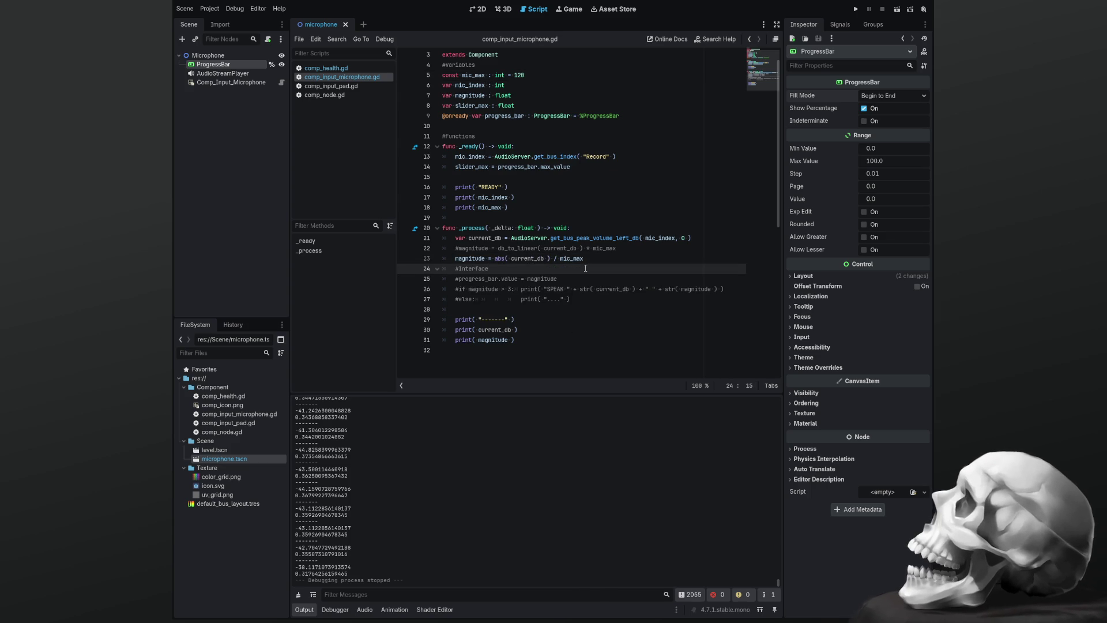
key("F5")
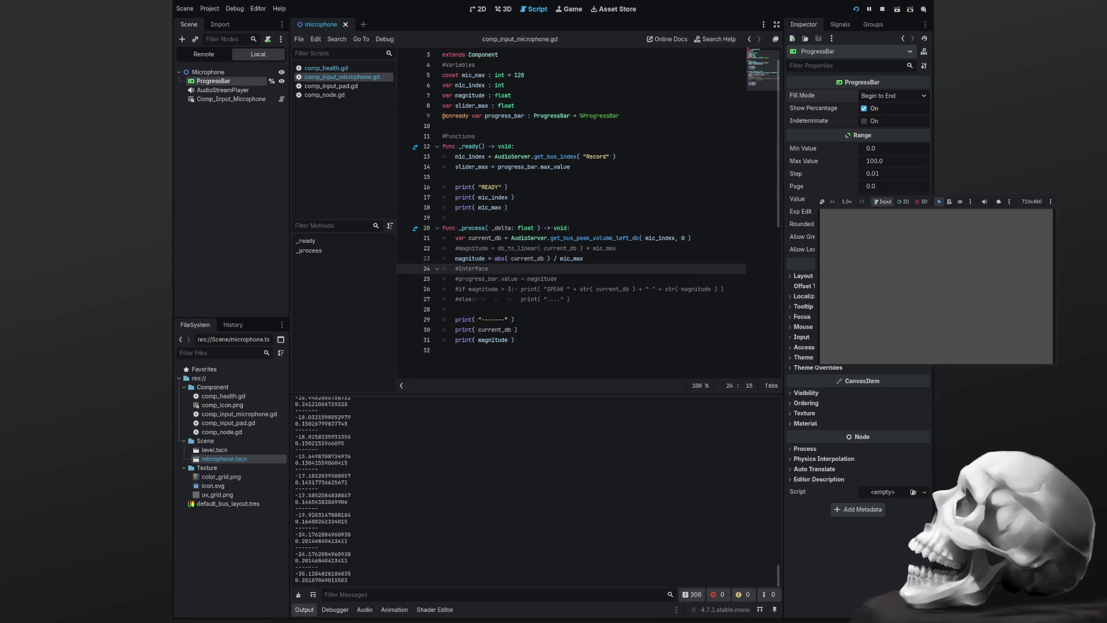
left_click(312, 276)
key("F8")
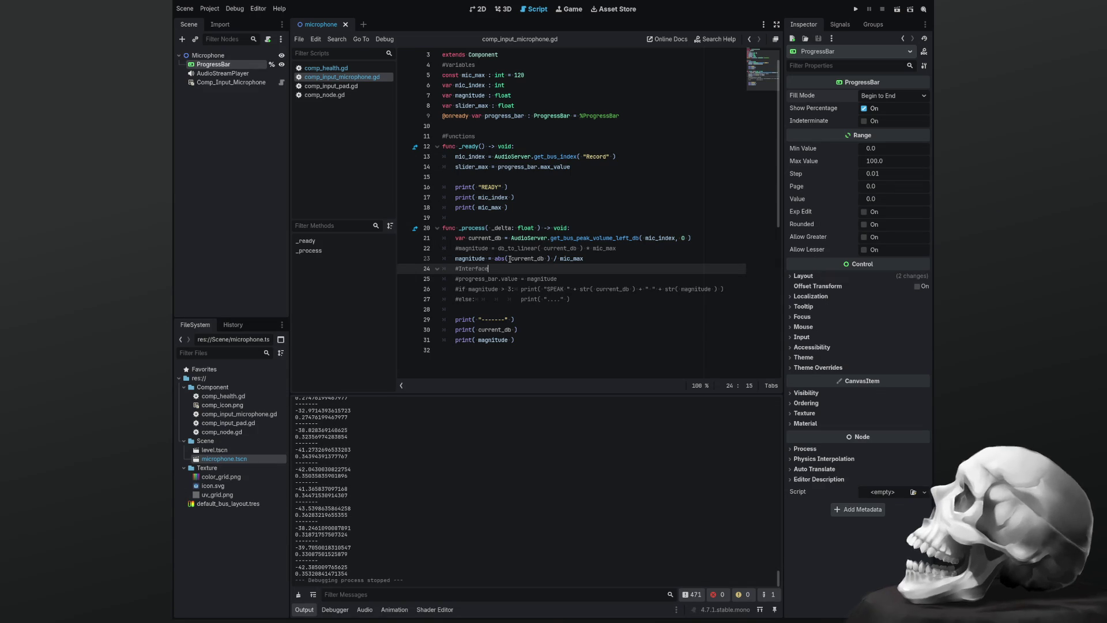
Change line 23 to ( abs( current_db ) / mic_max ) * slider_max and test-run it
left_click(495, 258)
type("(")
key("End")
type(") * slider_")
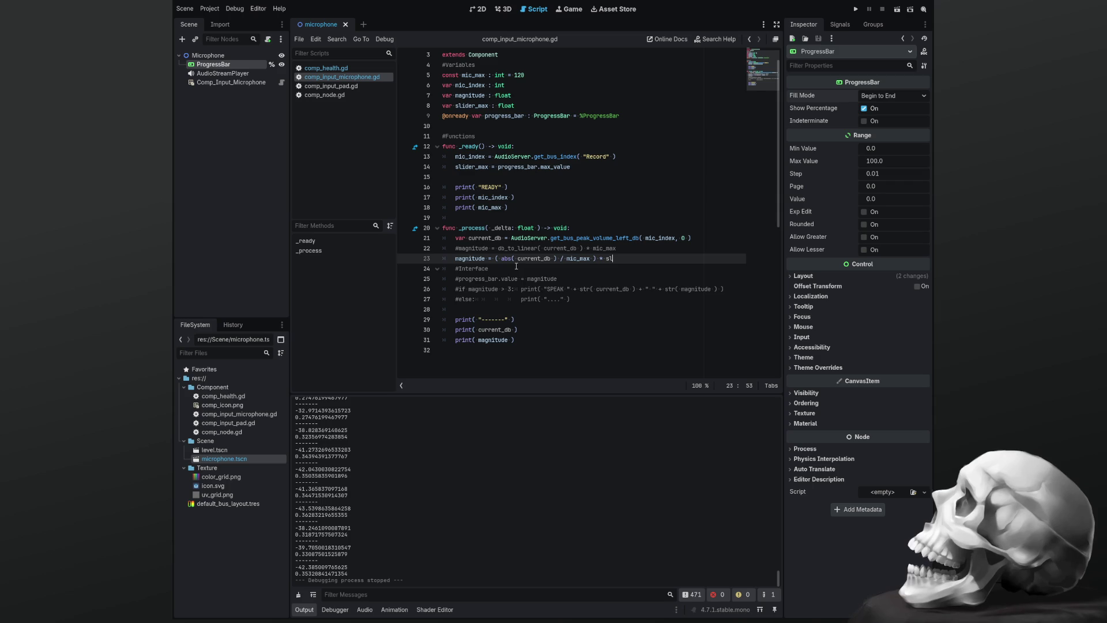
type("max")
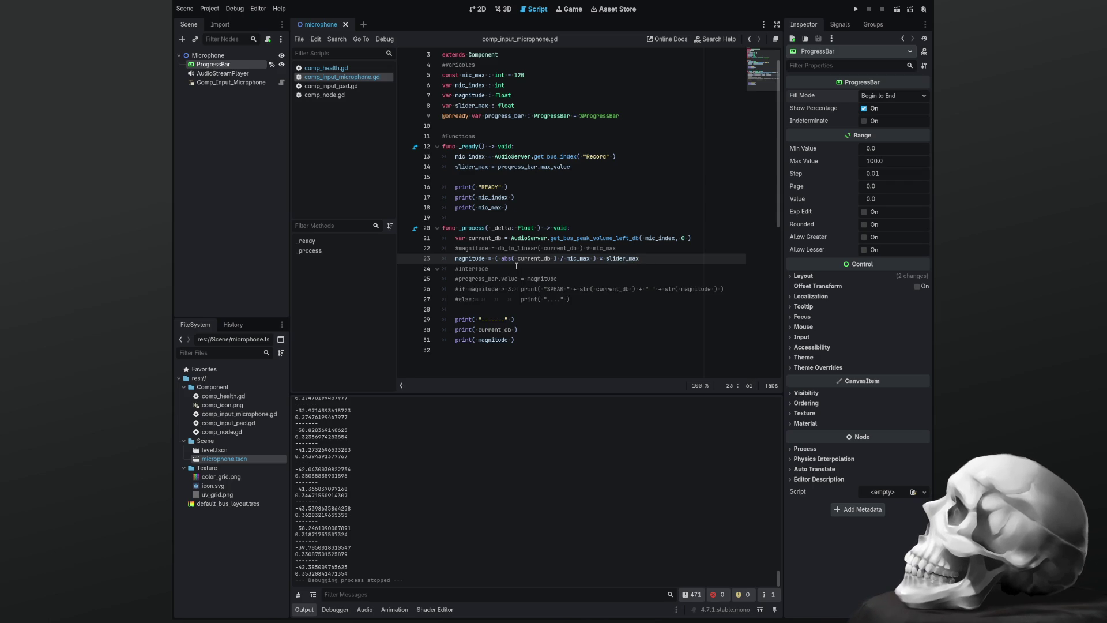
key("F5")
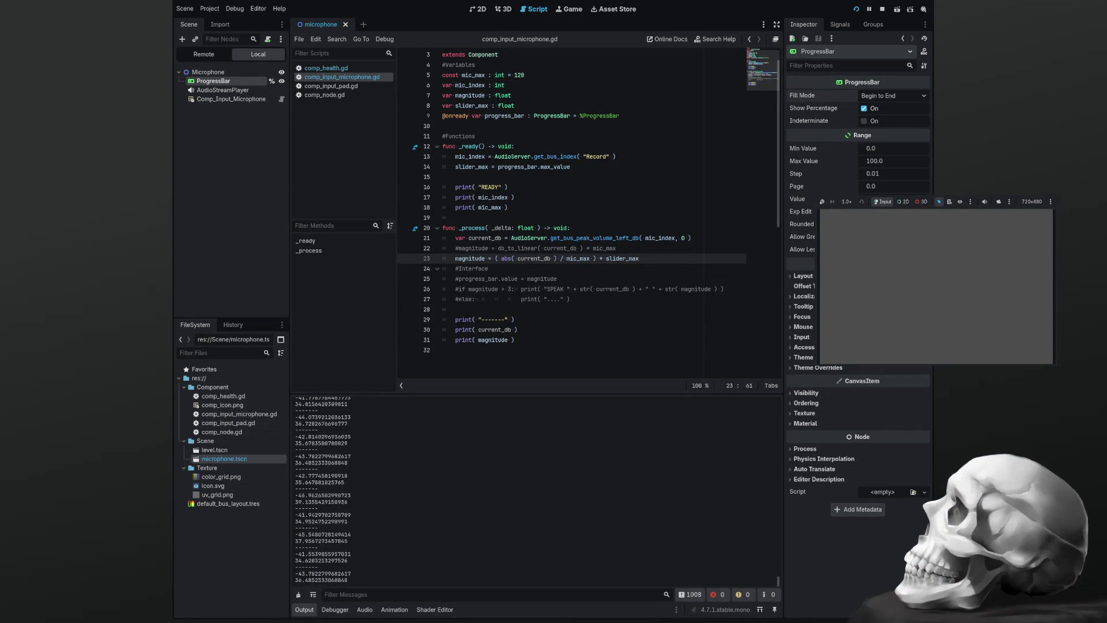
key("F8")
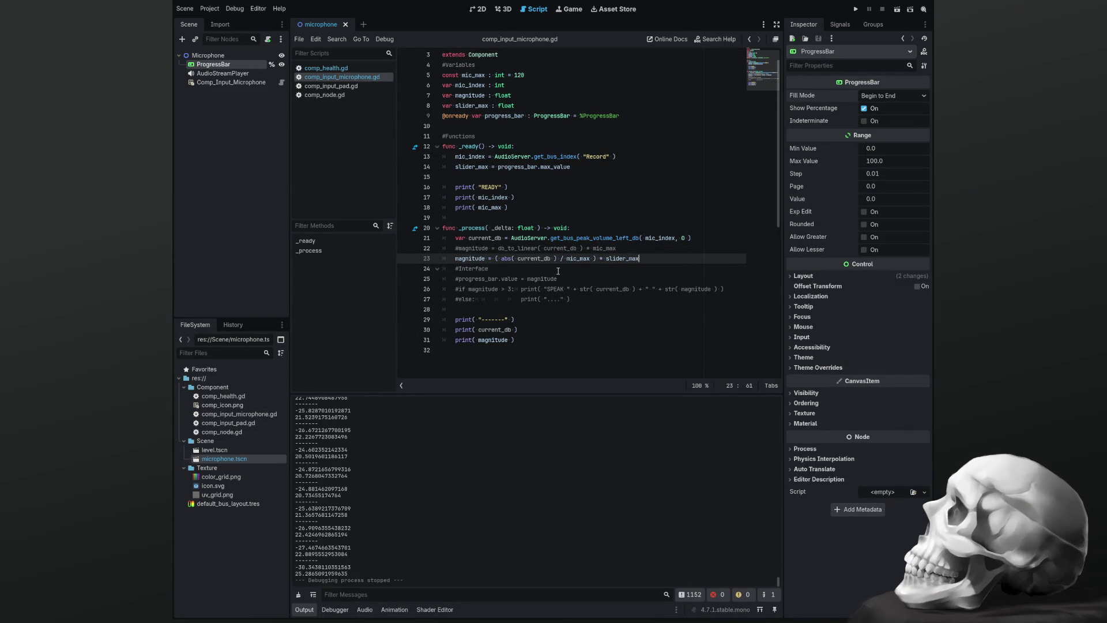
Uncomment the progress_bar.value line and the SPEAK if/else block, then run the project
left_click(576, 280)
key("ctrl+k")
key("Down")
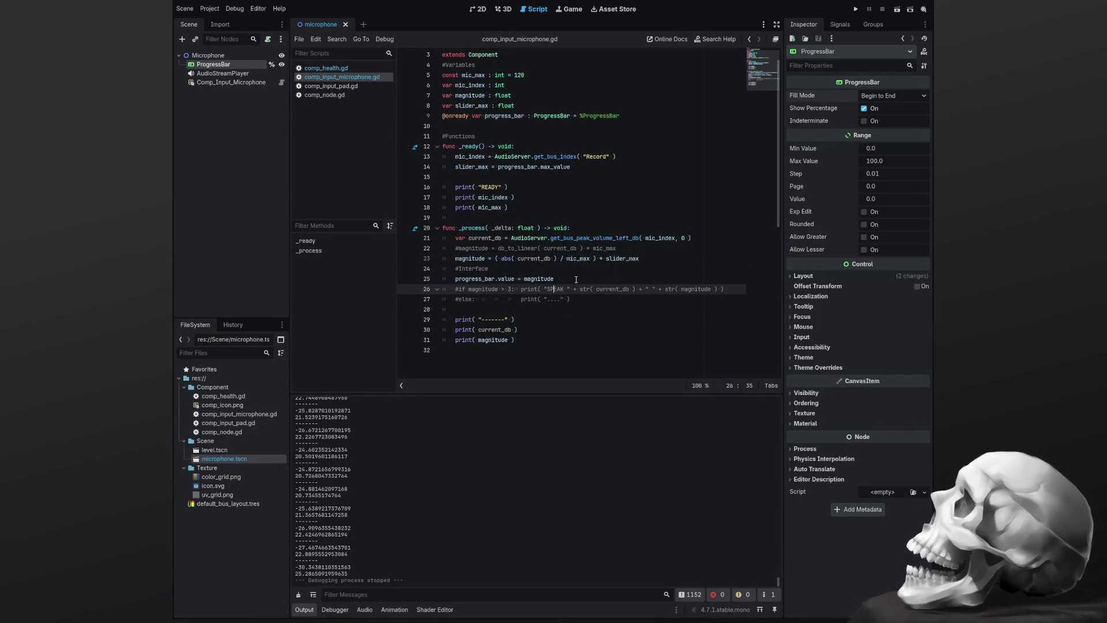
key("ctrl+k")
key("Down")
key("ctrl+k")
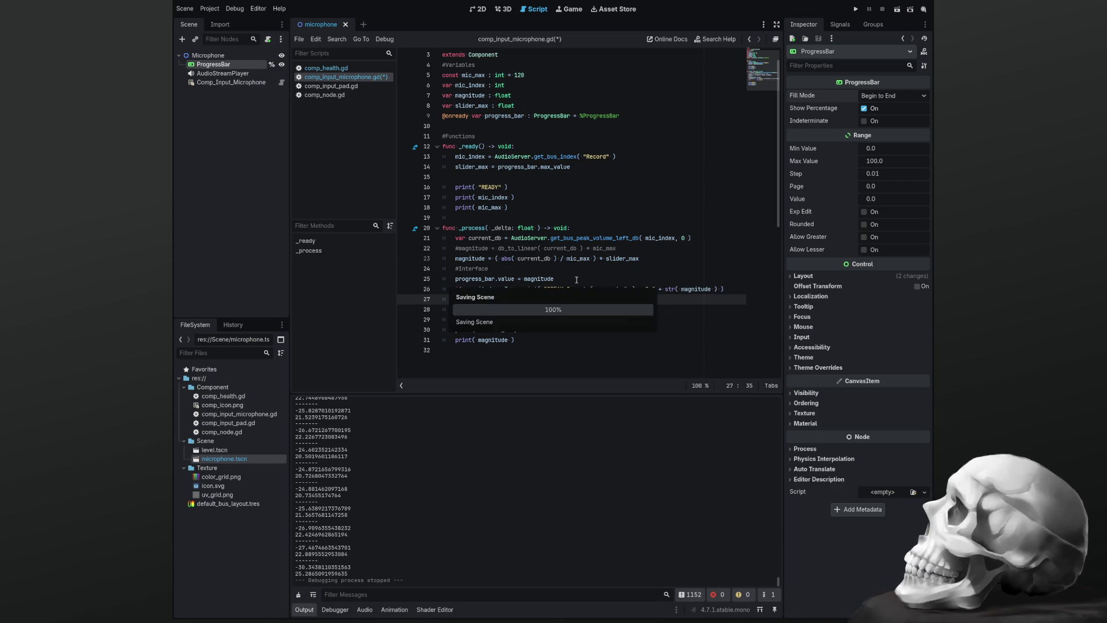
key("F5")
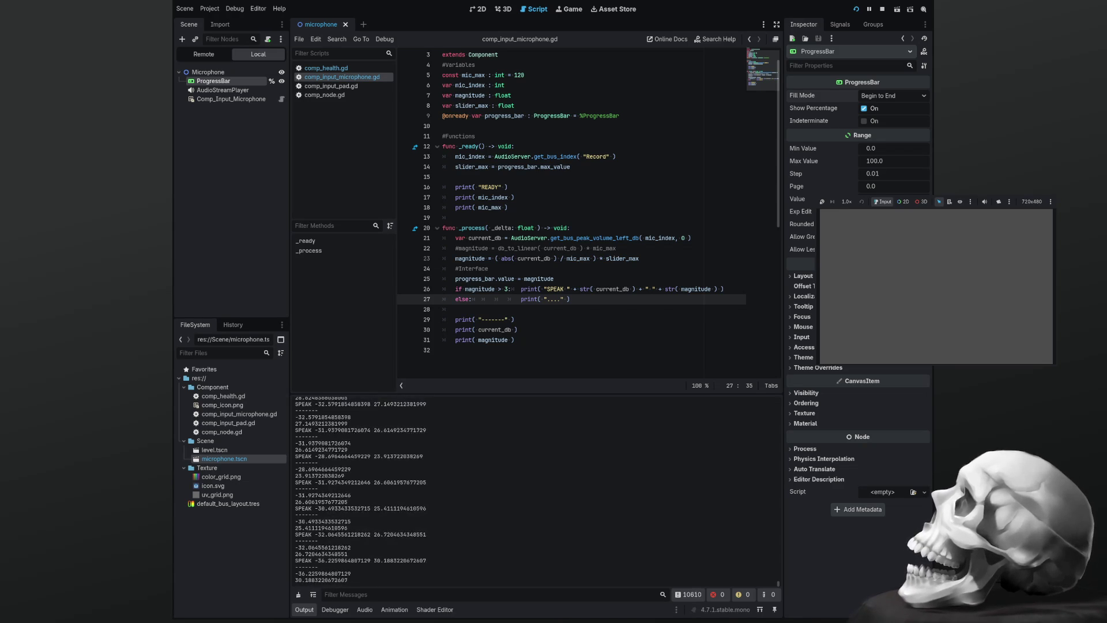
Stop the game and highlight three output lines of current_db and SPEAK magnitude readings
key("F8")
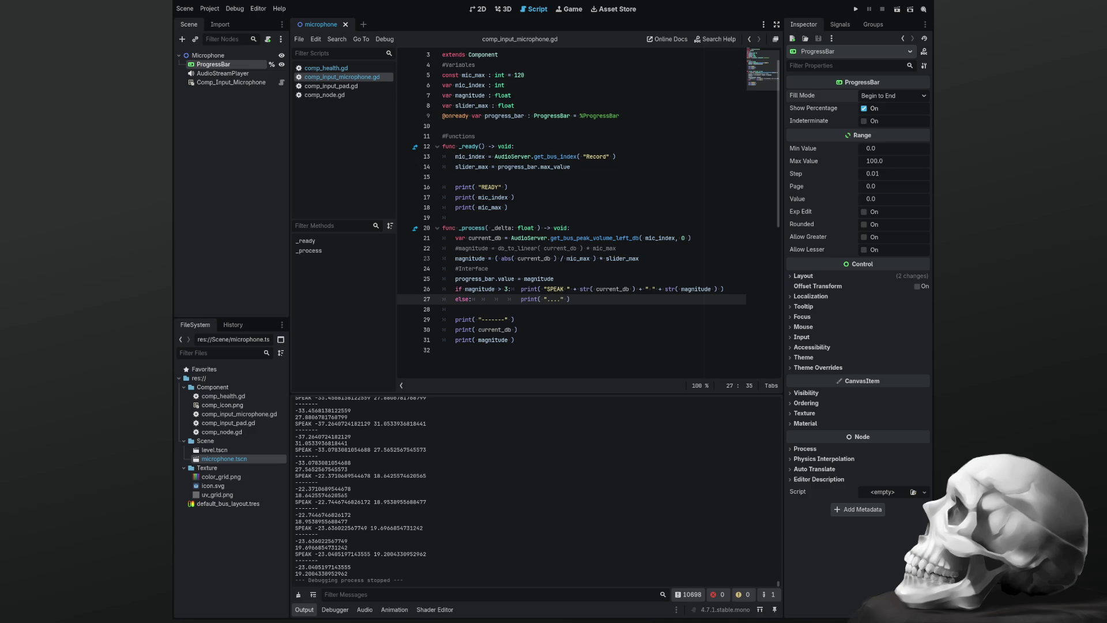
scroll(537, 491, "up", 5)
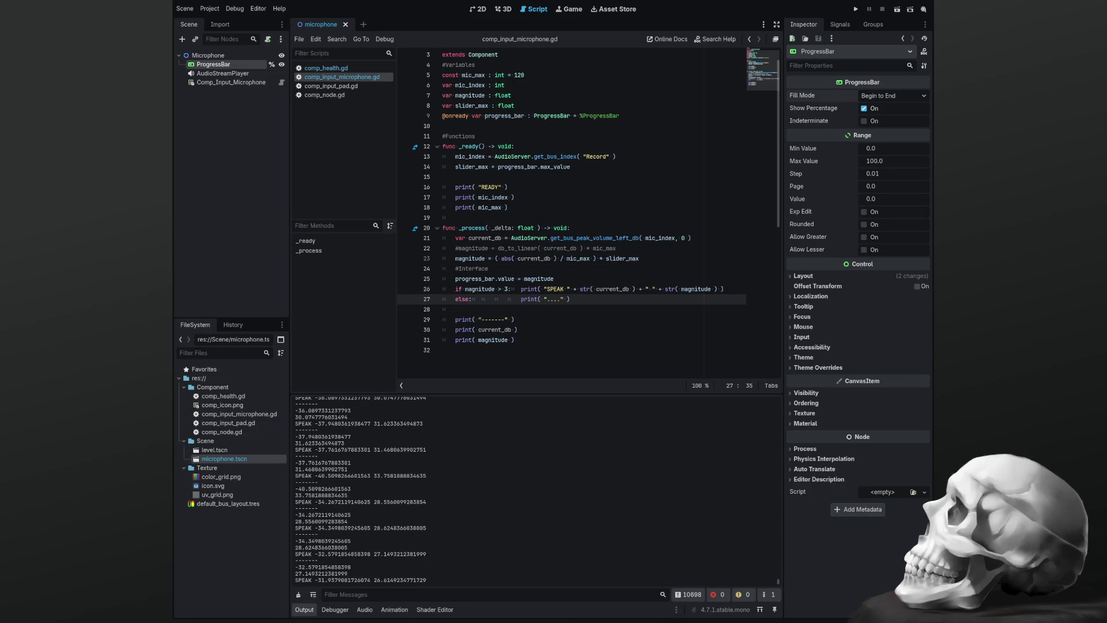
left_click_drag(426, 502, 286, 487)
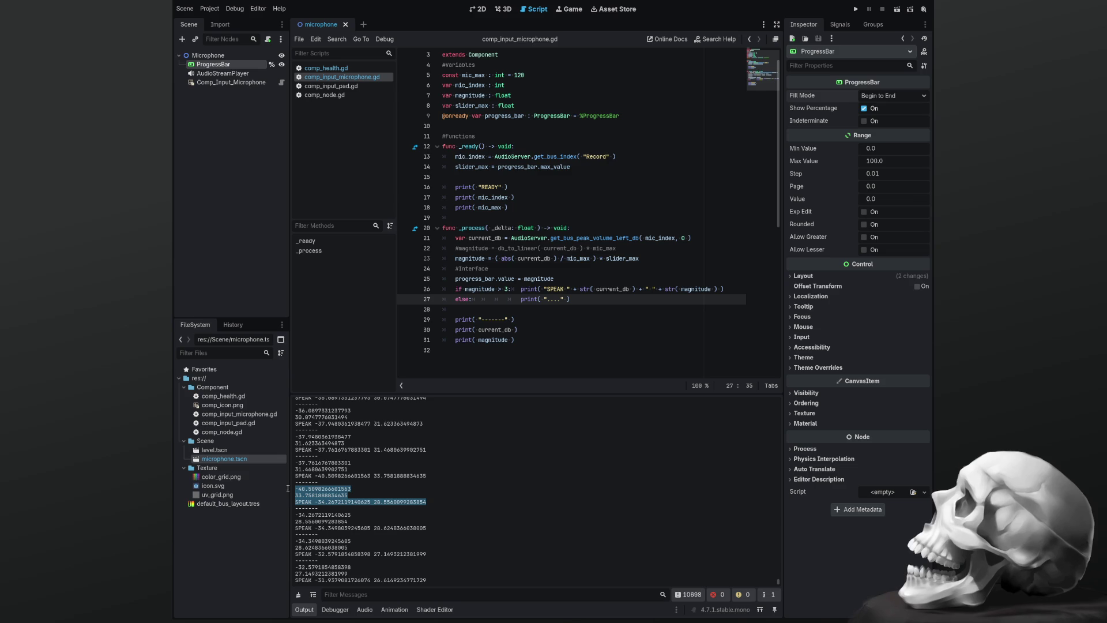
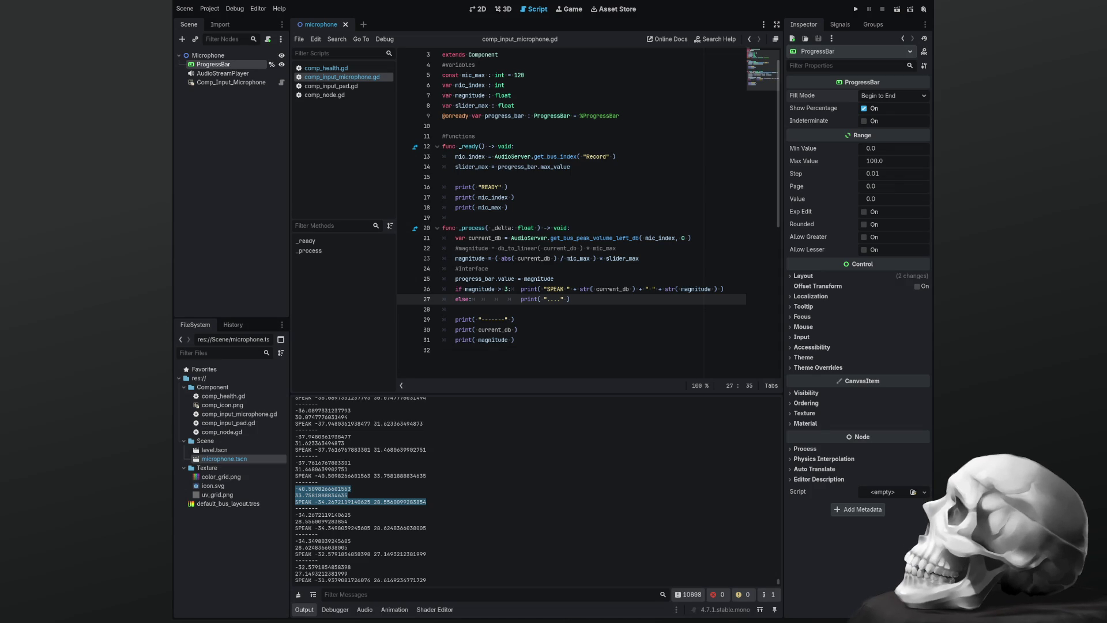
Test-run the microphone project from the script editor, then stop it
left_click(571, 196)
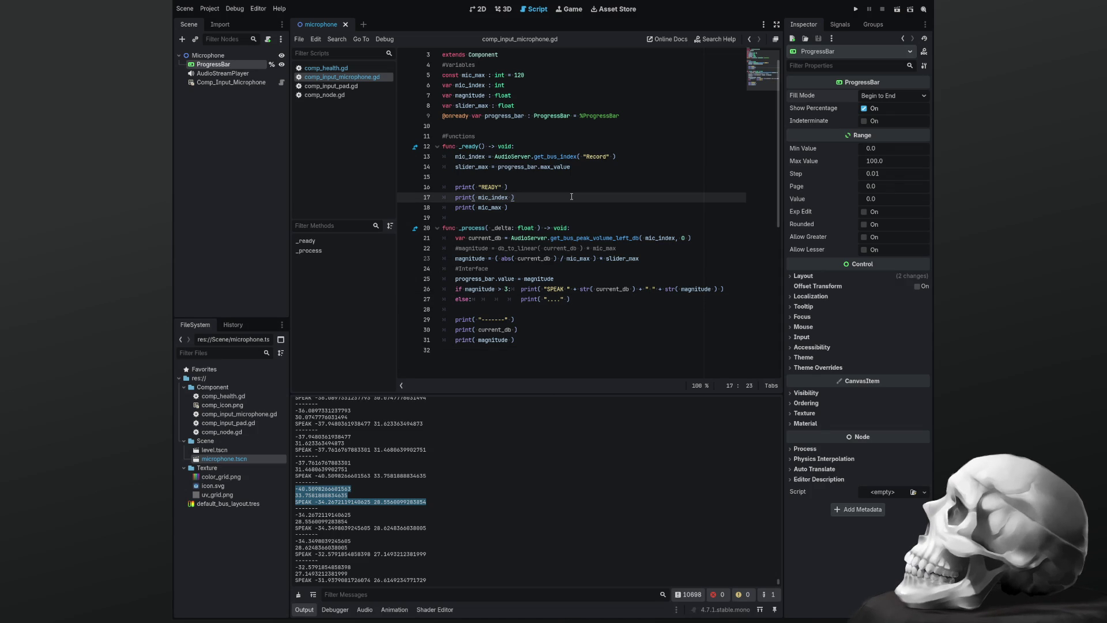
key("F5")
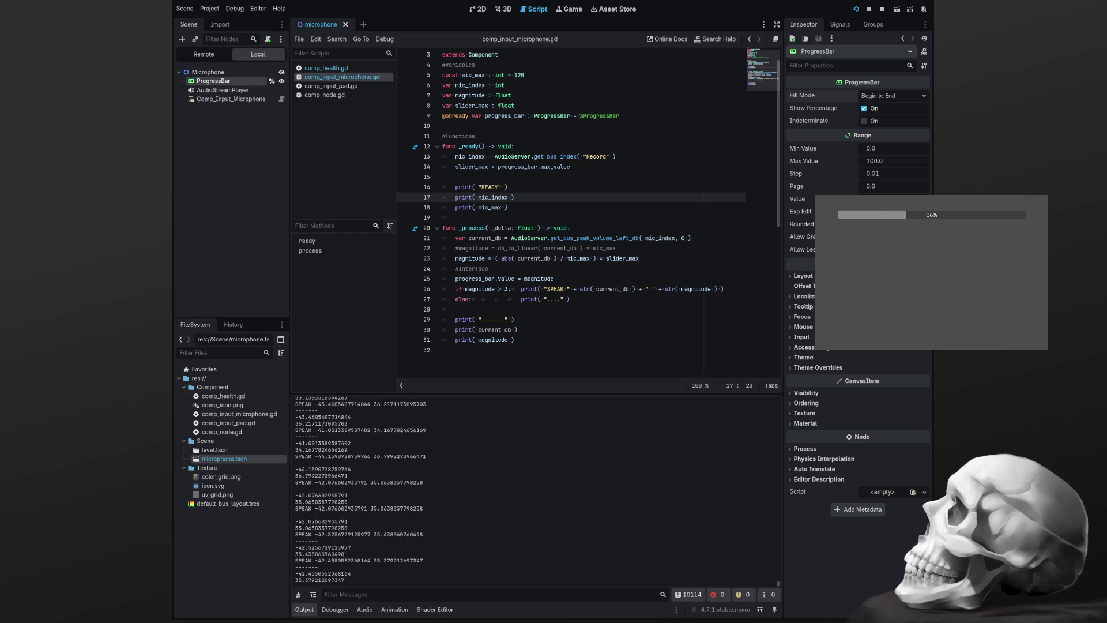
key("F8")
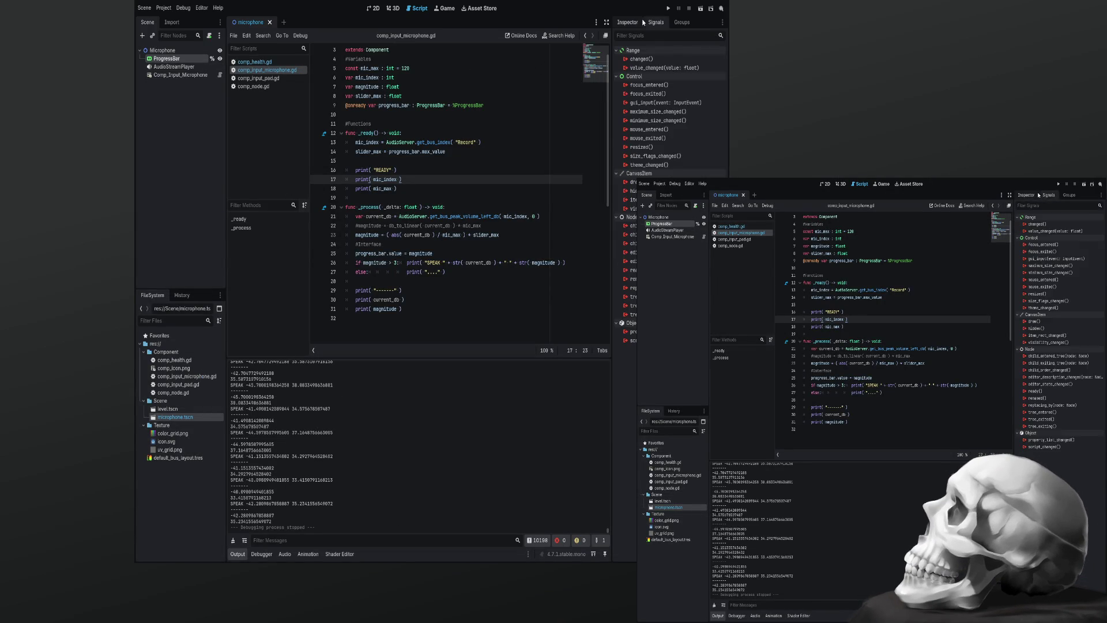
Enable Allow Greater, Allow Lesser and Rounded on the ProgressBar and save the scene
left_click(373, 8)
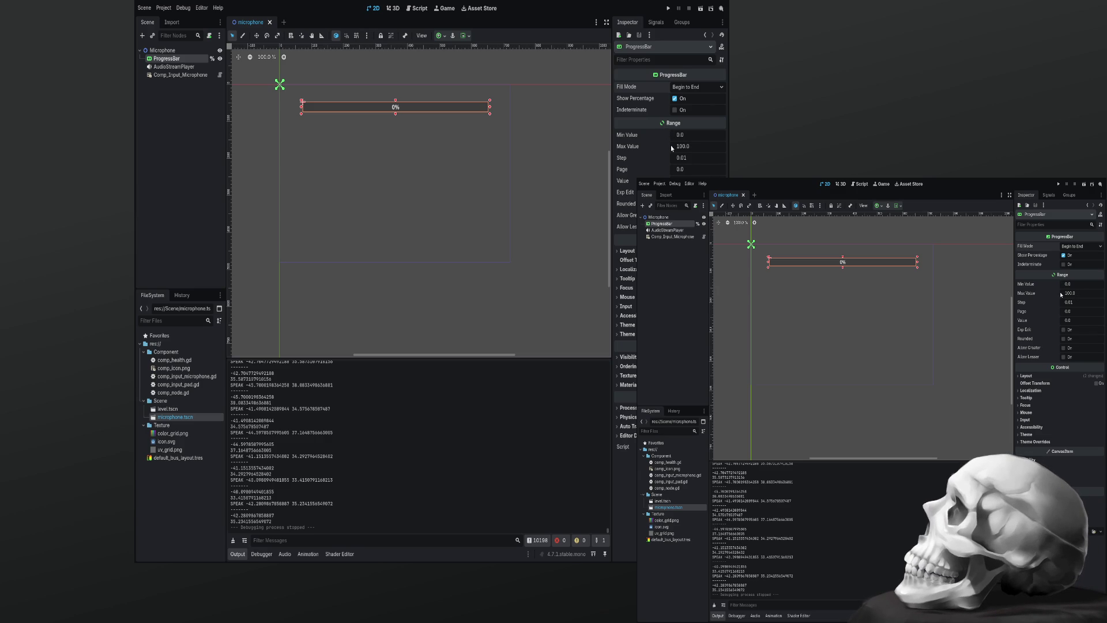
left_click(675, 99)
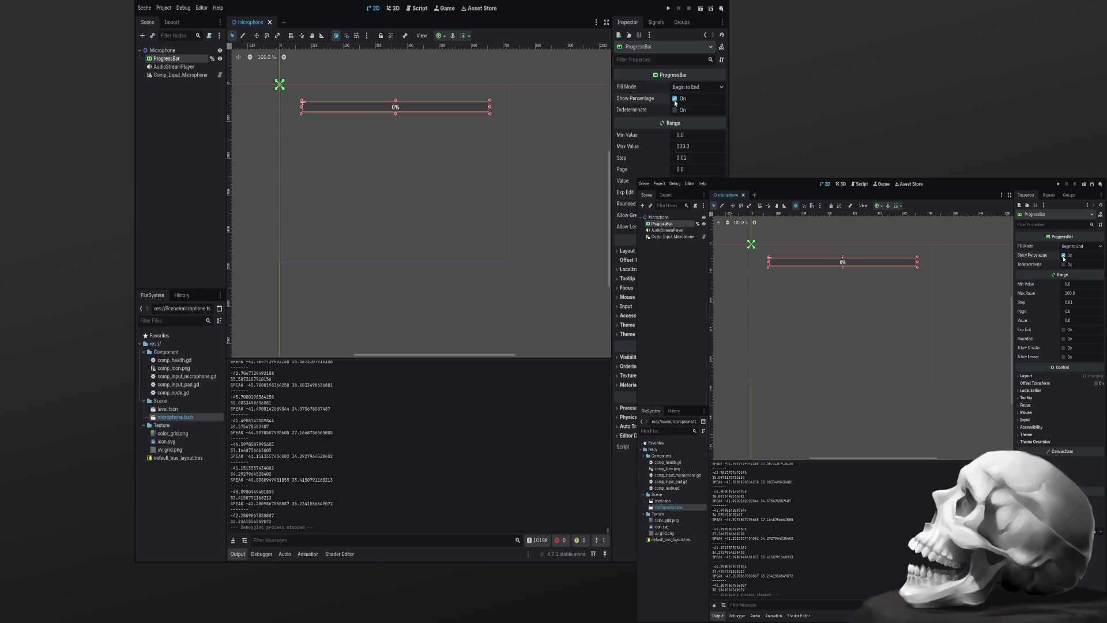
left_click(675, 99)
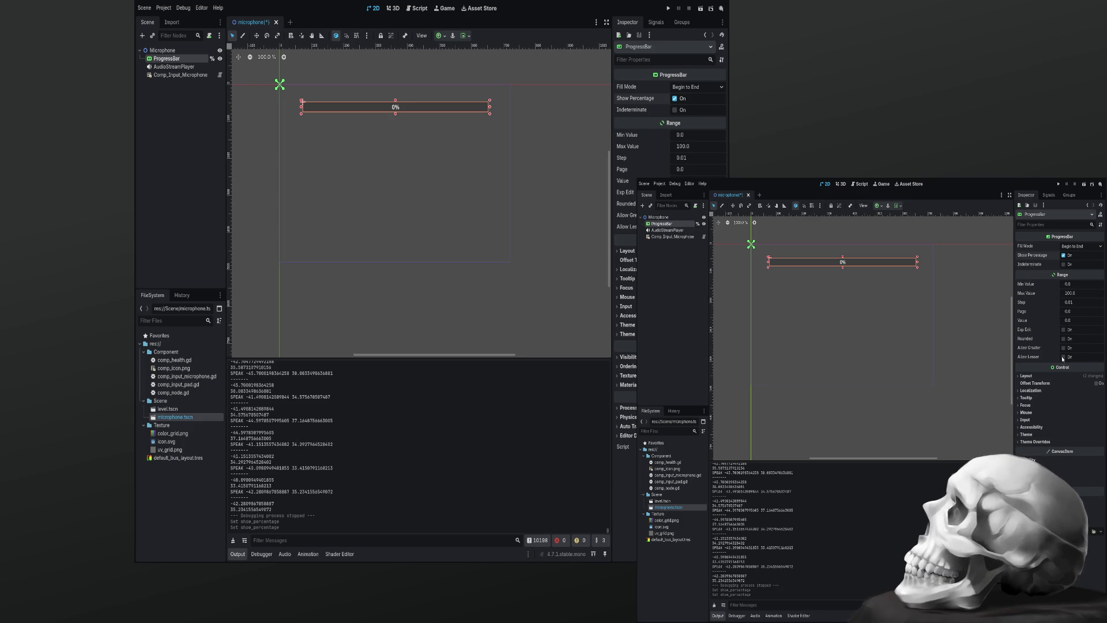
left_click(1063, 348)
left_click(1064, 357)
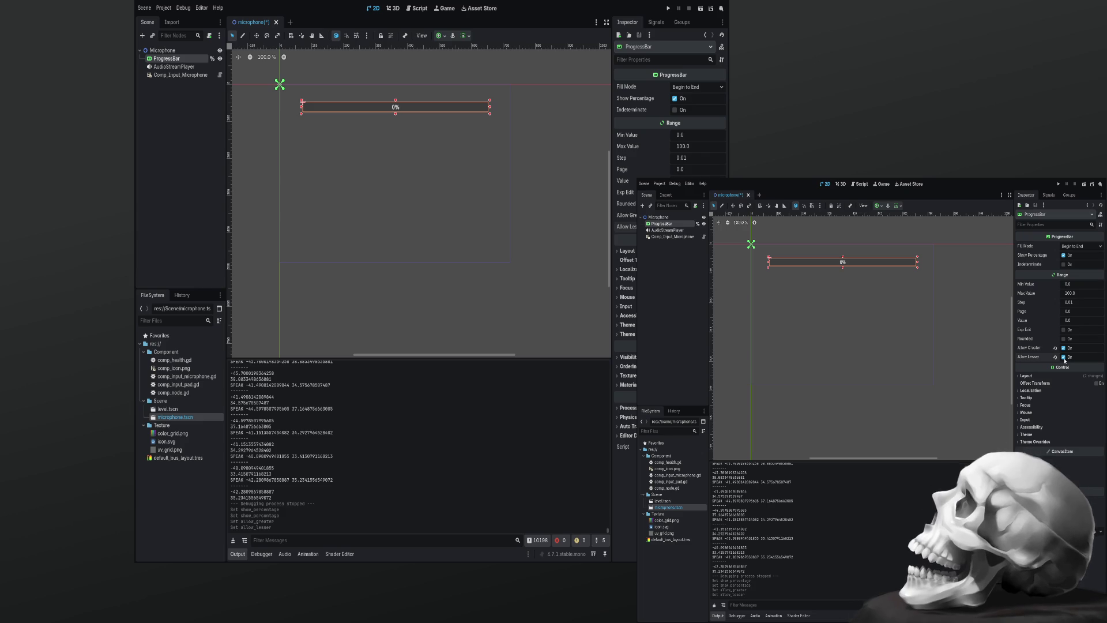
left_click(1064, 340)
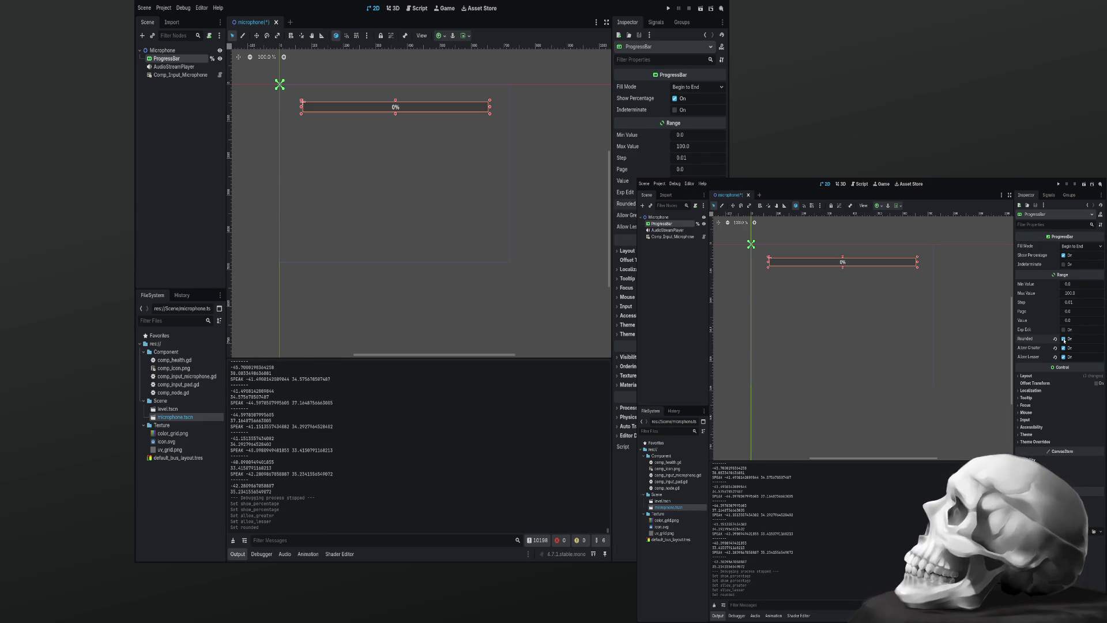
key("ctrl+s")
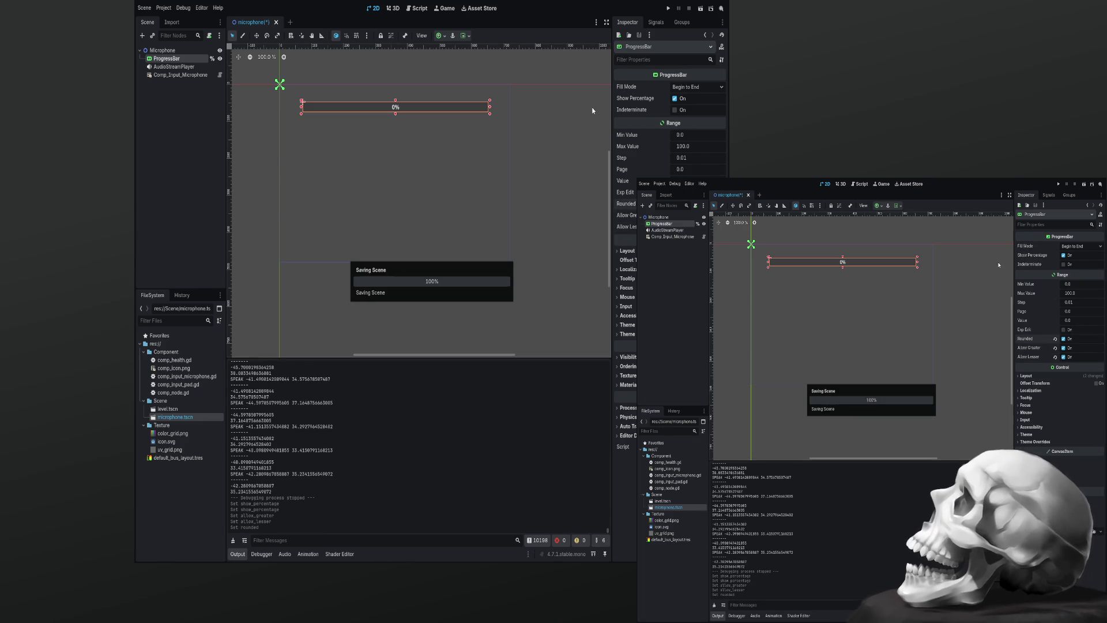
left_click(417, 9)
left_click(425, 309)
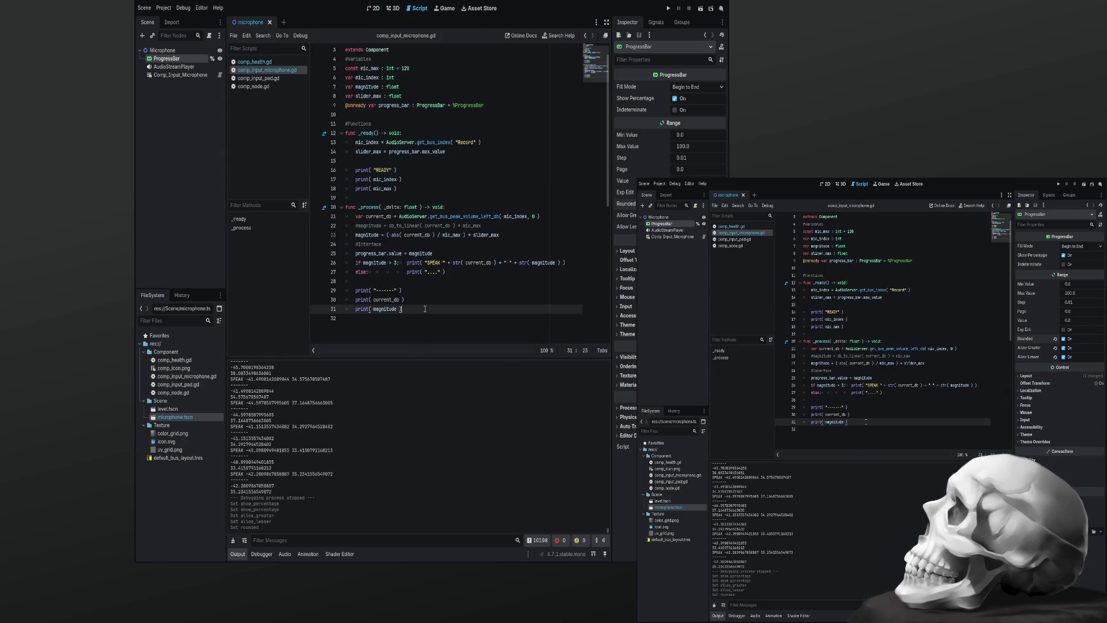
Remove abs() around current_db in the line 23 magnitude formula and save
double_click(395, 234)
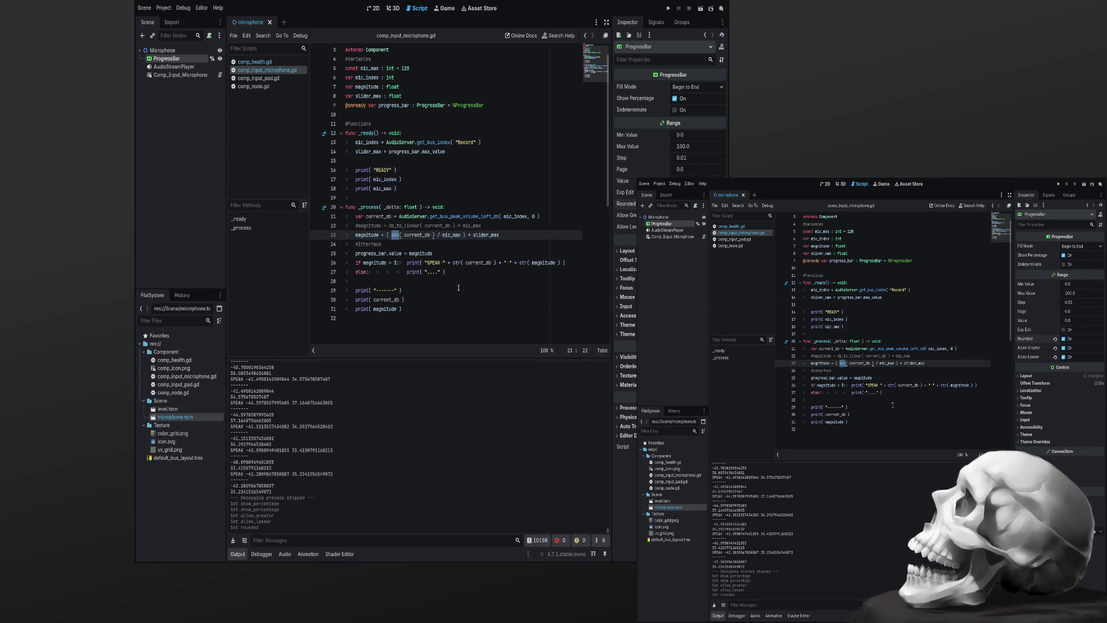
key("Delete")
key("Delete")
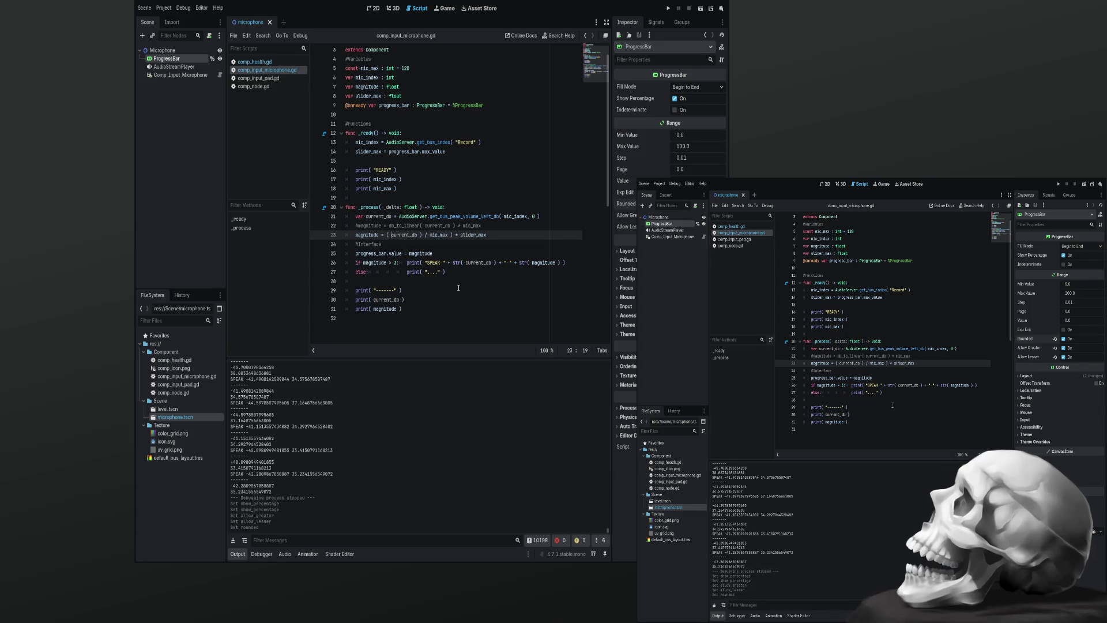
key("Right")
key("Delete")
key("Delete")
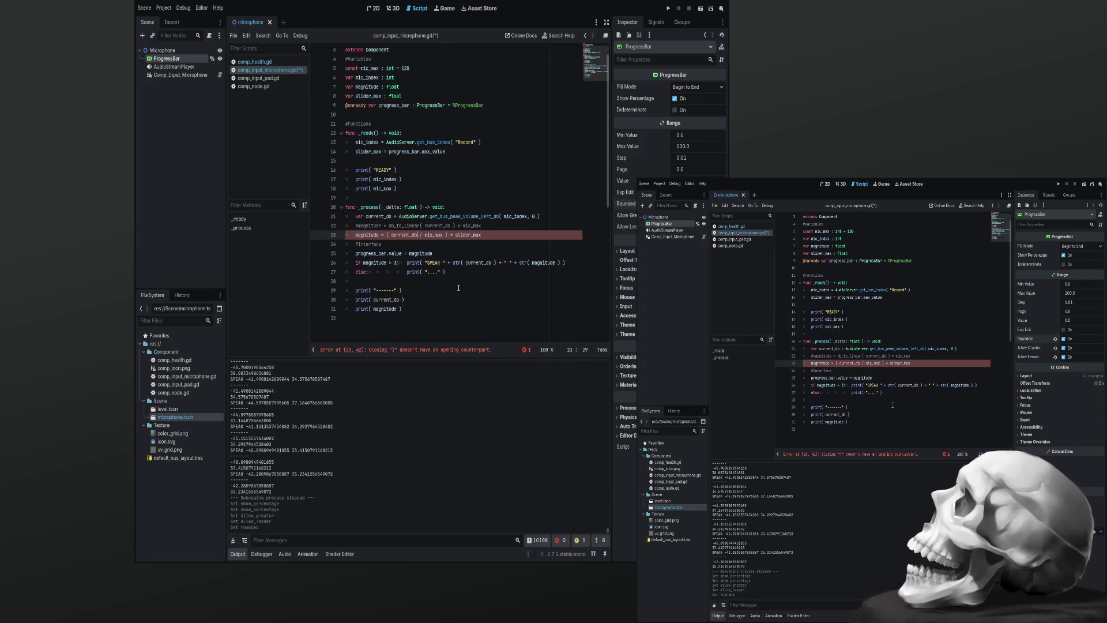
key("ctrl+s")
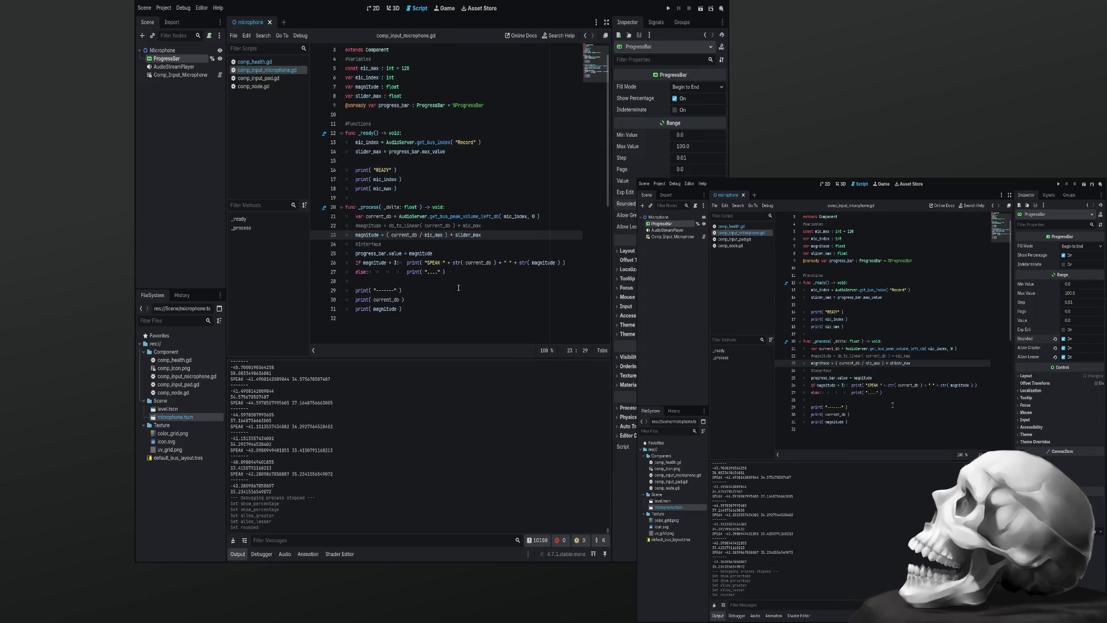
Test-run the change, then negate slider_max with a minus and save again
key("F5")
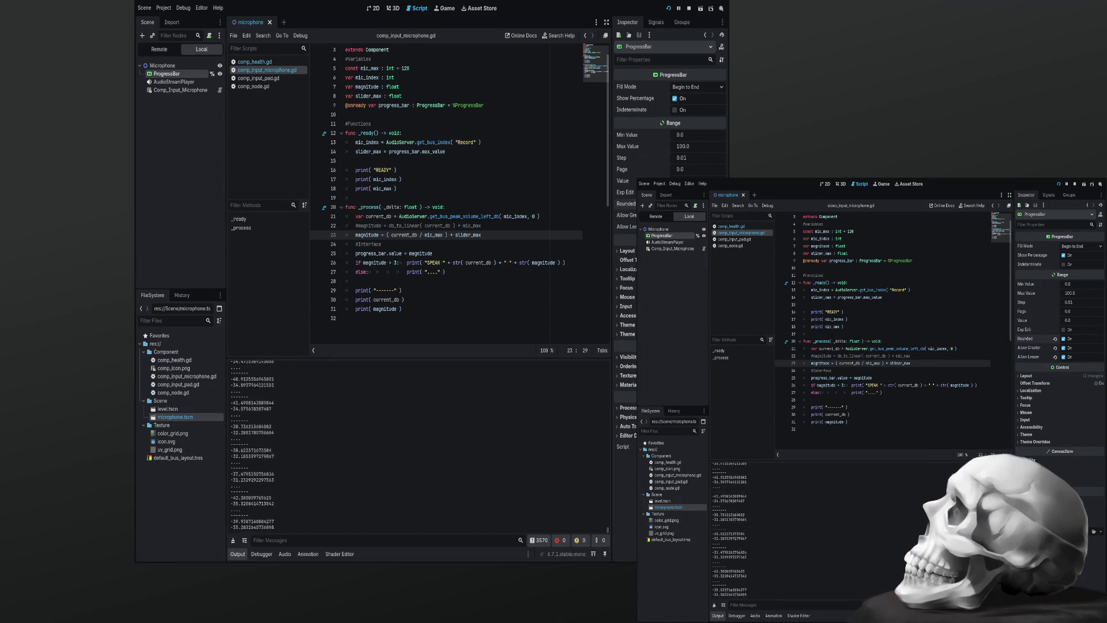
key("F8")
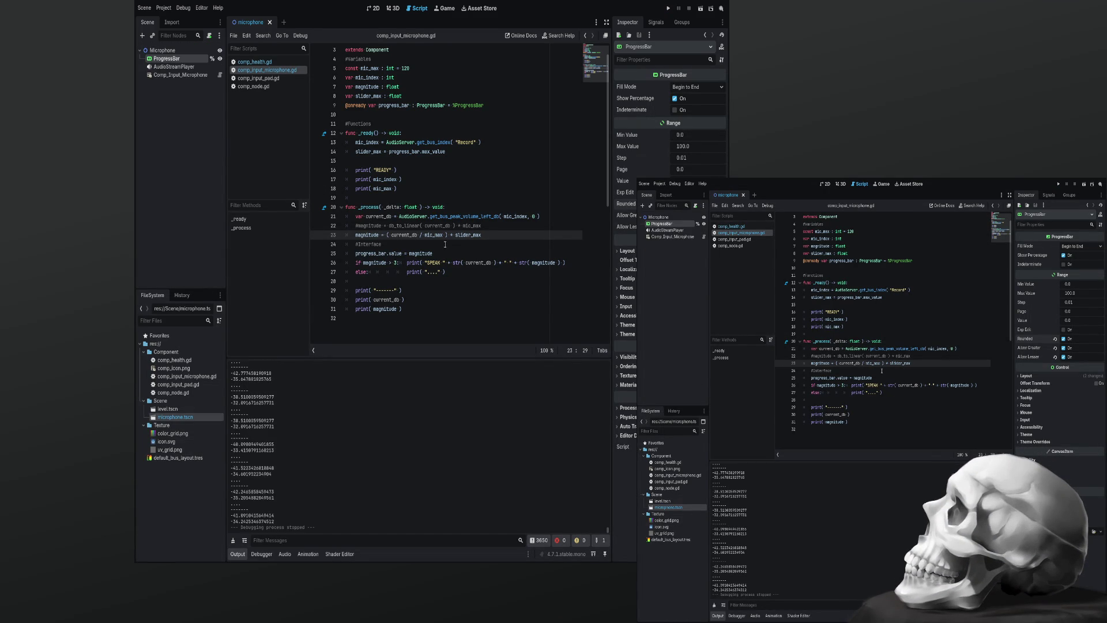
type("-")
key("ctrl+s")
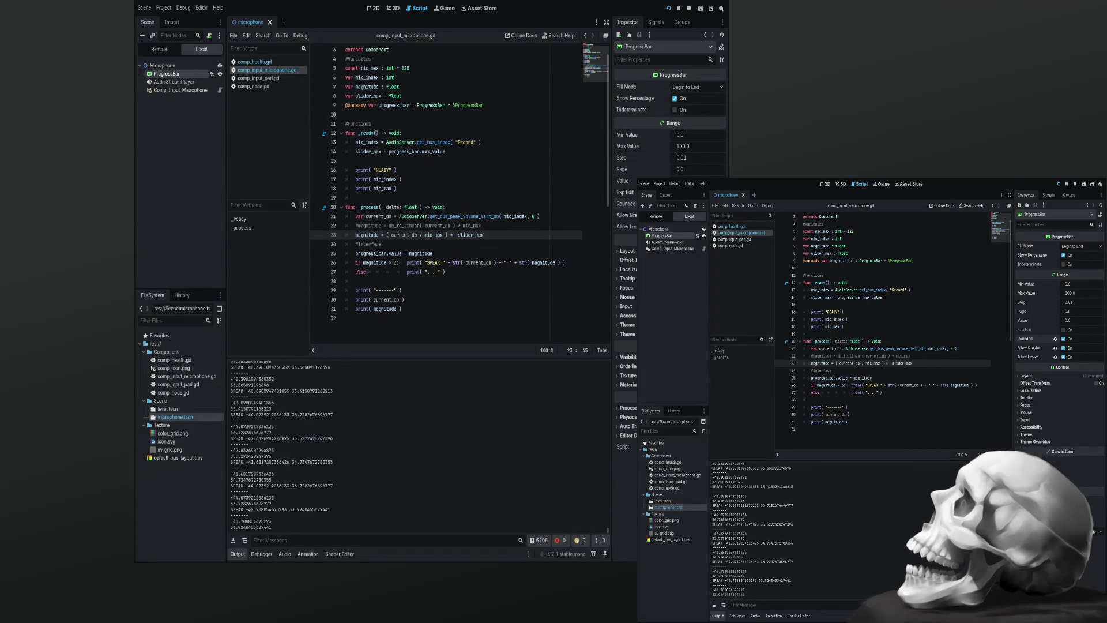
Change line 23 to divide ( mic_max - current_db ) by mic_max and save
key("F8")
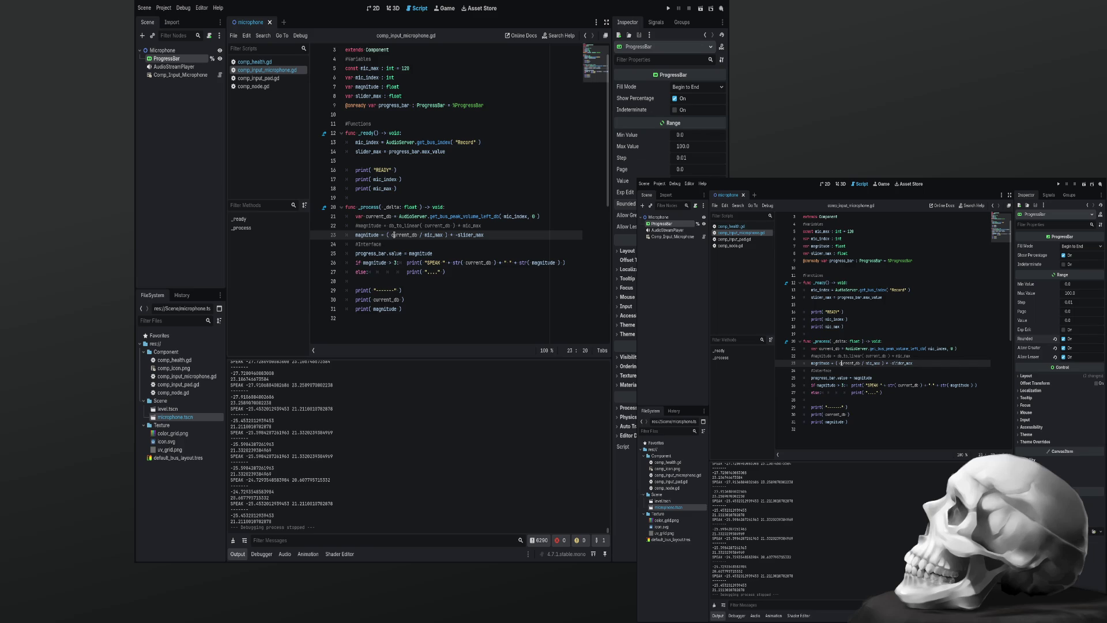
left_click(393, 235)
type("mic_max -")
key("Right")
key("Right")
key("Right")
type(")")
key("BackSpace")
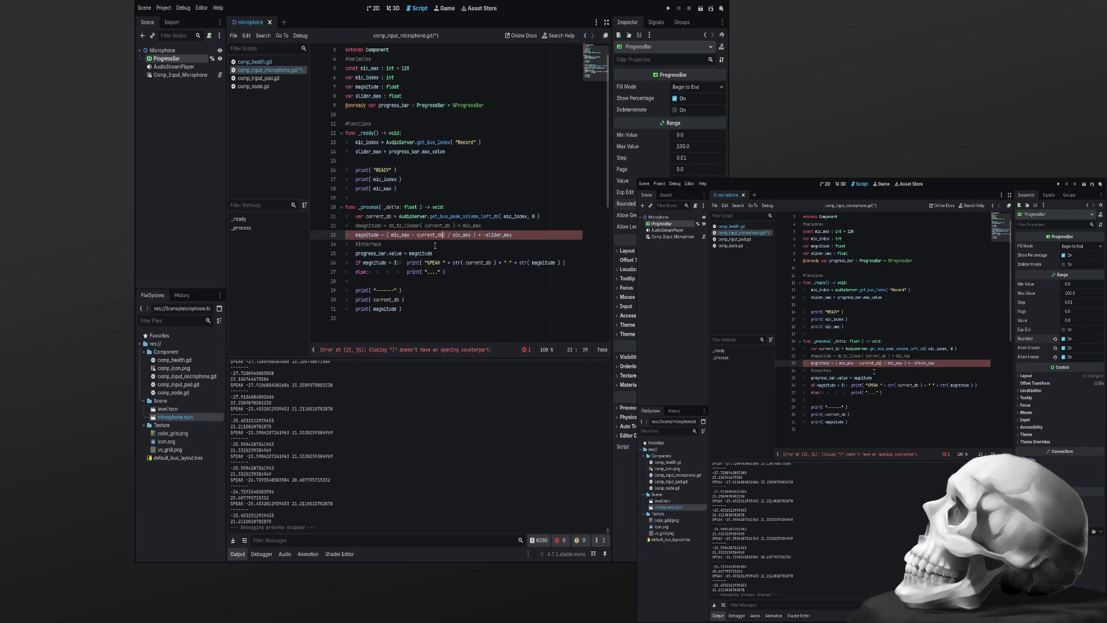
type("(")
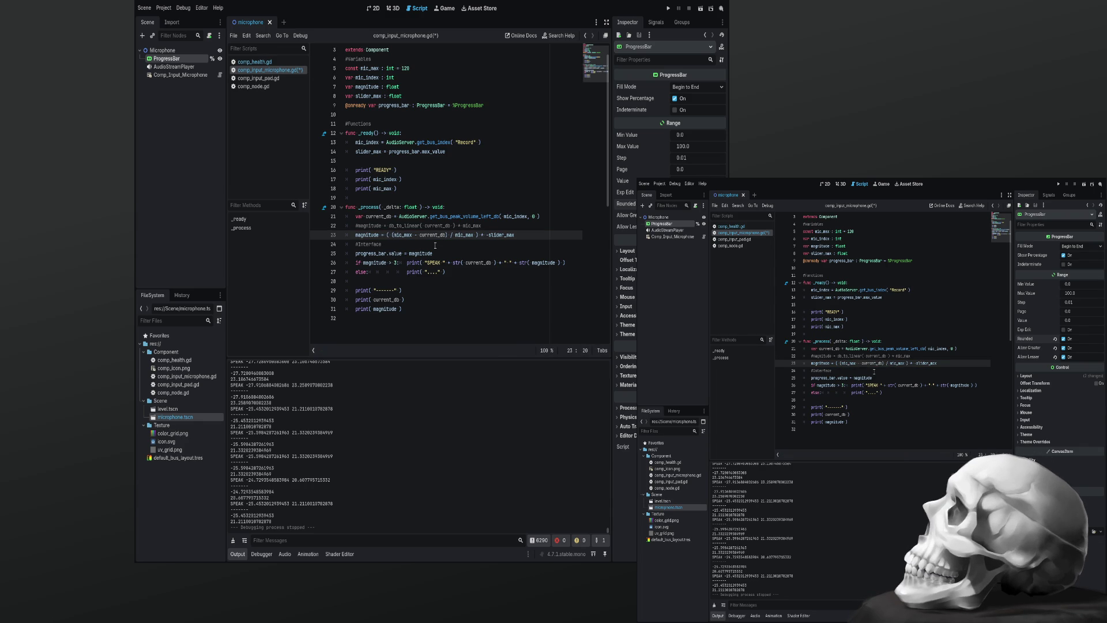
left_click(435, 246)
key("Right")
key("ctrl+s")
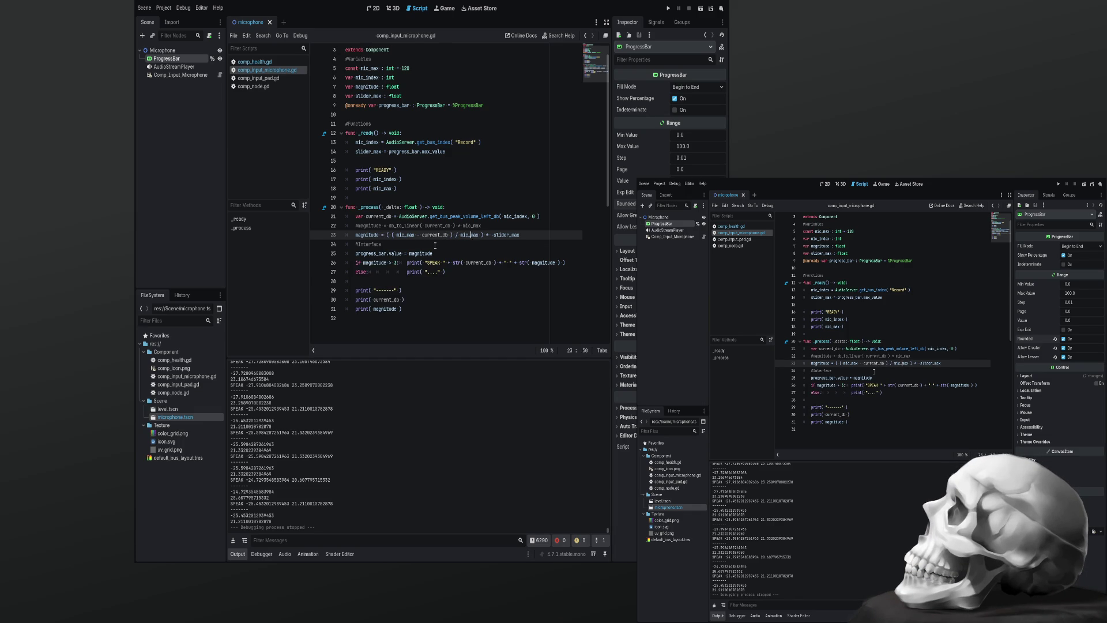
Drop the minus before slider_max, save, and test-run the formula
key("Right")
key("Right")
key("Right")
key("BackSpace")
key("ctrl+s")
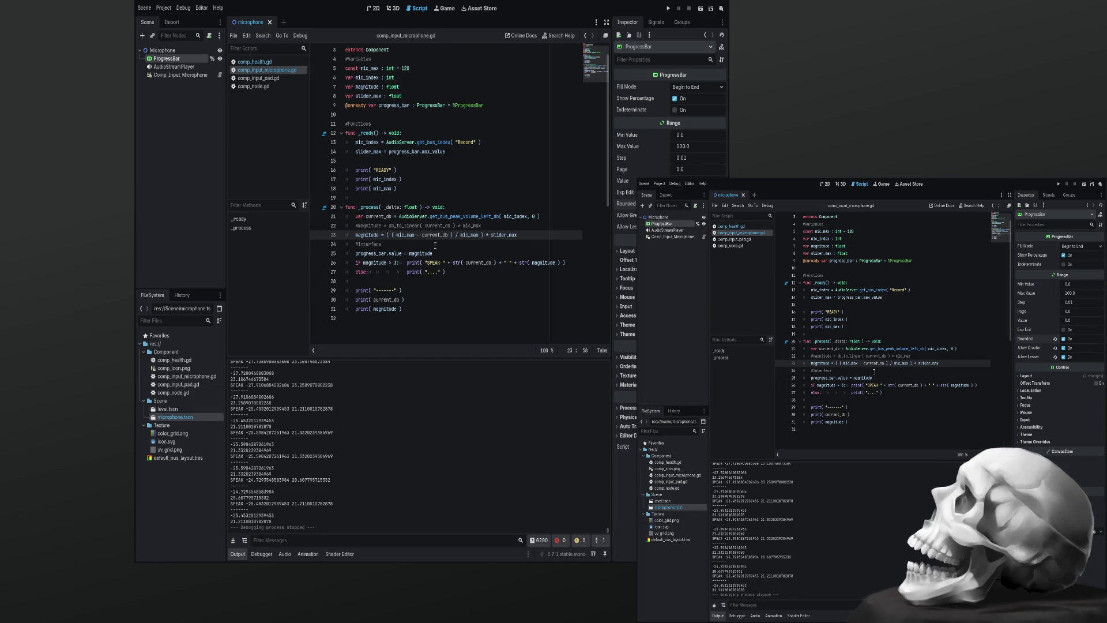
key("F5")
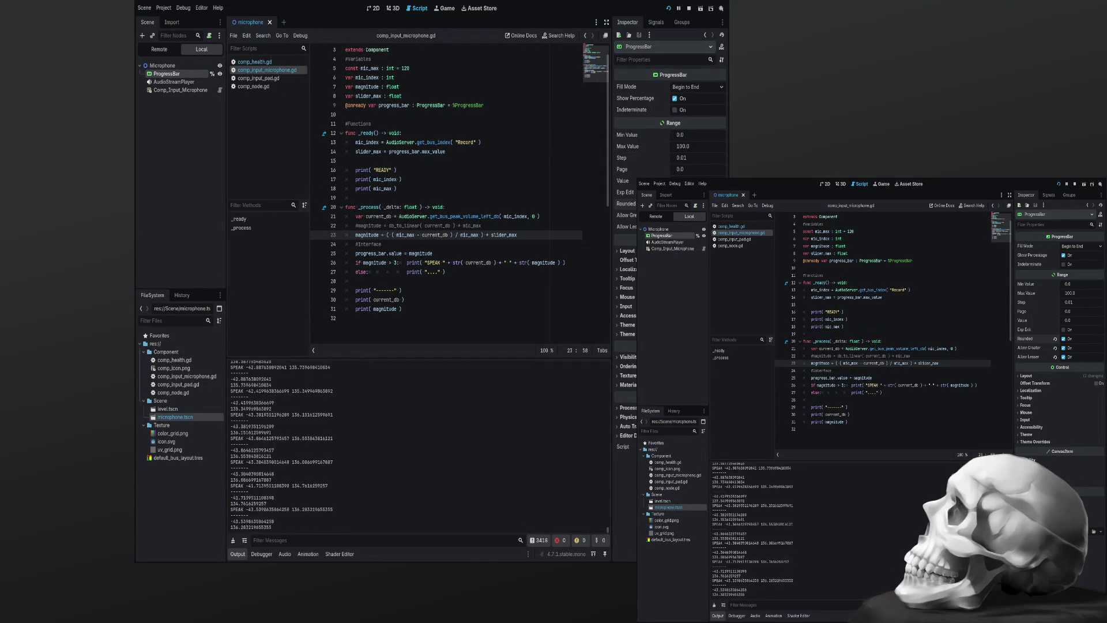
key("F8")
Comment out the slider_max multiplier with #, test-run, and delete the extra parenthesis
left_click(485, 235)
type("#")
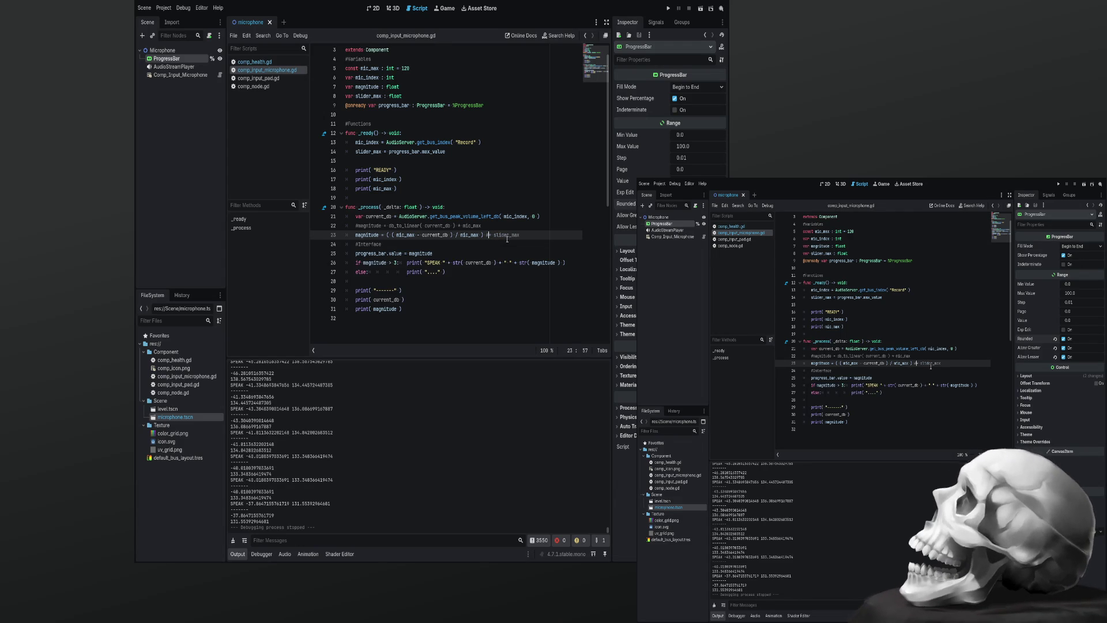
key("F5")
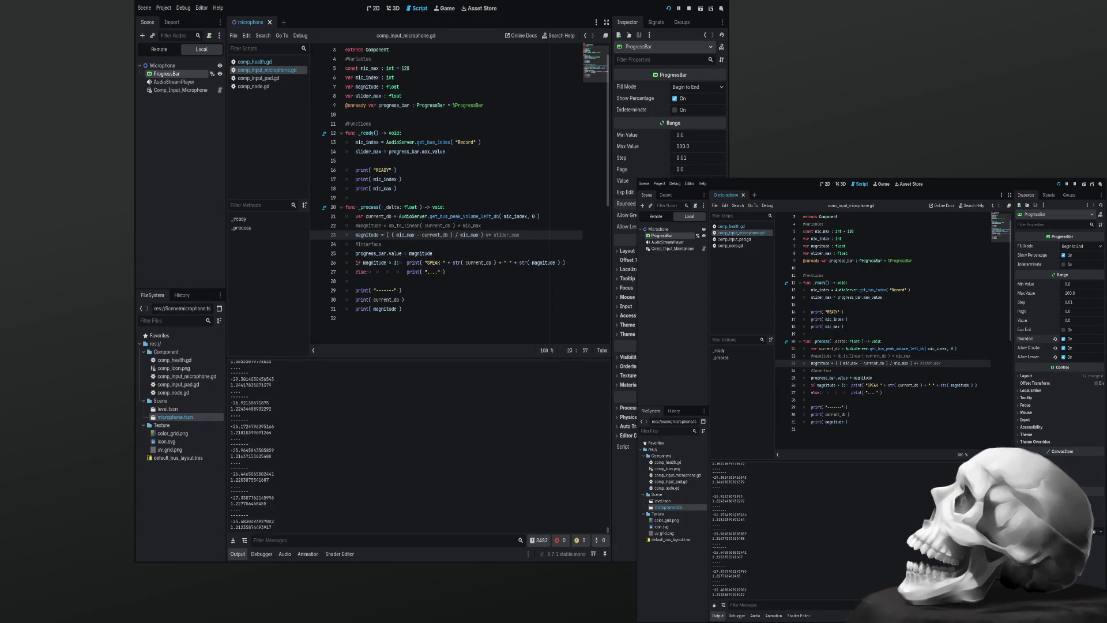
key("F8")
key("Delete")
key("Delete")
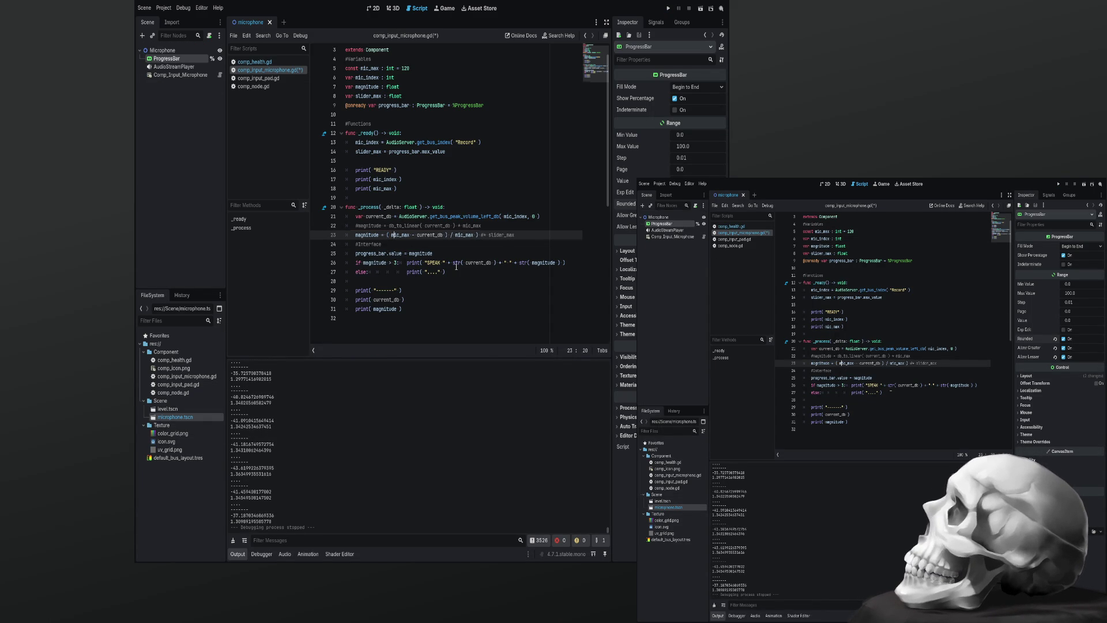
Trim line 23 to ( mic_max - current_db ), save, and test-run it
key("Right")
key("Right")
key("Right")
key("shift+End")
key("Delete")
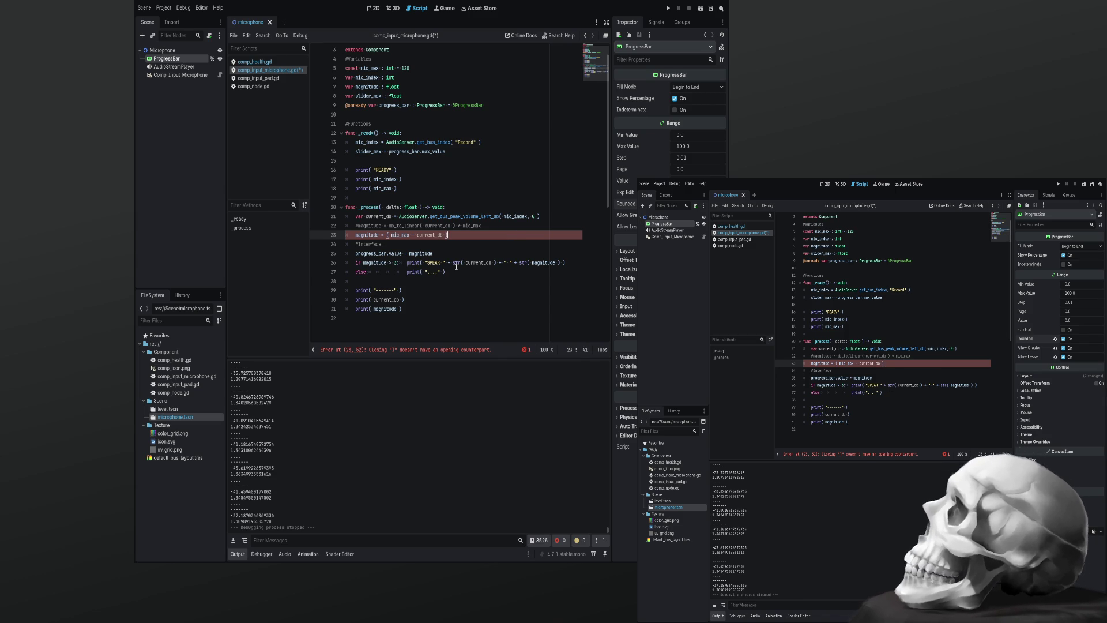
key("ctrl+s")
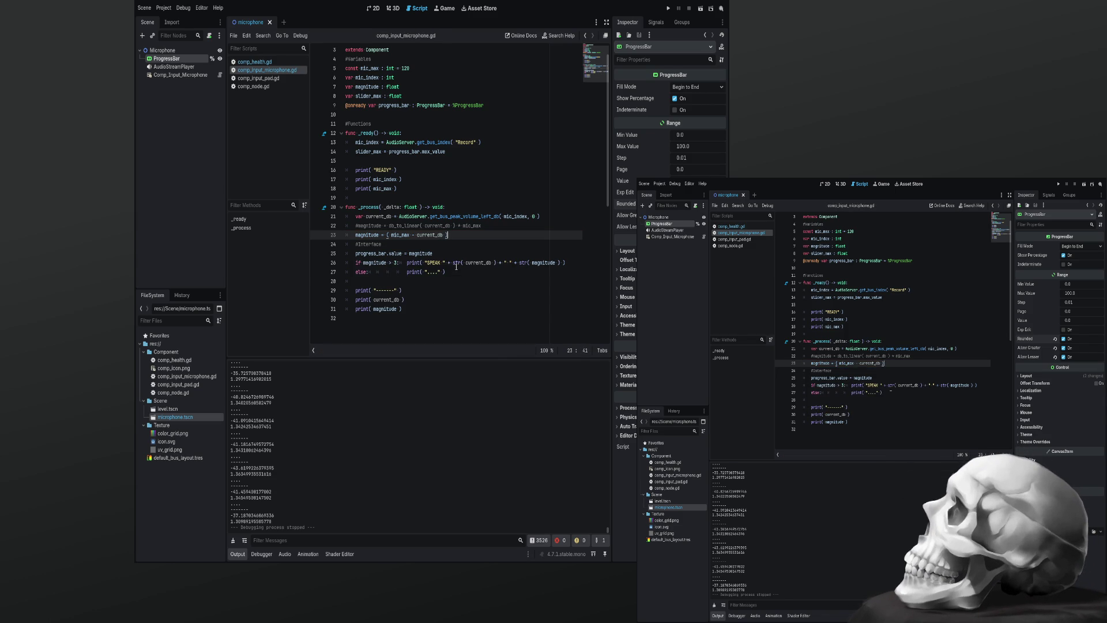
key("F5")
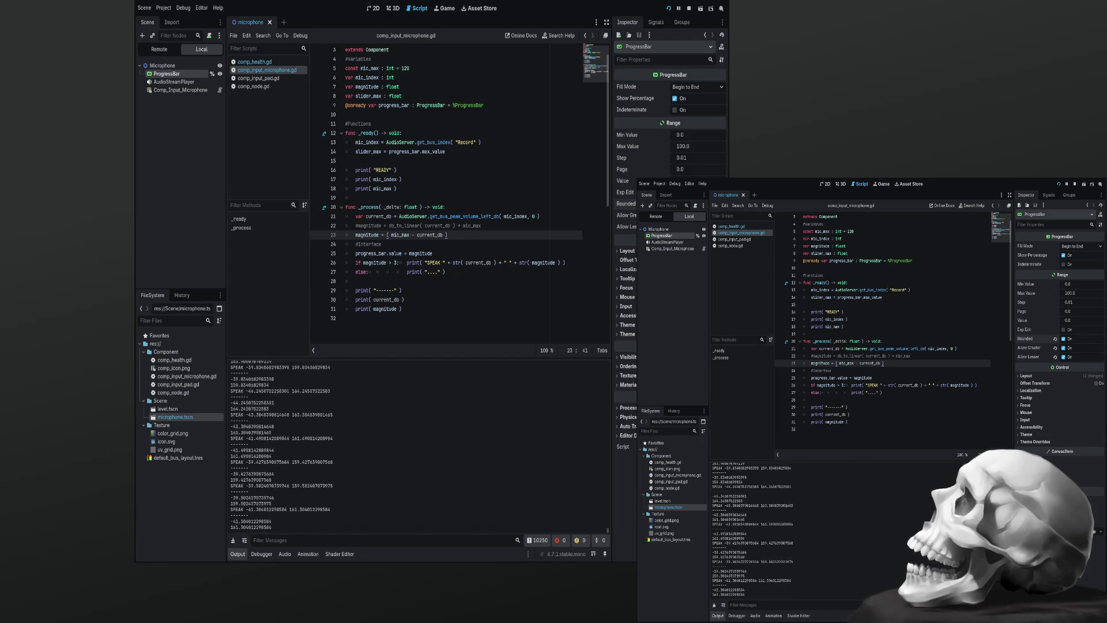
key("F8")
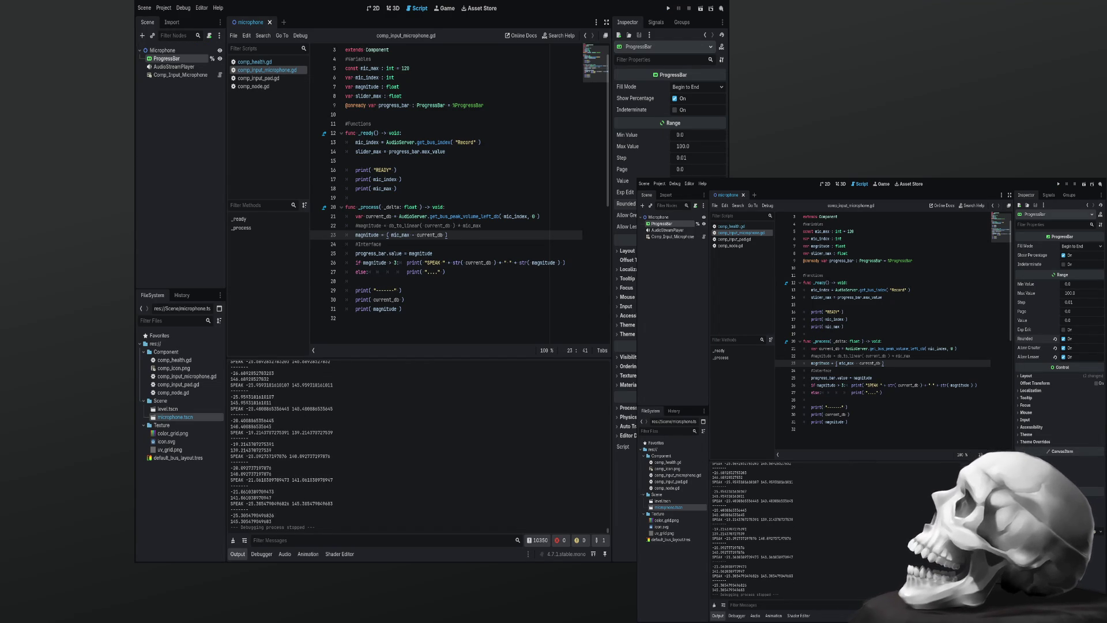
Run the scene again to watch the bar overshoot to 161%, then stop it
left_click(441, 164)
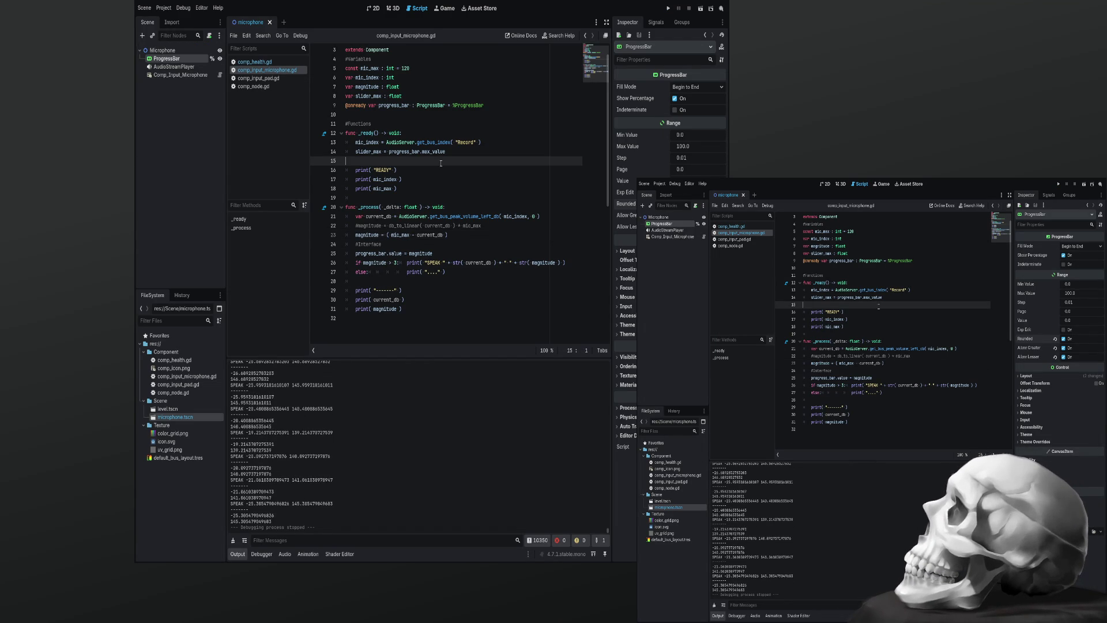
key("F5")
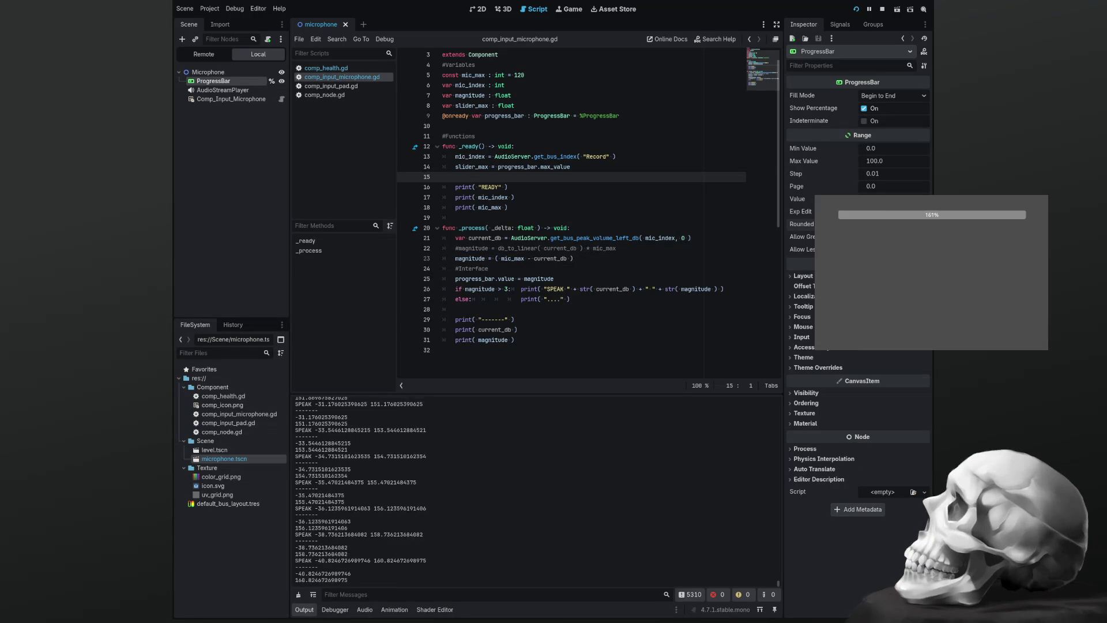
key("F8")
left_click(515, 301)
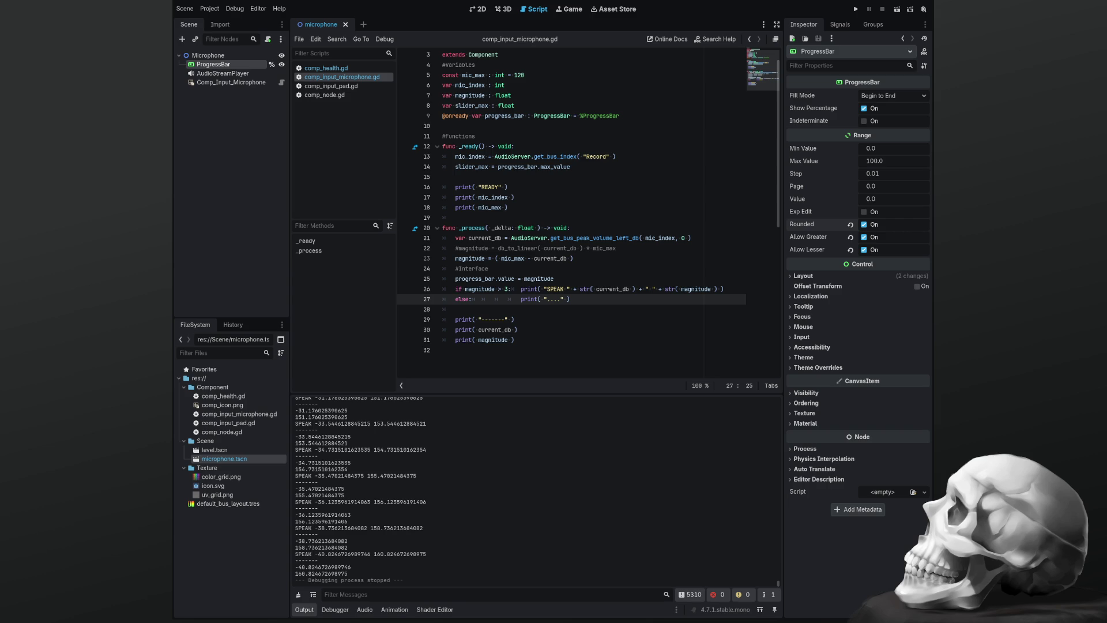
Rewrite line 23 as magnitude = current_db / mic_max, save, and run the project
double_click(512, 258)
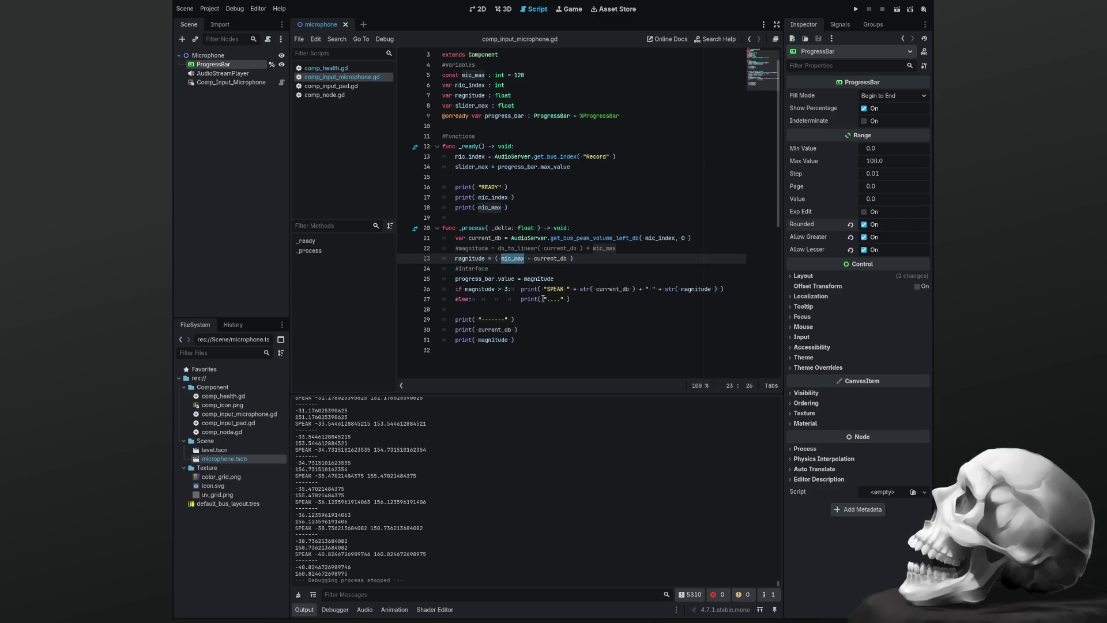
key("Delete")
key("Delete")
key("Delete")
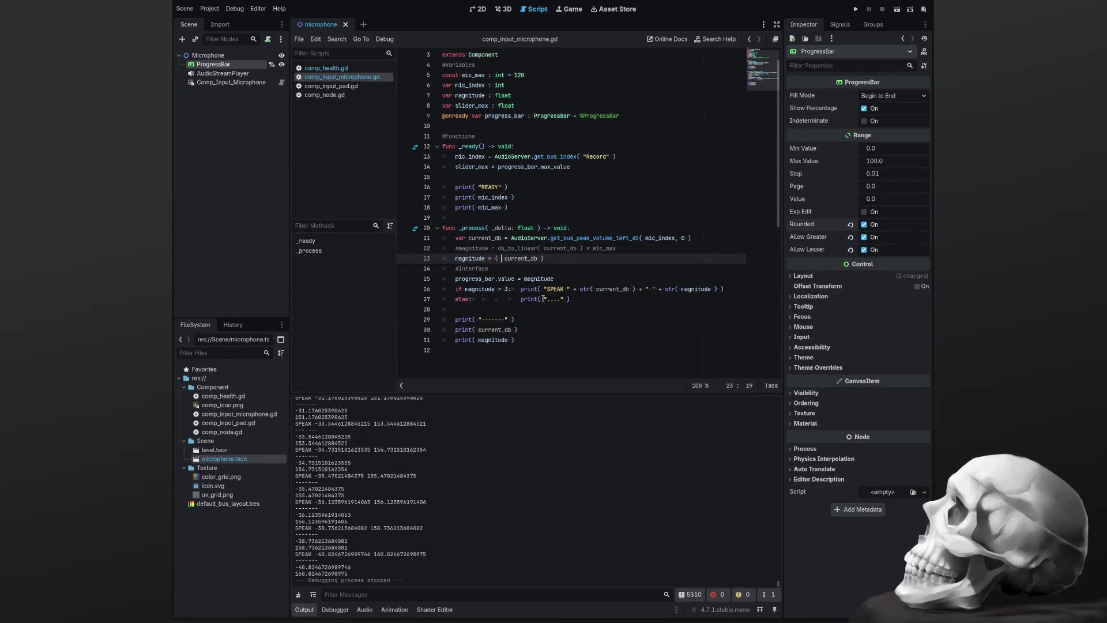
key("Left")
key("Left")
key("Left")
key("Left")
key("Left")
key("Left")
key("BackSpace")
key("BackSpace")
key("End")
type("/ ")
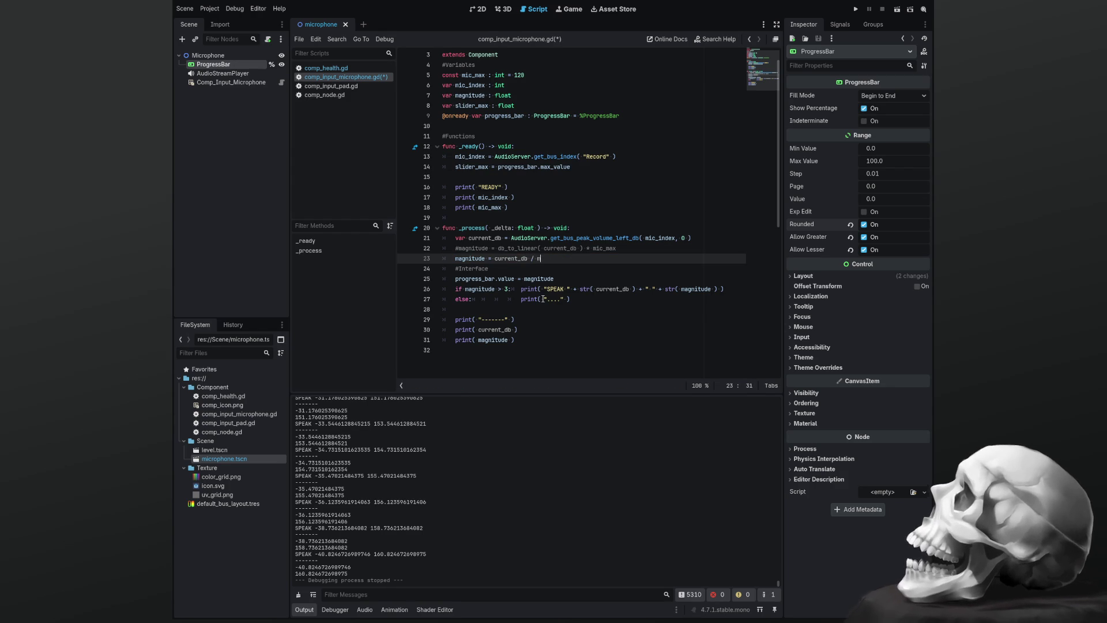
type("mic_ma")
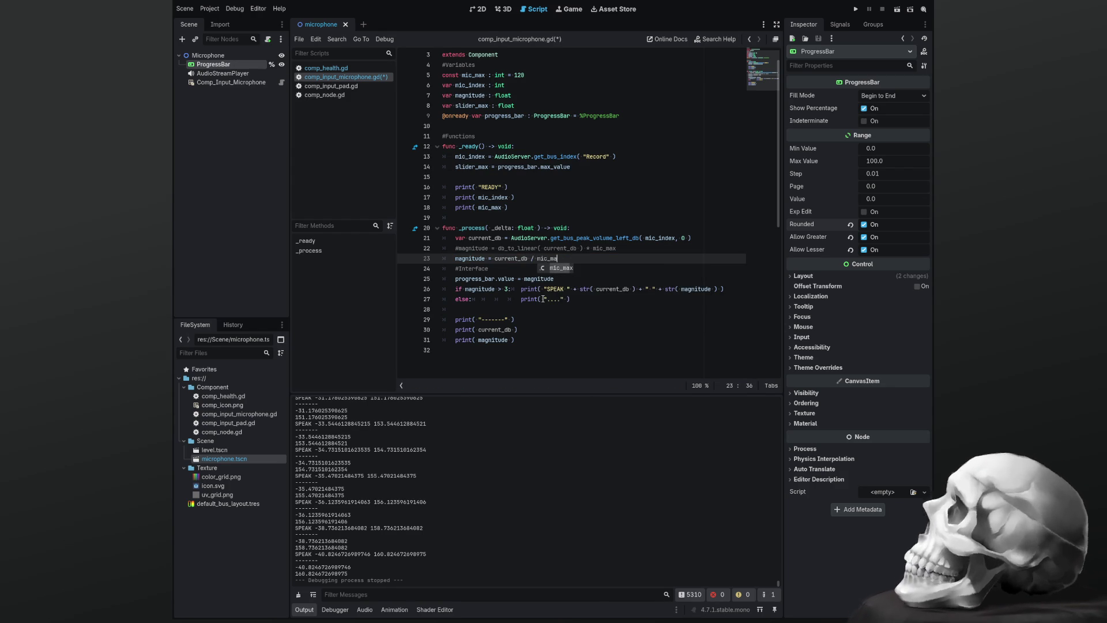
type("x")
key("ctrl+s")
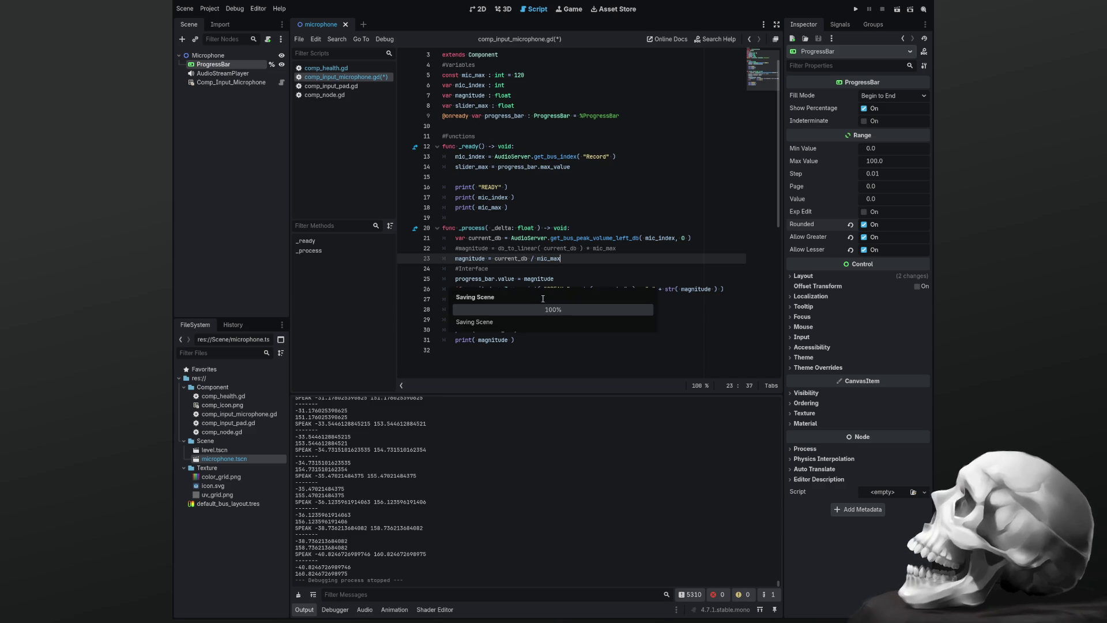
key("F5")
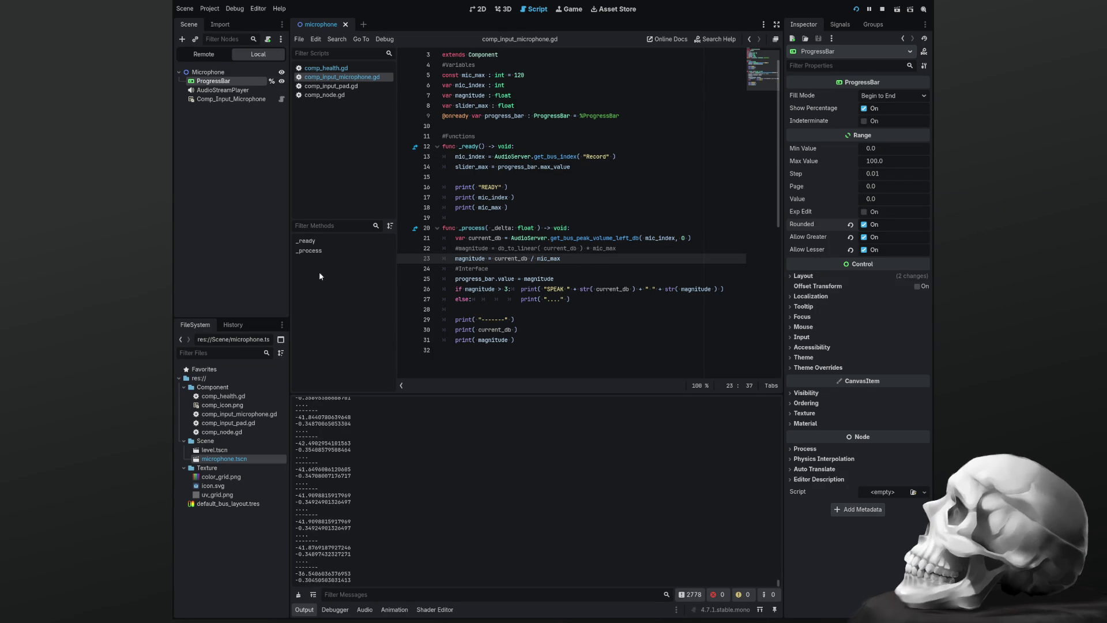
Stop the game and rewrite line 23 as - ( current_db / mic_max ) * slider_max, then save
key("F8")
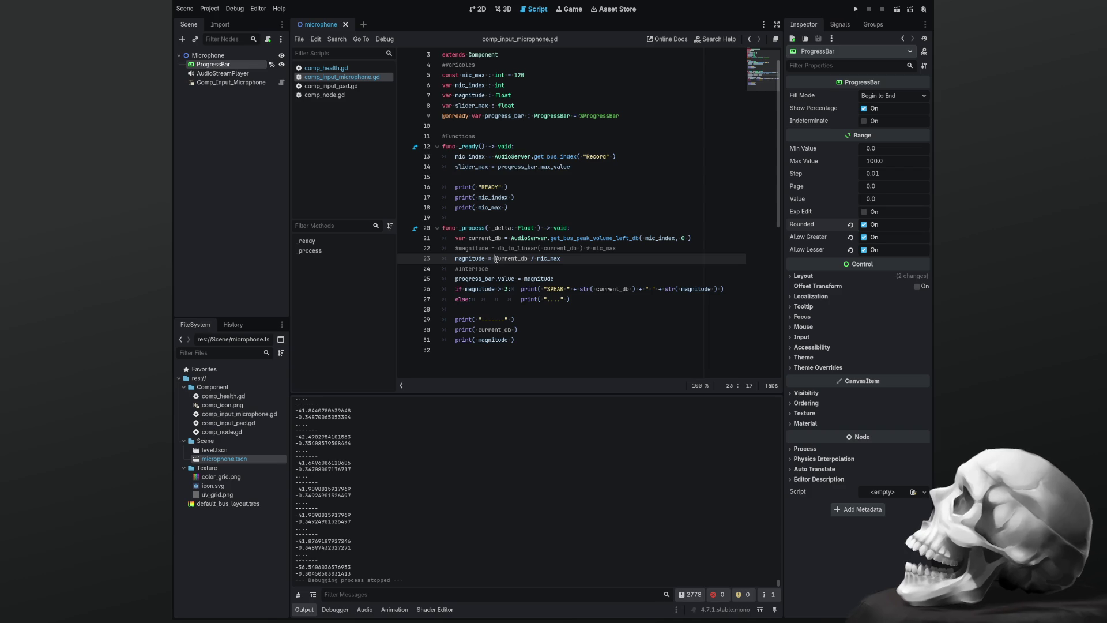
type("- ")
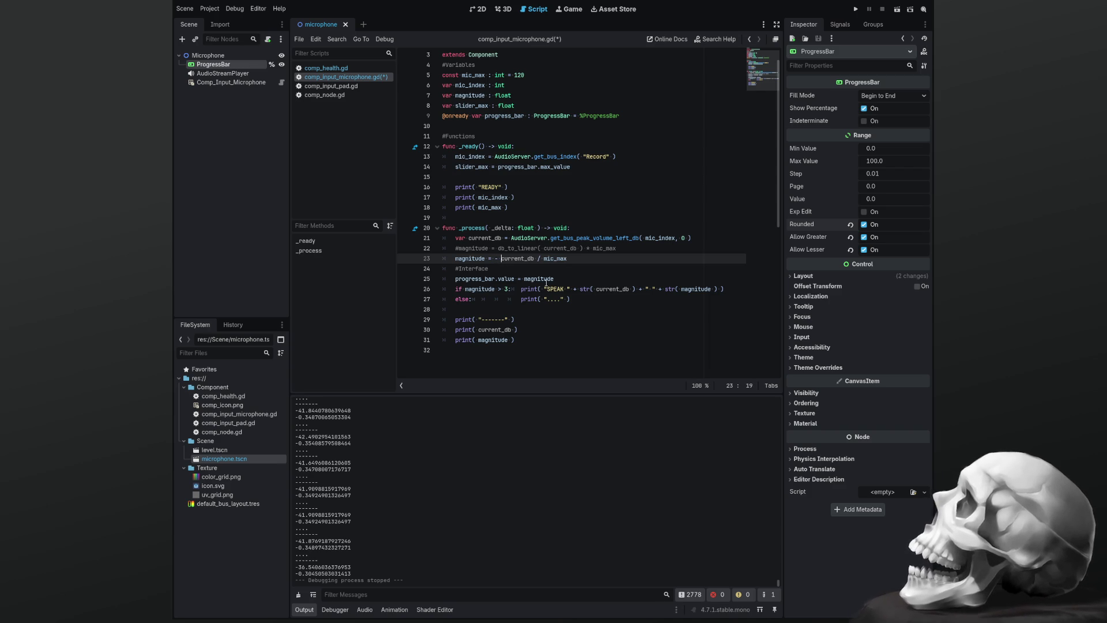
type("(")
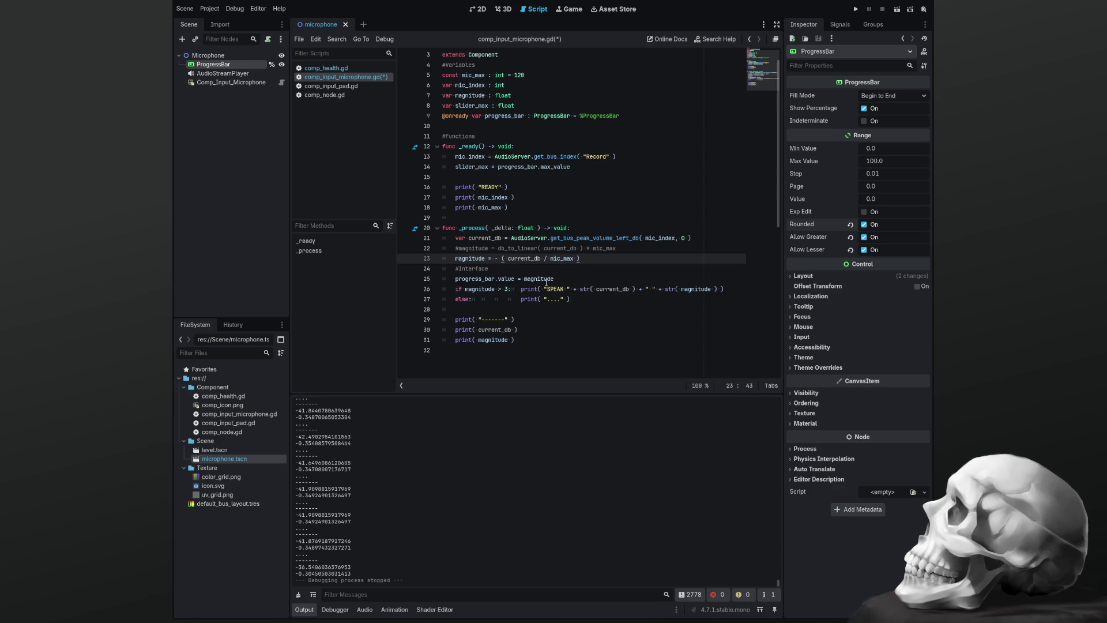
type("  * ")
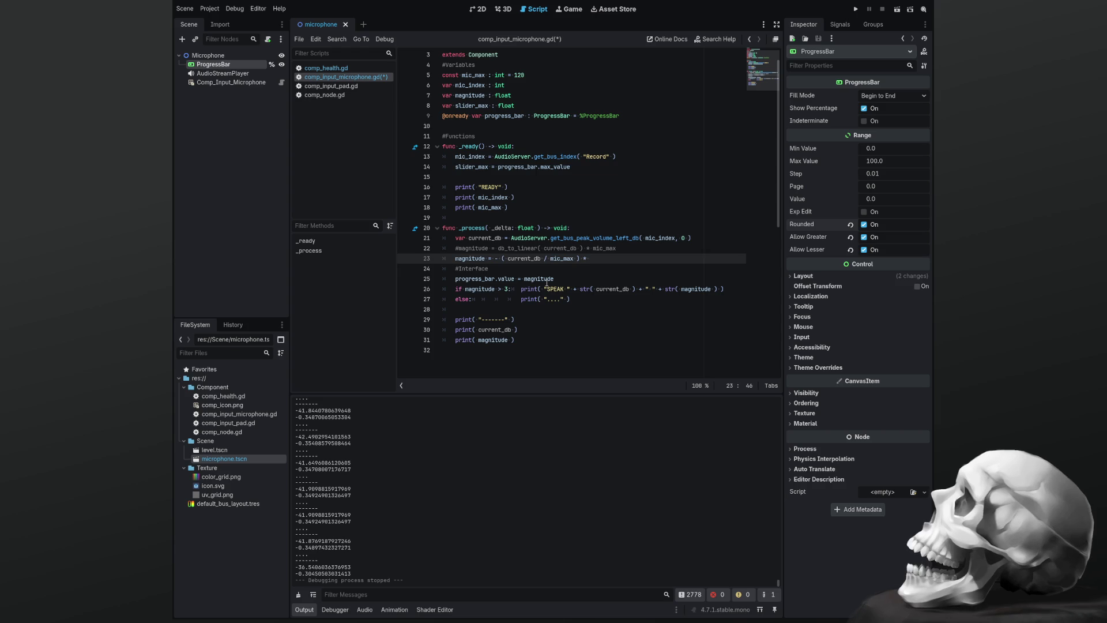
type("slider_")
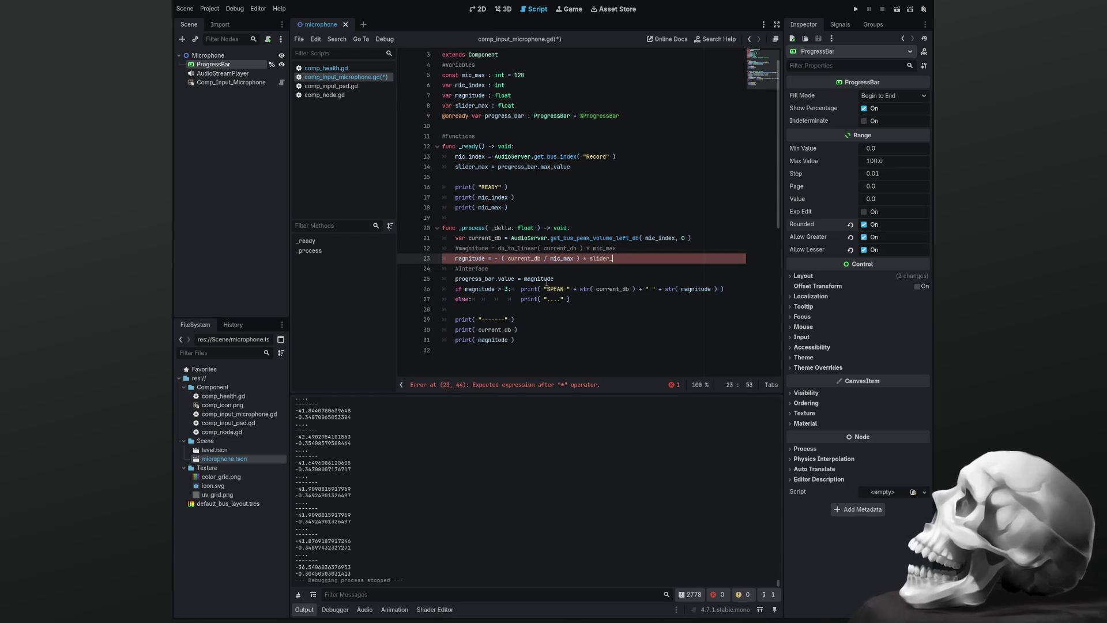
type("max")
key("ctrl+s")
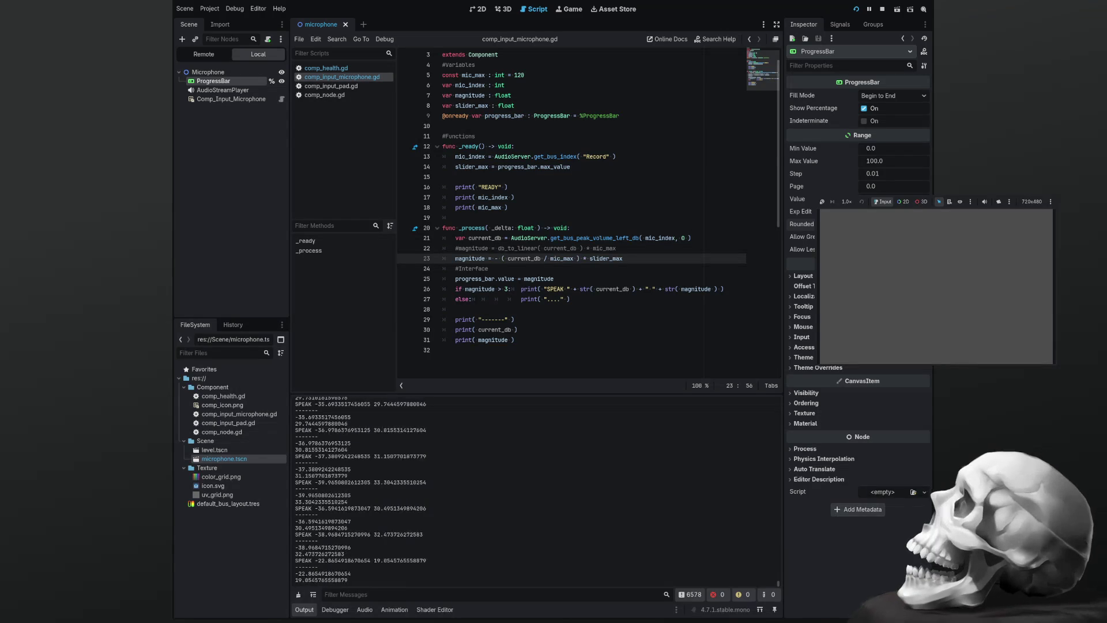
Inspect the AudioStreamPlayer's Microphone stream resource, toggle Playing, and save the scene
left_click(222, 91)
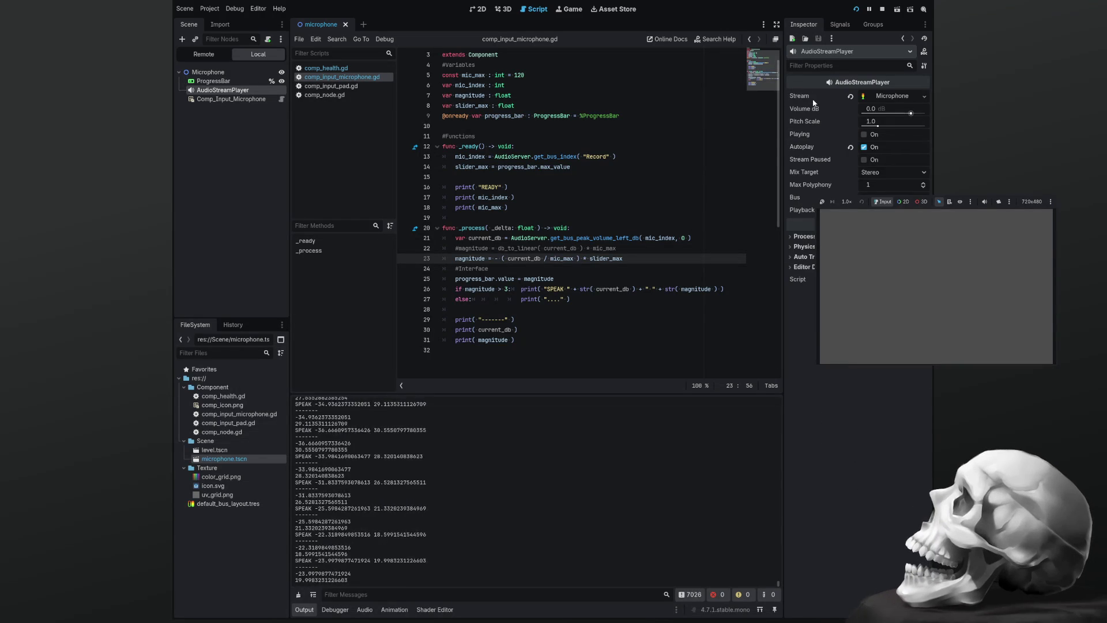
left_click(889, 97)
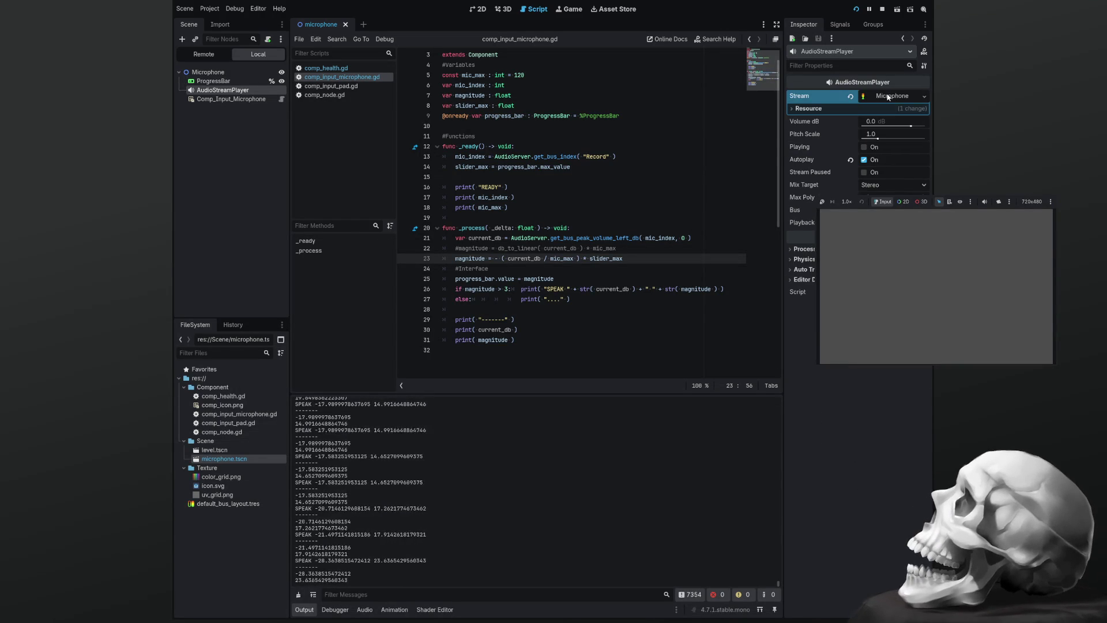
left_click(806, 113)
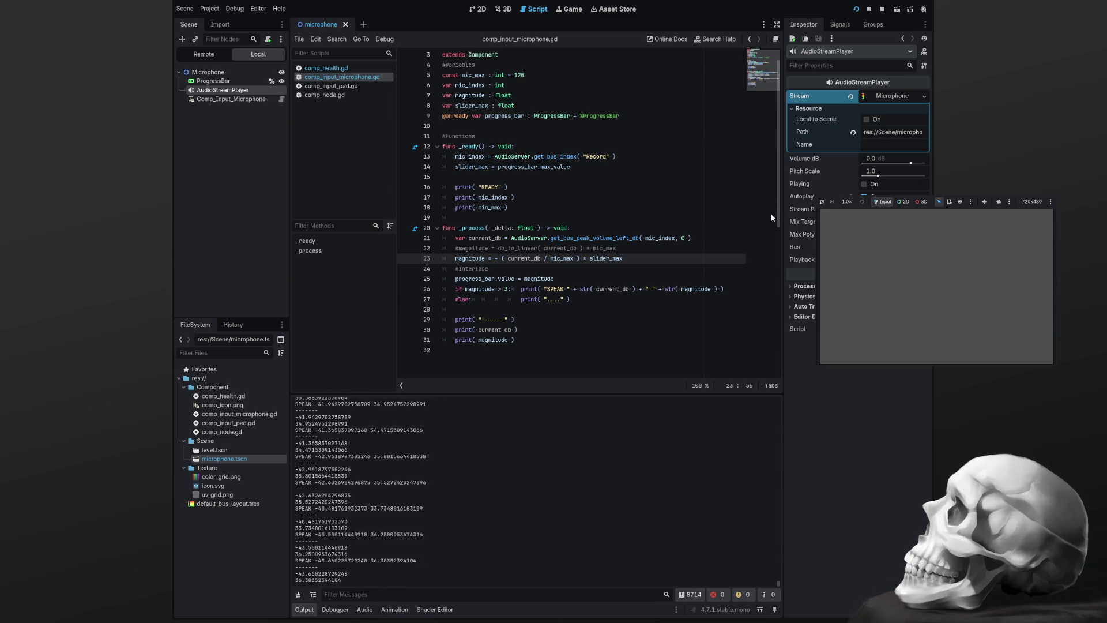
left_click(810, 109)
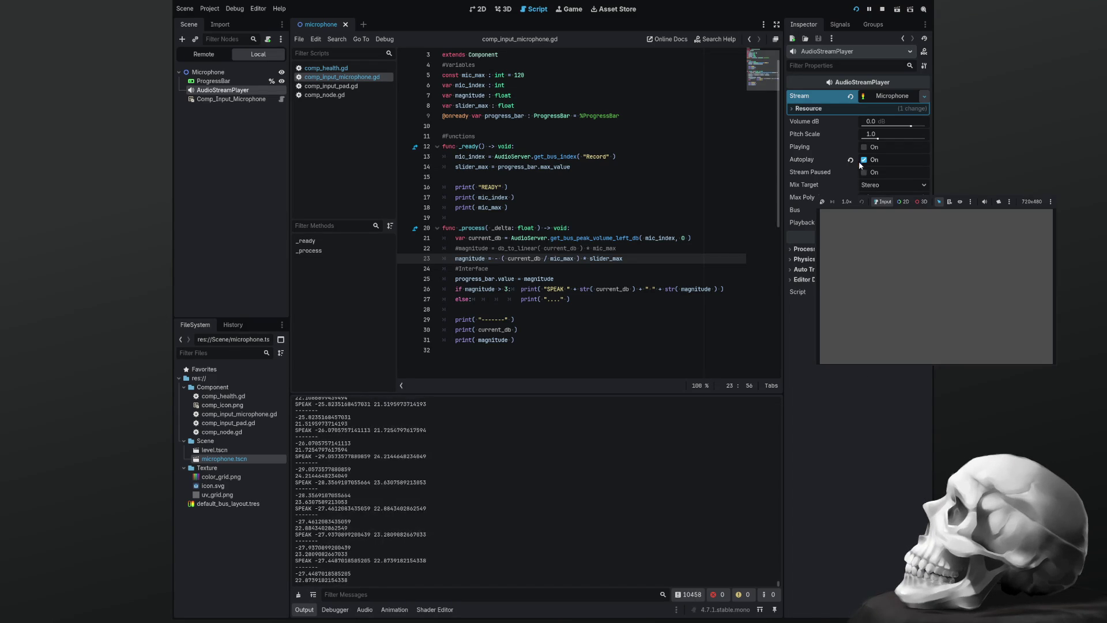
left_click(870, 147)
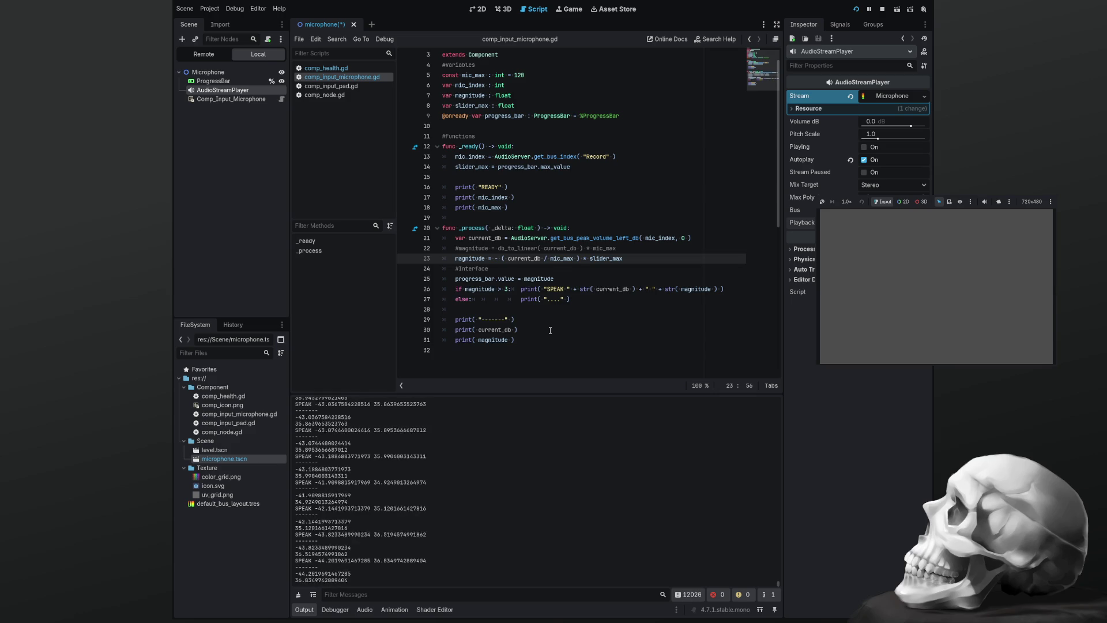
key("ctrl+s")
Inspect the Record bus's Capture effect in the Audio mixer, showing its 0.1 buffer length
key("ctrl+F1")
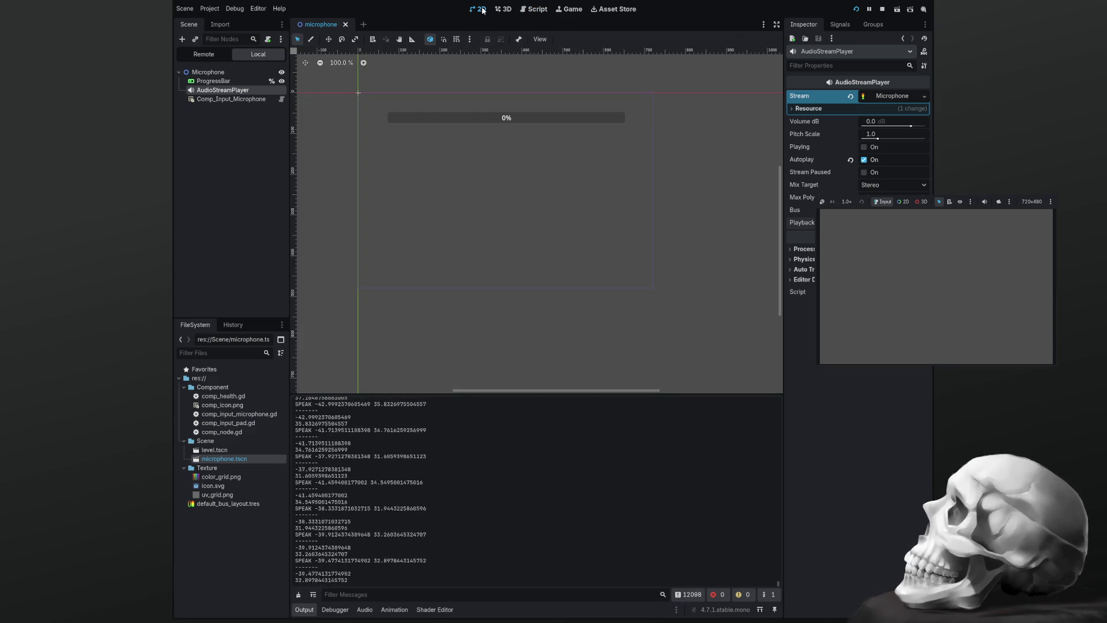
left_click(365, 610)
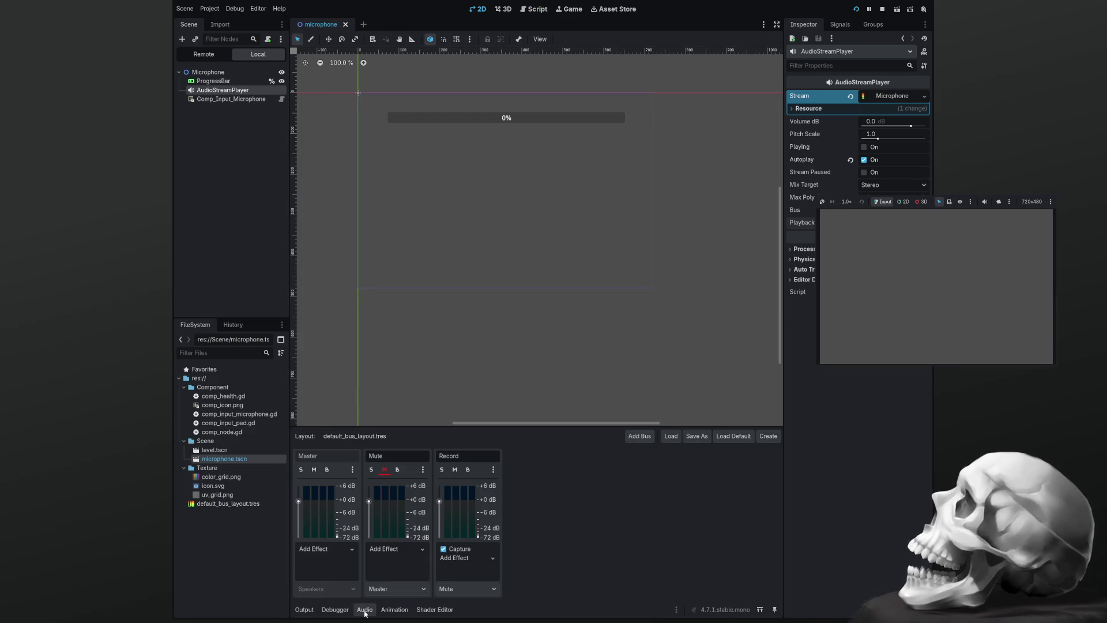
left_click(468, 504)
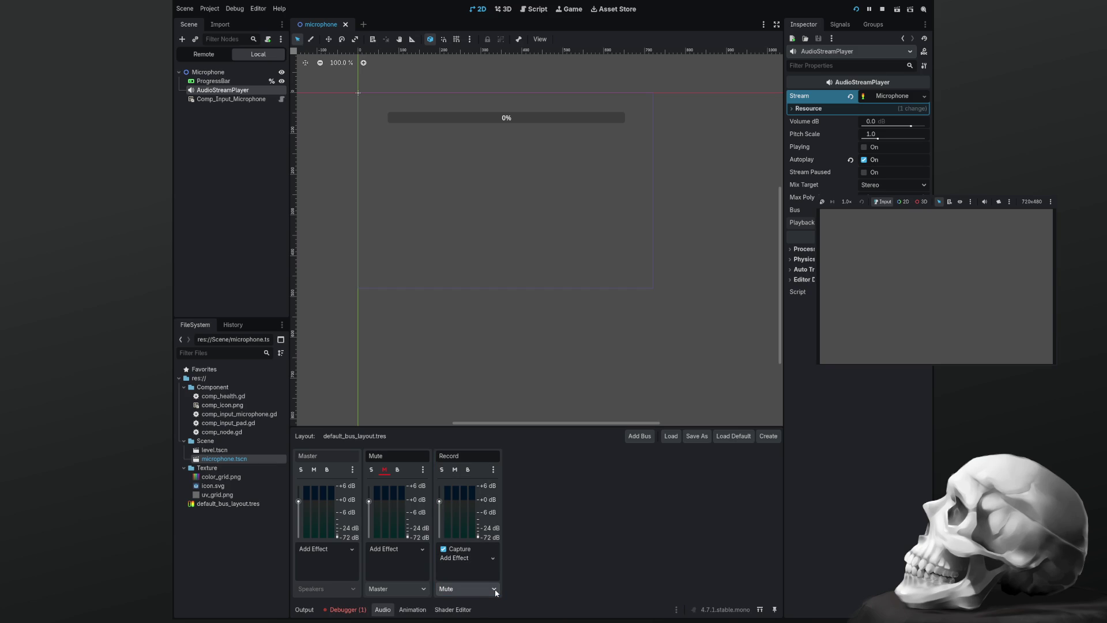
left_click(467, 551)
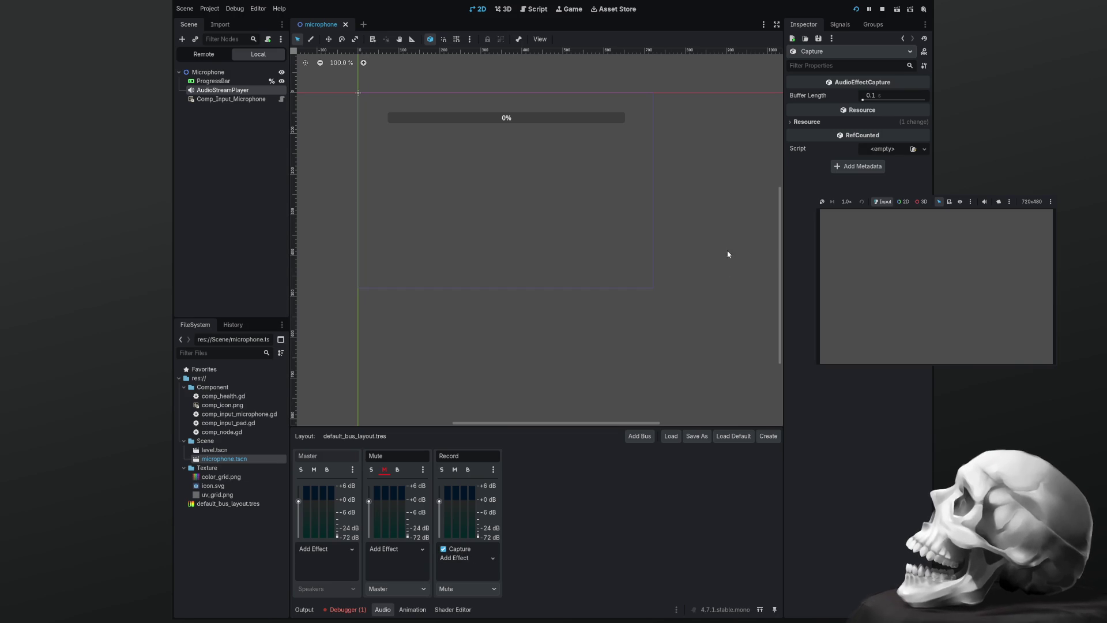
left_click(810, 123)
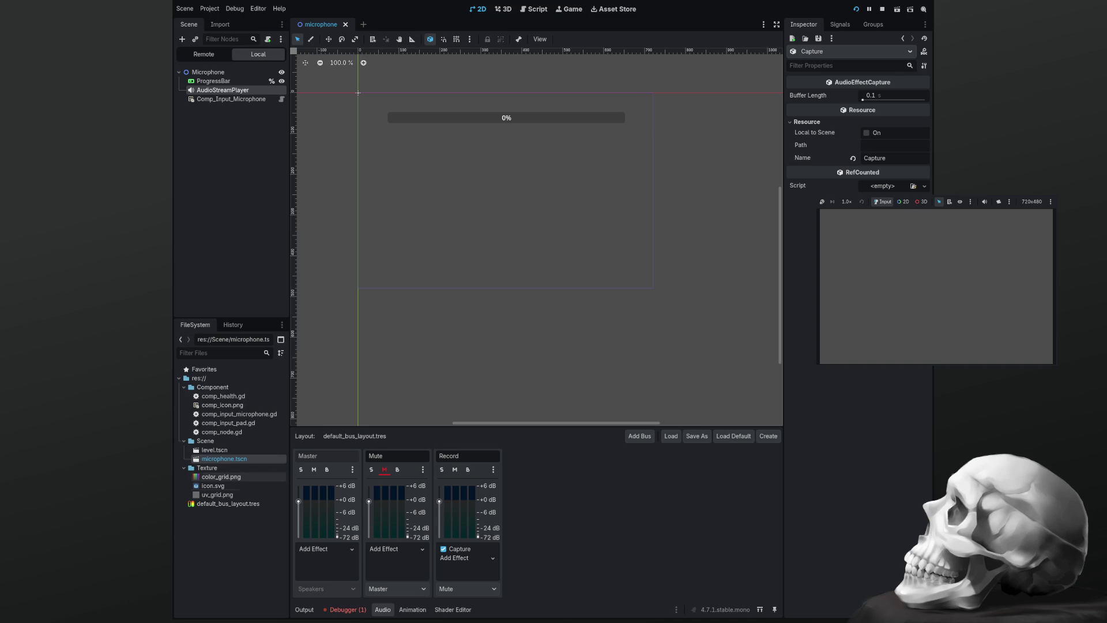
left_click(305, 271)
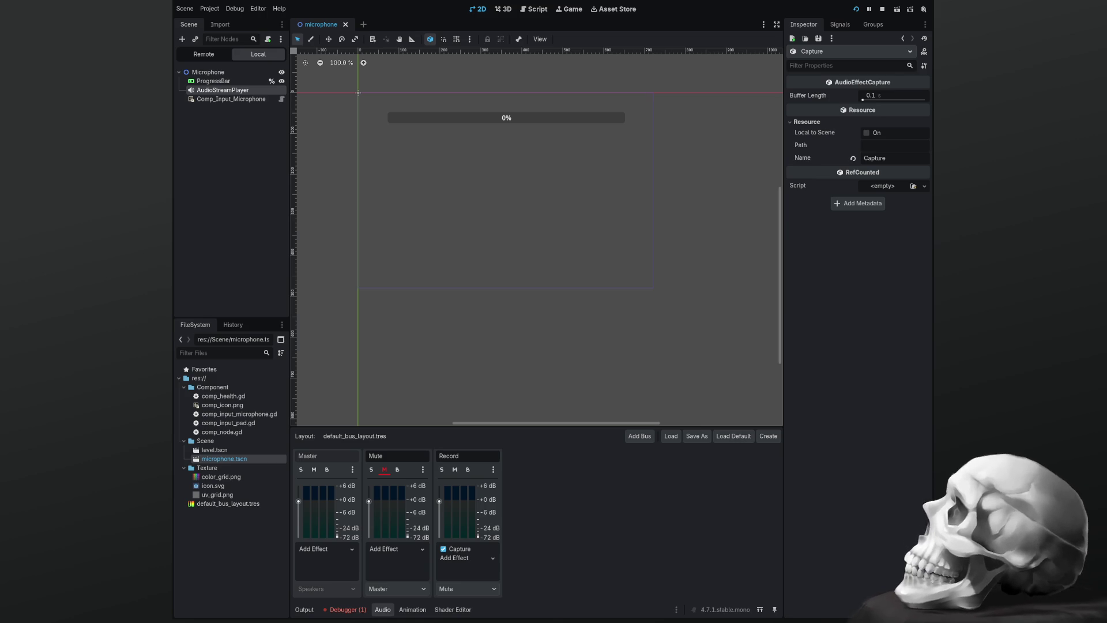
Stop the game and show the debugger's missing AudioStreamMicrophone resource error
key("F8")
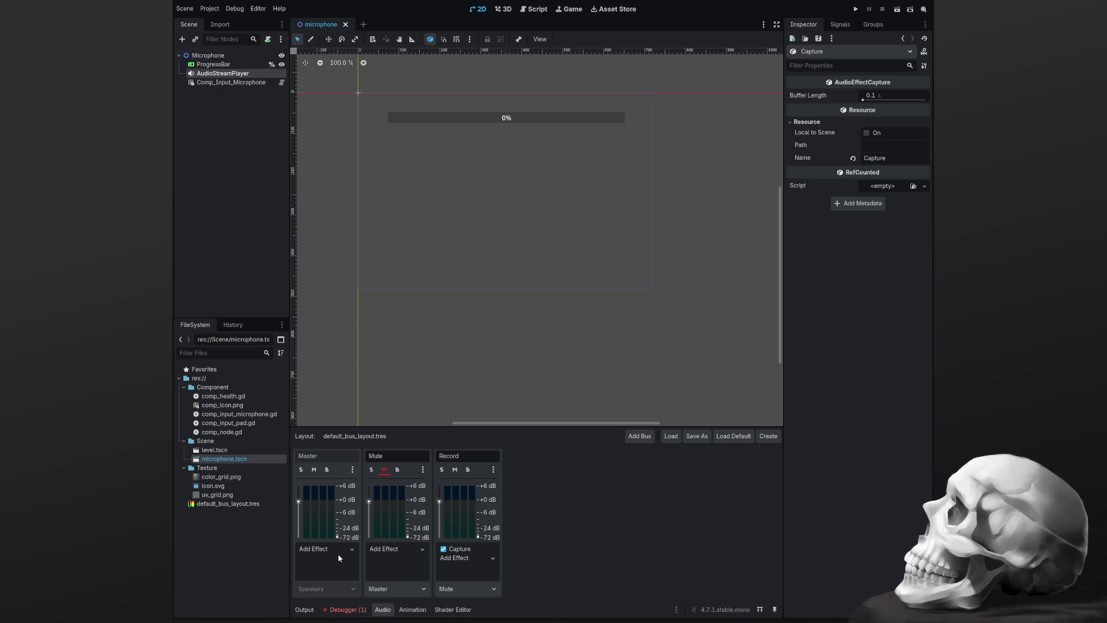
left_click(348, 609)
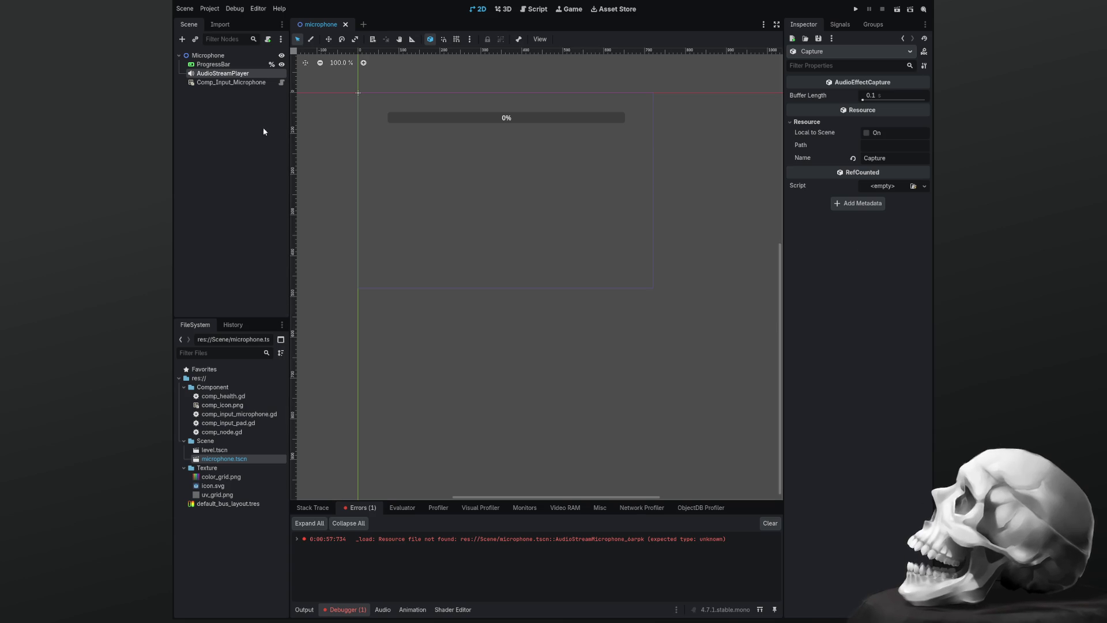
Select AudioStreamPlayer and expand its Stream resource to show Local to Scene, Path and Name
left_click(242, 73)
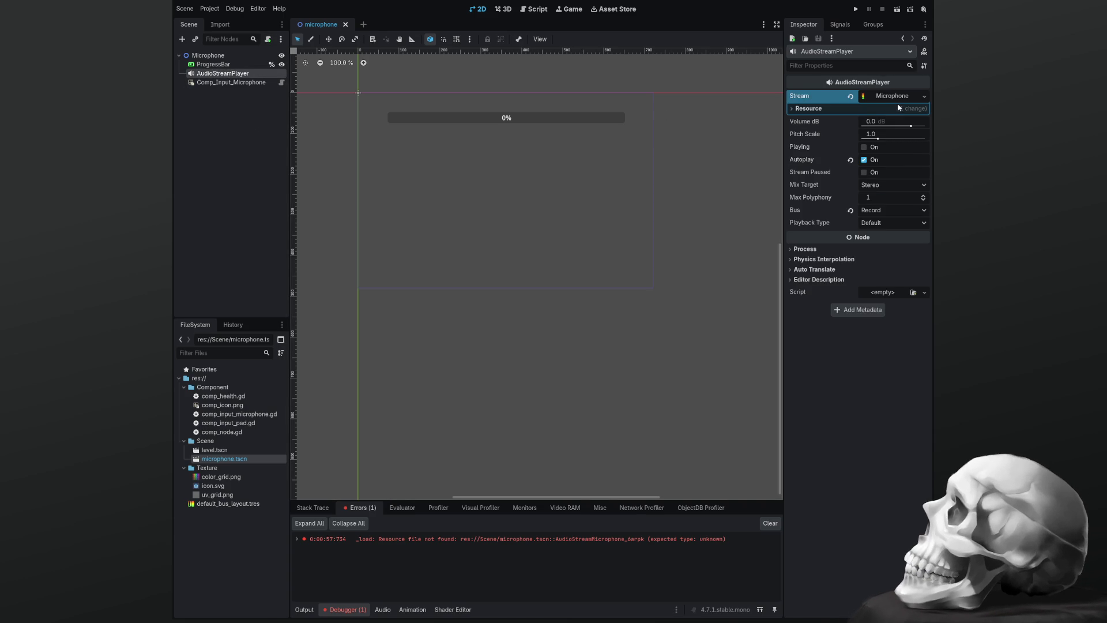
left_click(894, 95)
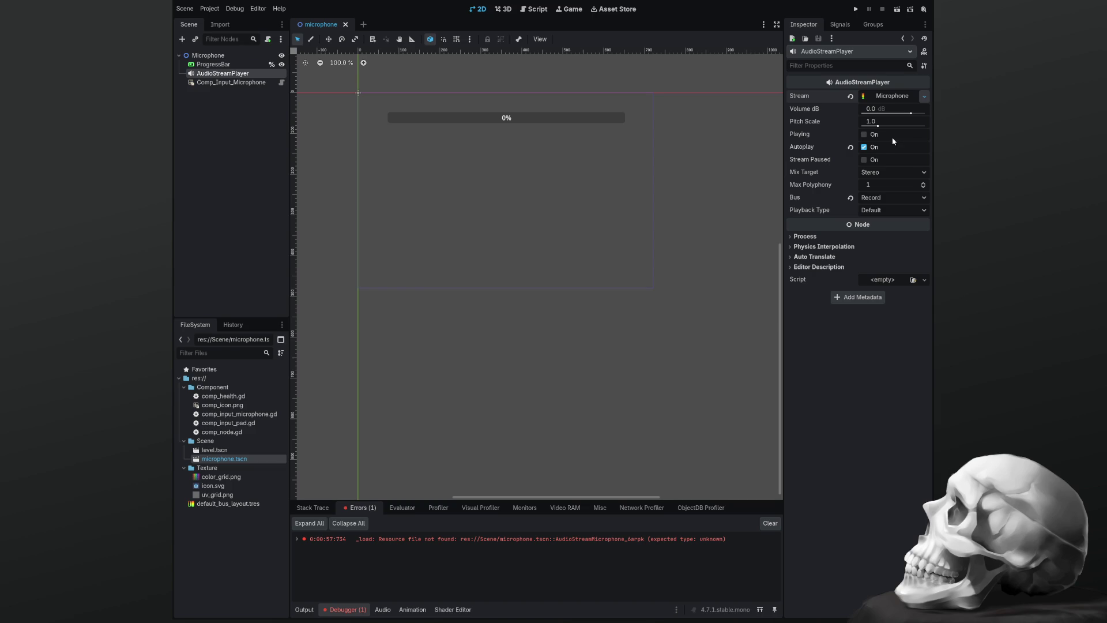
left_click(865, 97)
left_click(849, 108)
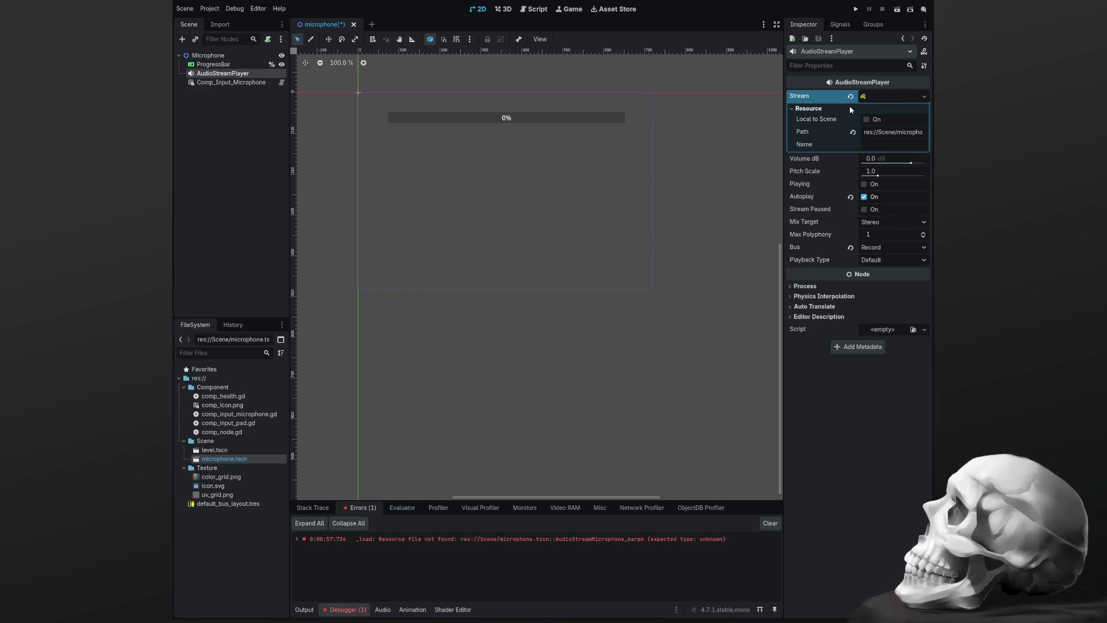